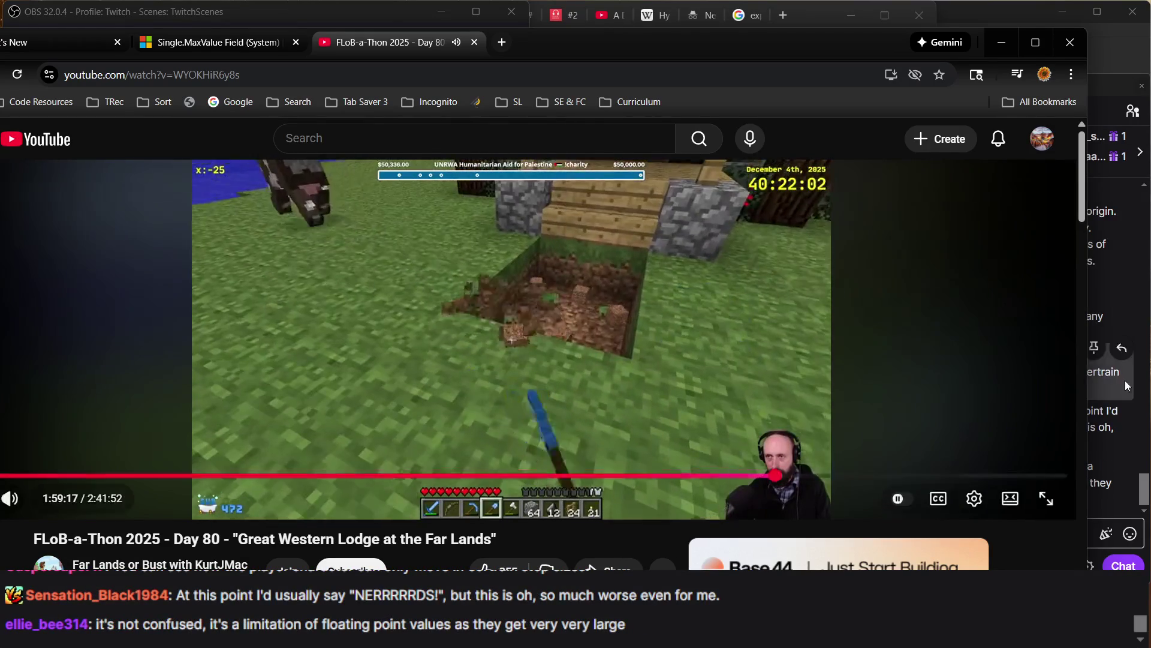
Switch between the stream chat and the Far Lands video, resuming and then pausing playback
left_click(1145, 483)
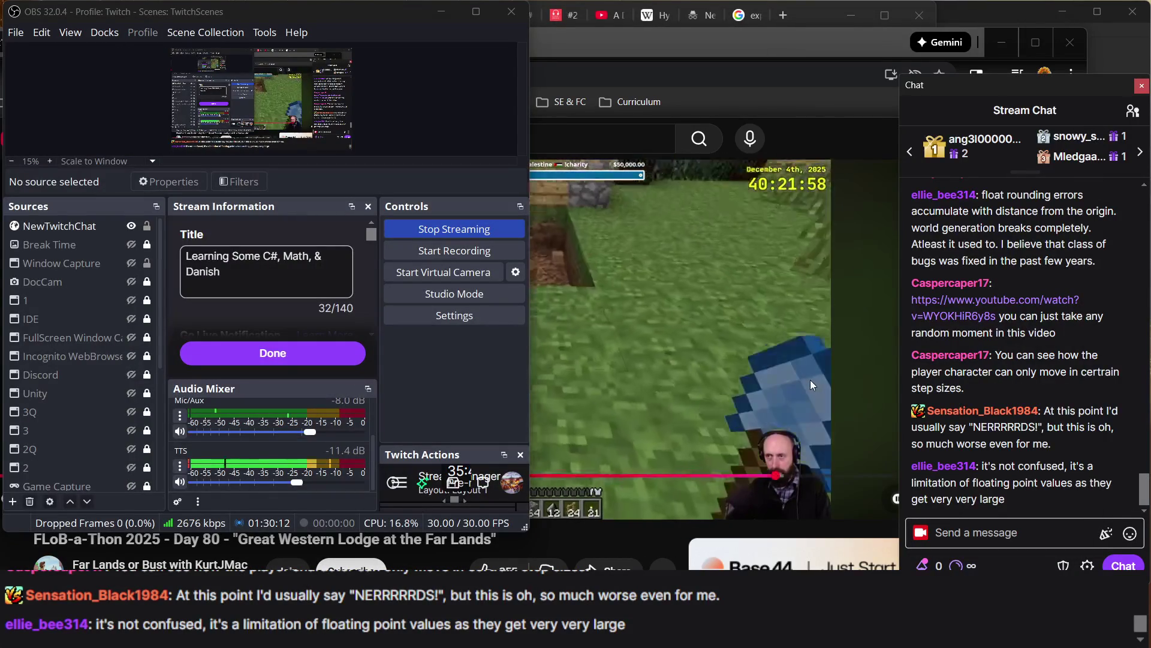
left_click(771, 369)
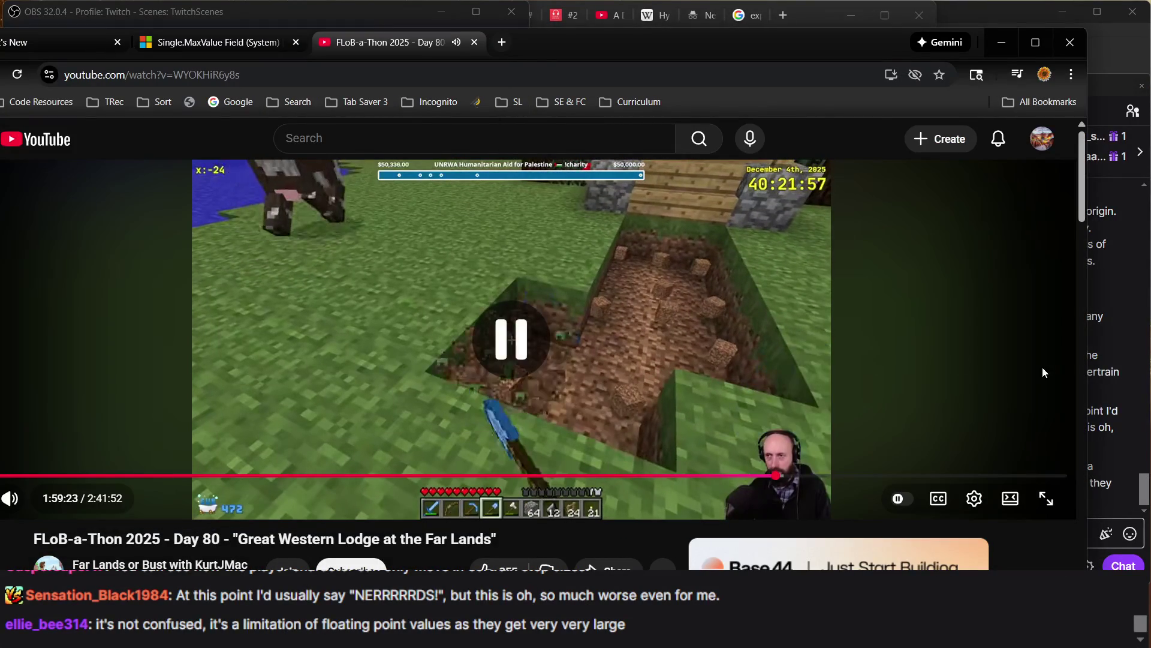
left_click(1098, 478)
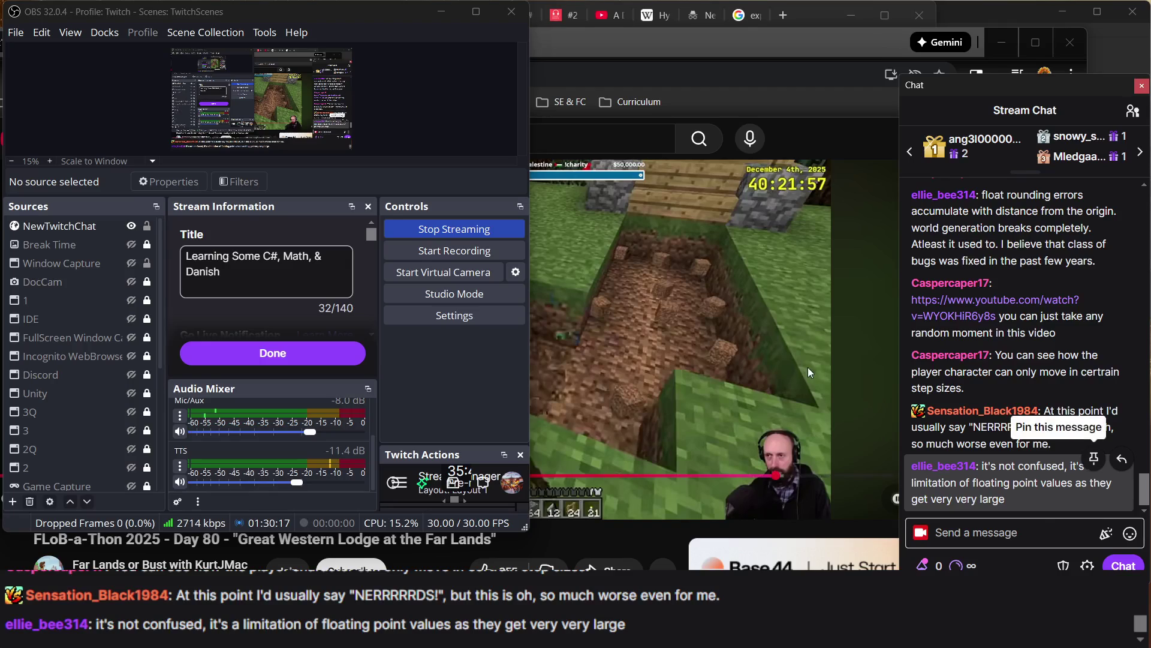
left_click(765, 368)
left_click(765, 368)
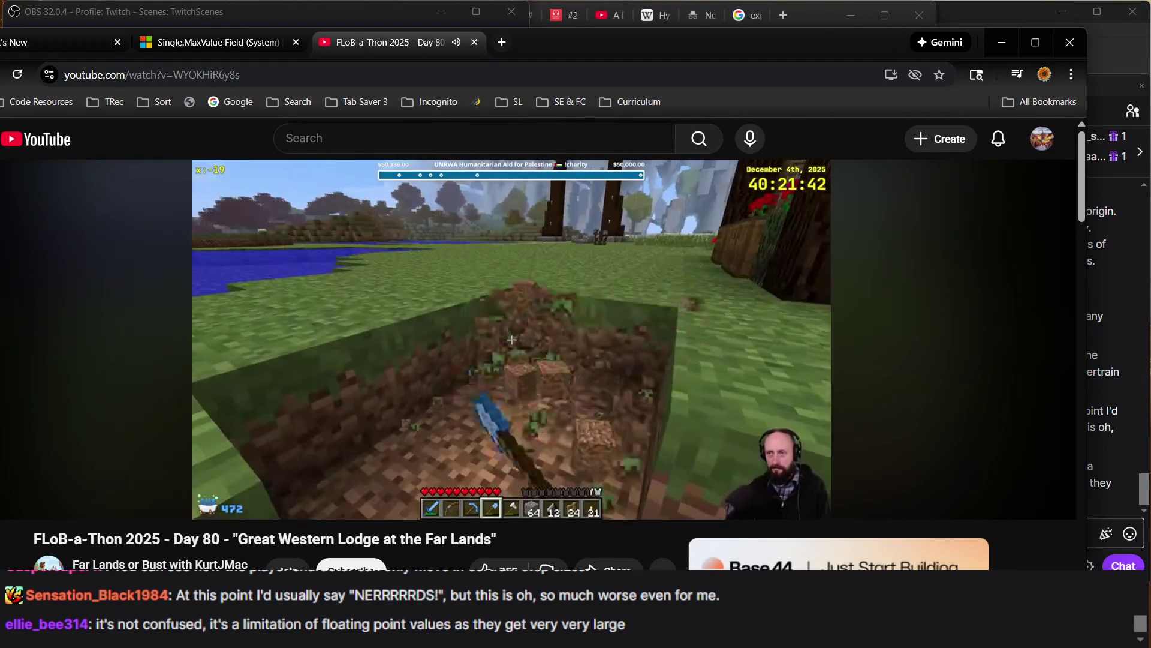
mouse_move(602, 279)
left_click(549, 281)
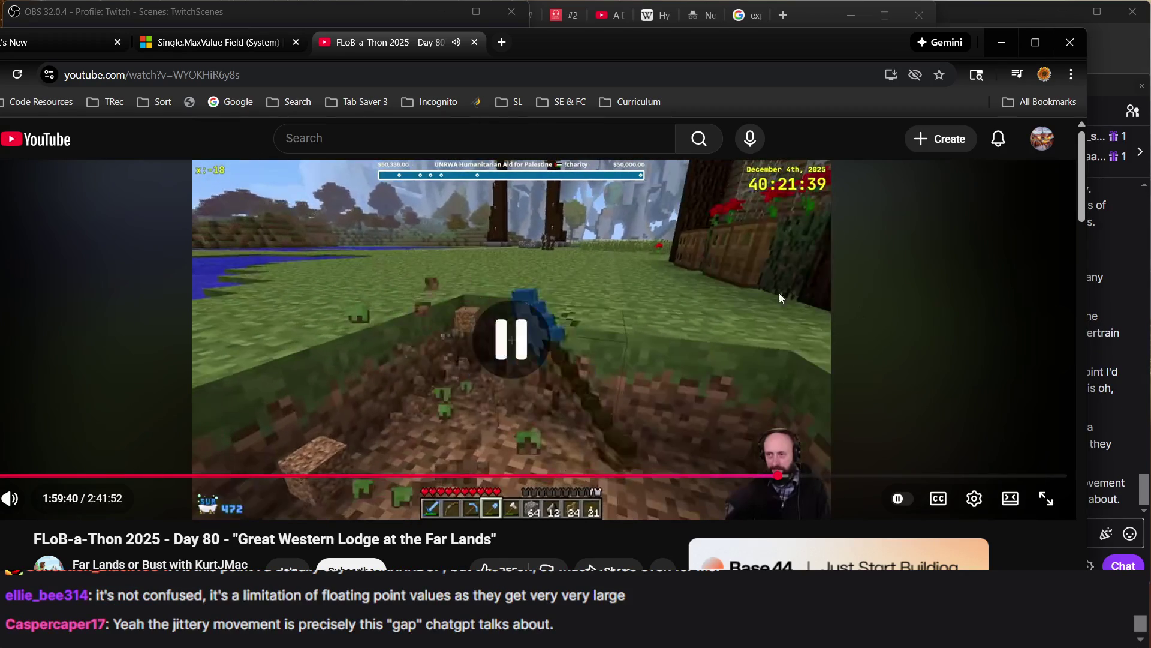
Return from the chat and play the video on, leaving it paused at 1:59:52
left_click(1098, 402)
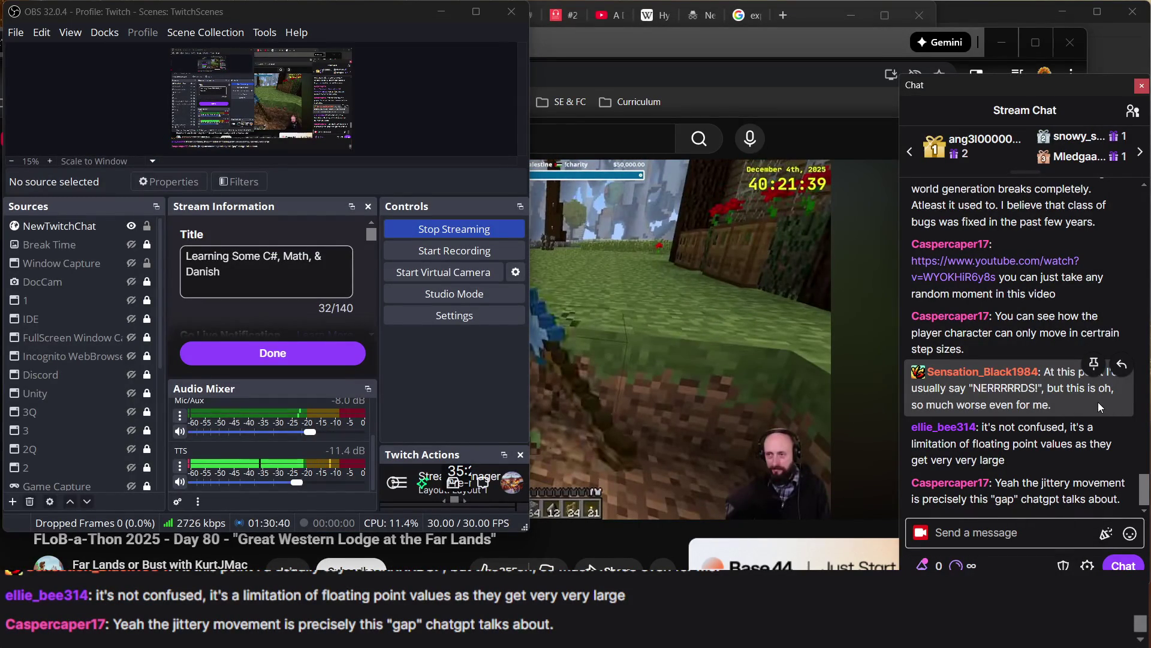
mouse_move(781, 414)
left_click(686, 407)
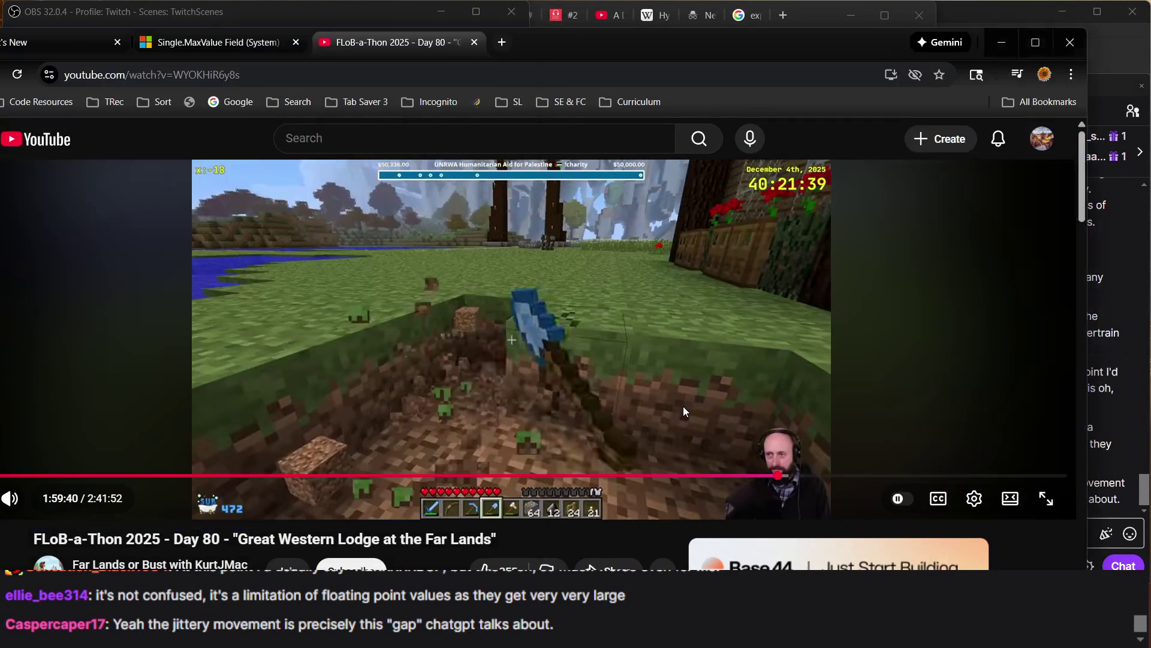
left_click(616, 347)
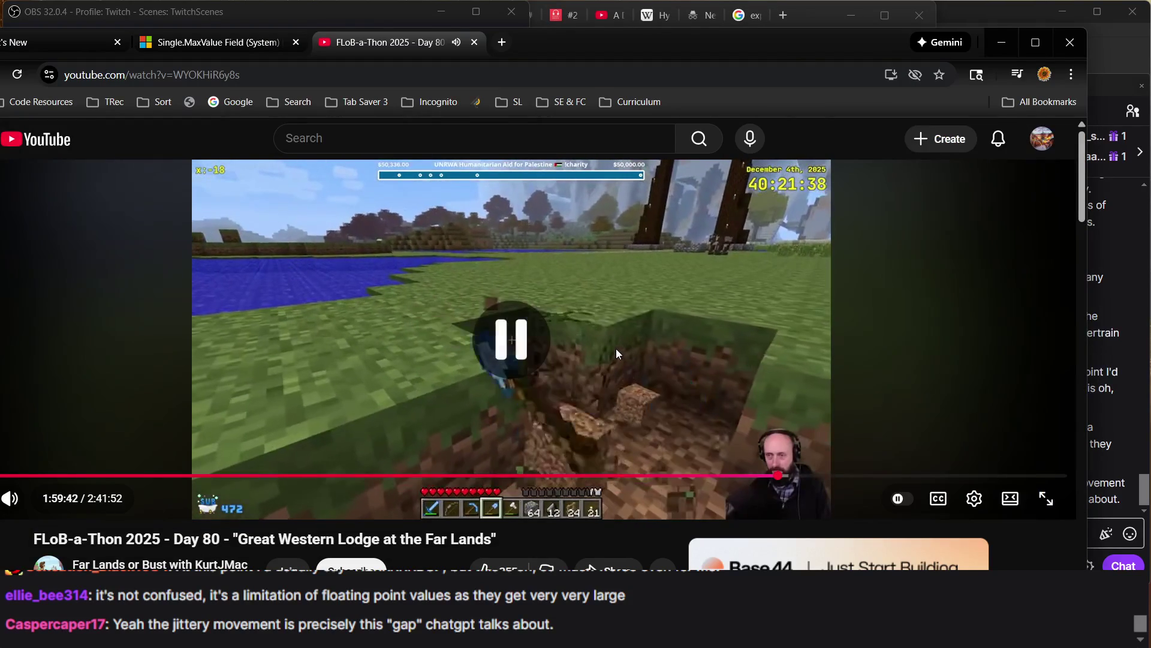
left_click(611, 360)
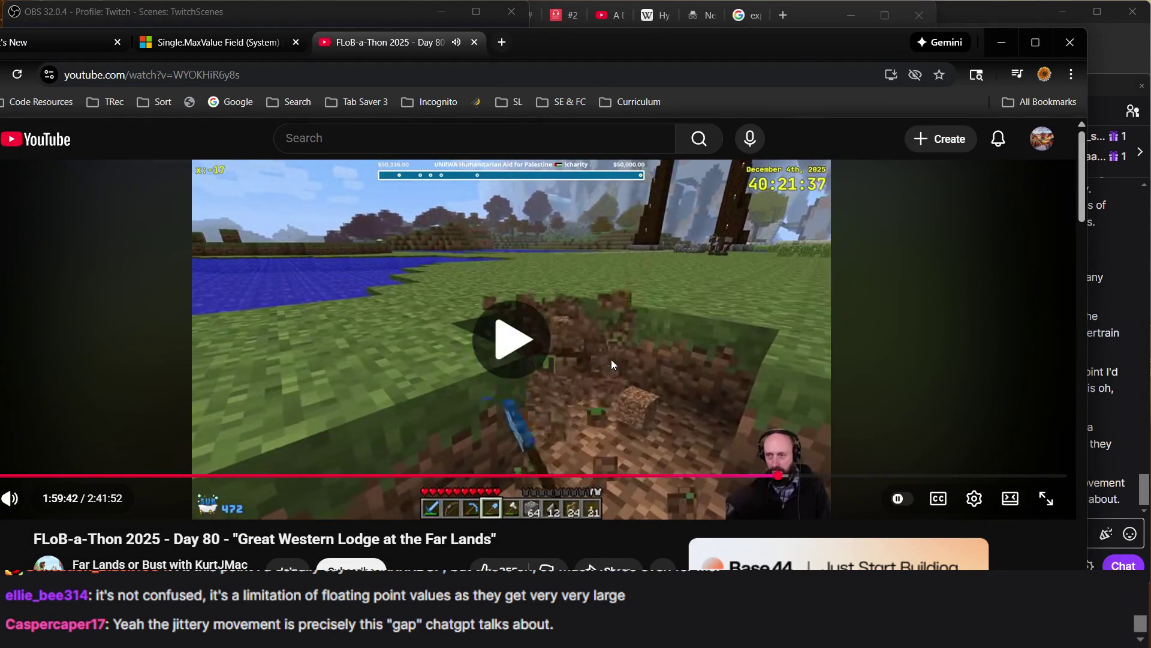
left_click(611, 359)
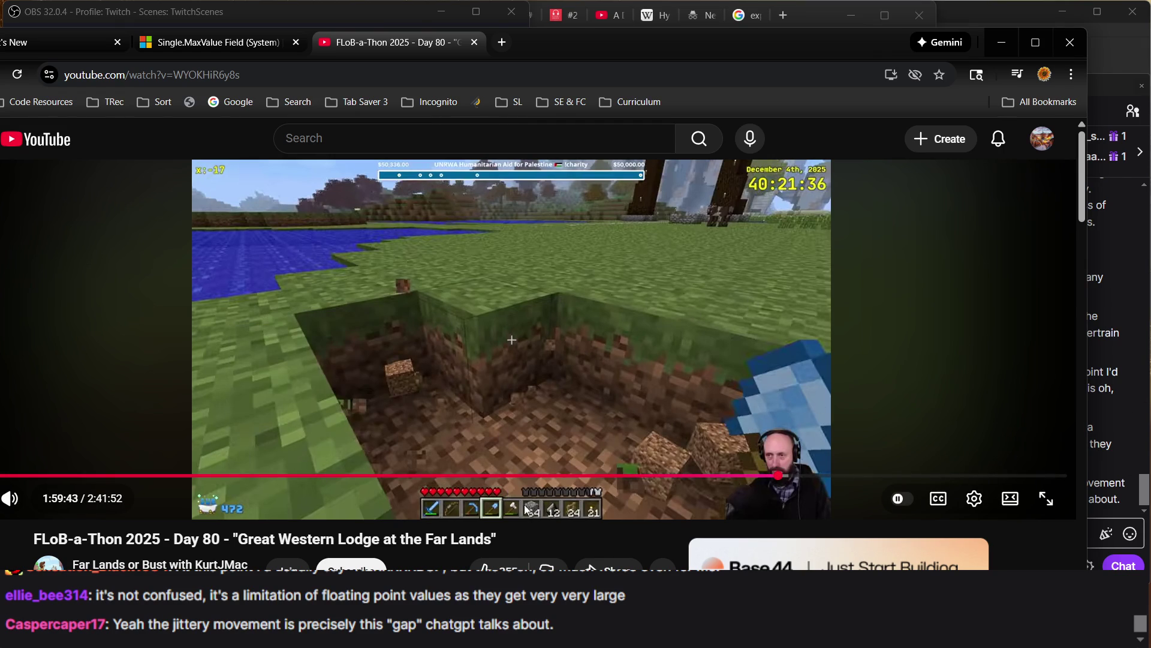
left_click(577, 361)
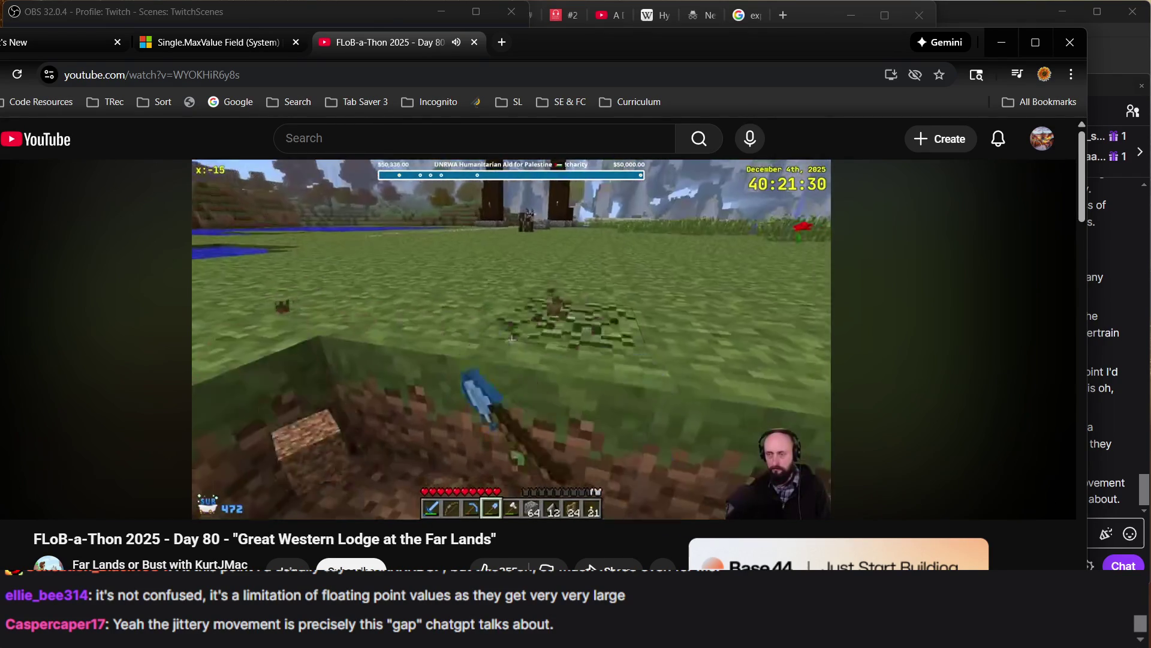
left_click(769, 316)
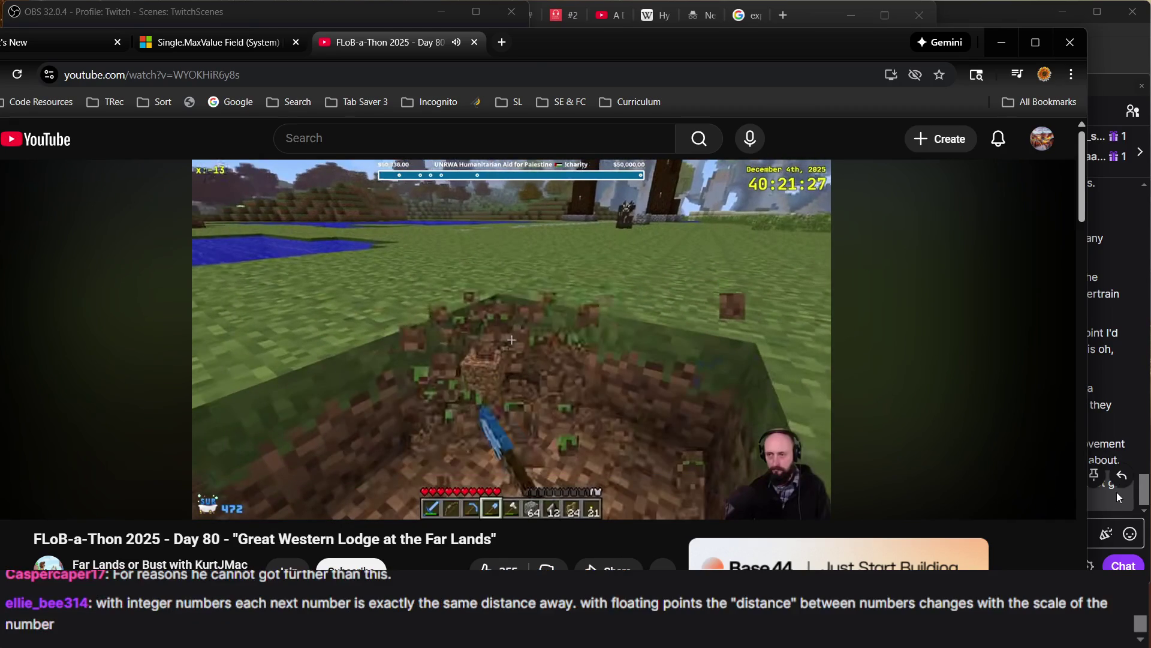
Read the chat's mantissa and exponent messages, selecting them, then return to the Far Lands video
left_click(1115, 493)
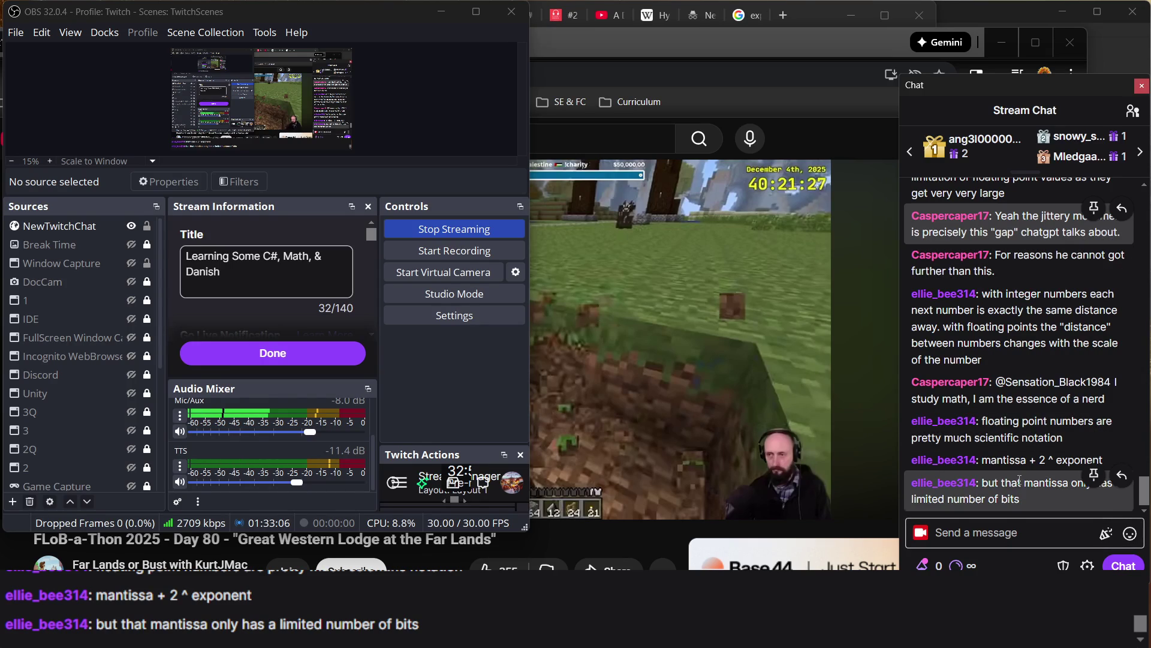
double_click(1000, 460)
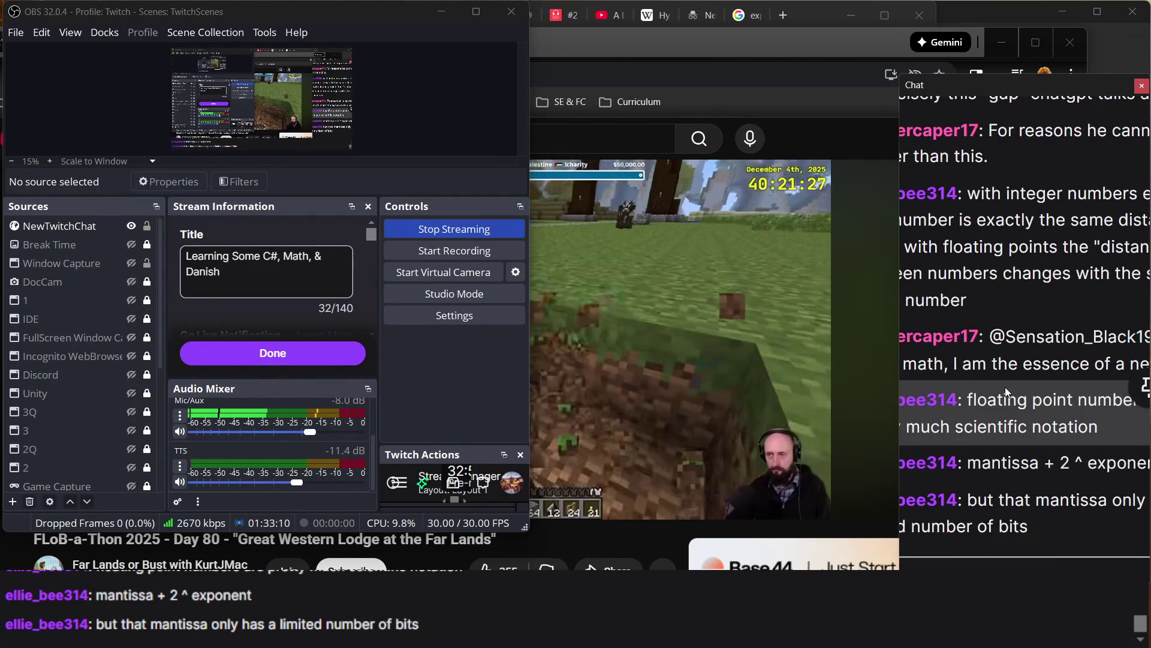
left_click(1015, 427)
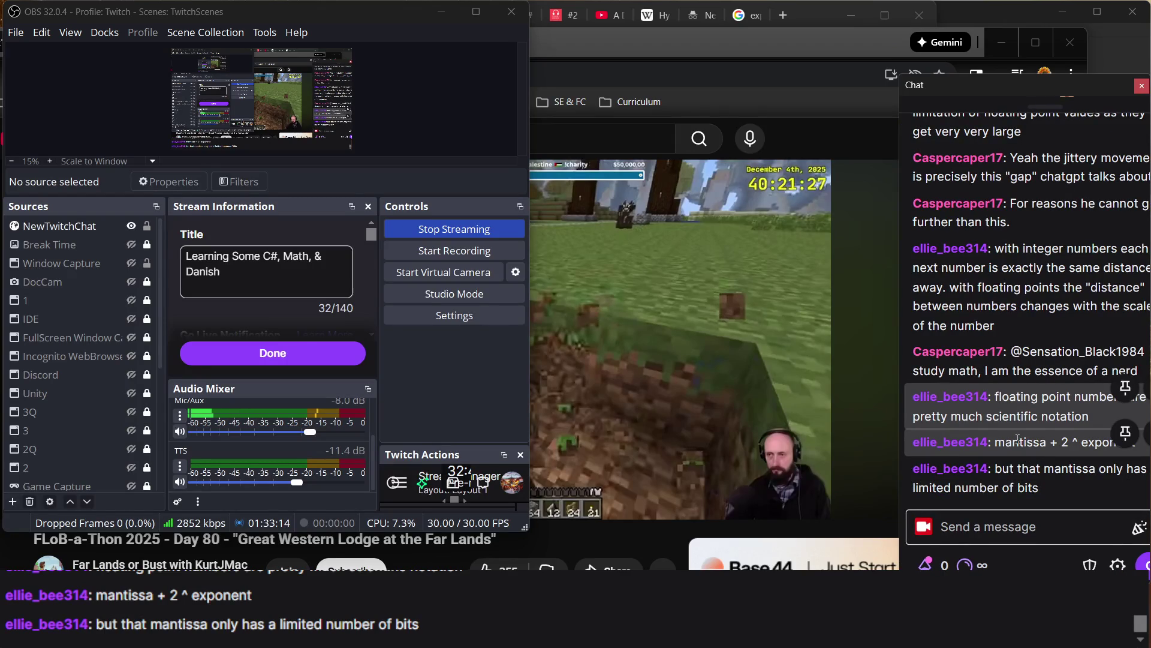
triple_click(1018, 441)
double_click(1017, 441)
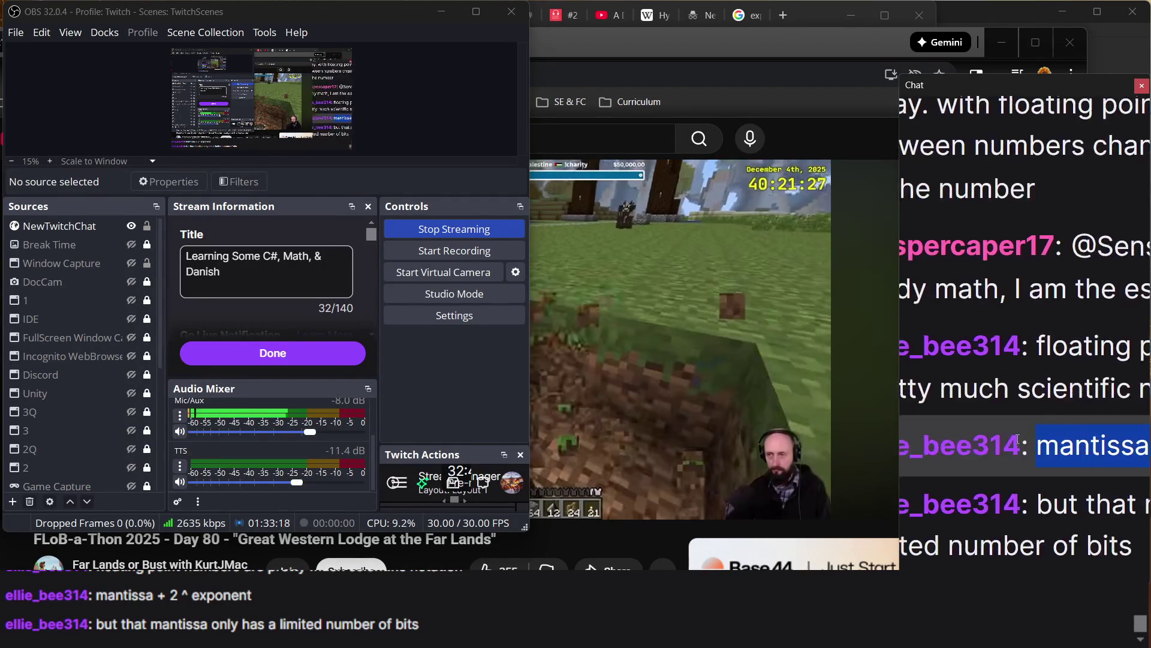
triple_click(1018, 441)
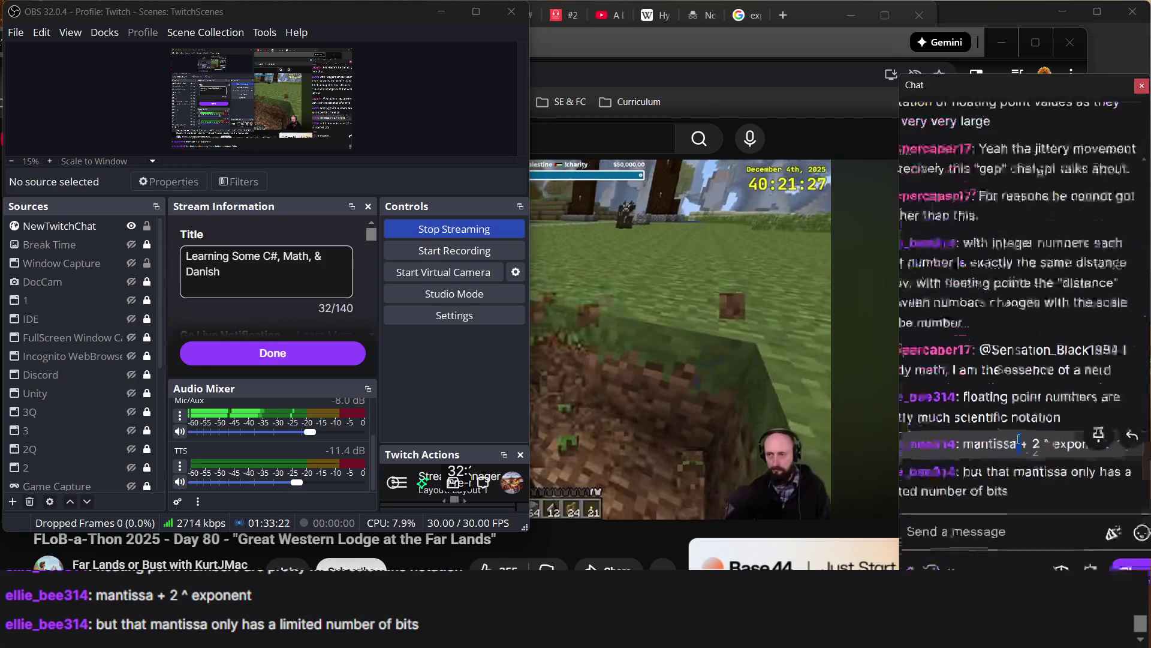
double_click(1044, 482)
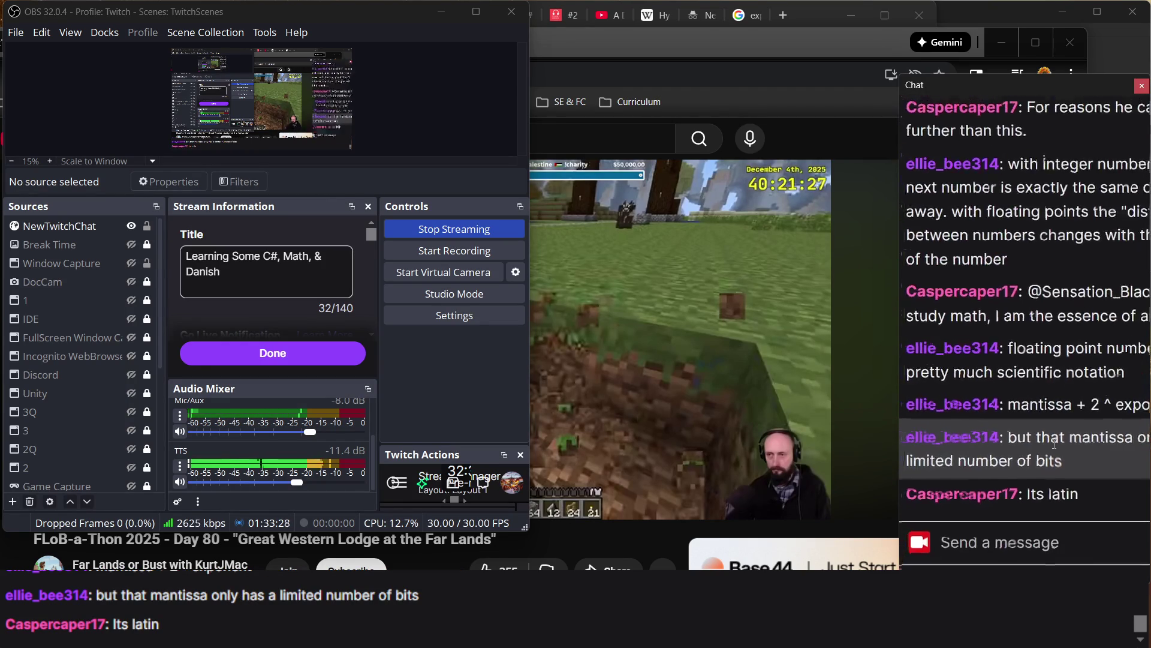
left_click(1090, 448)
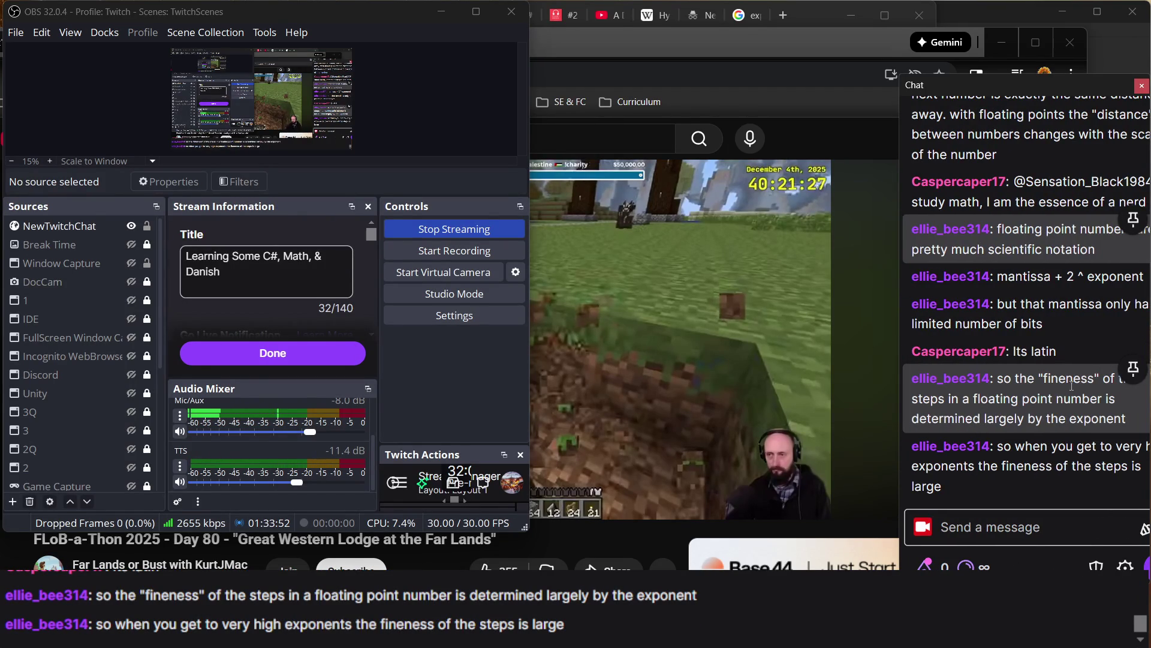
scroll(1075, 387, "right", 2)
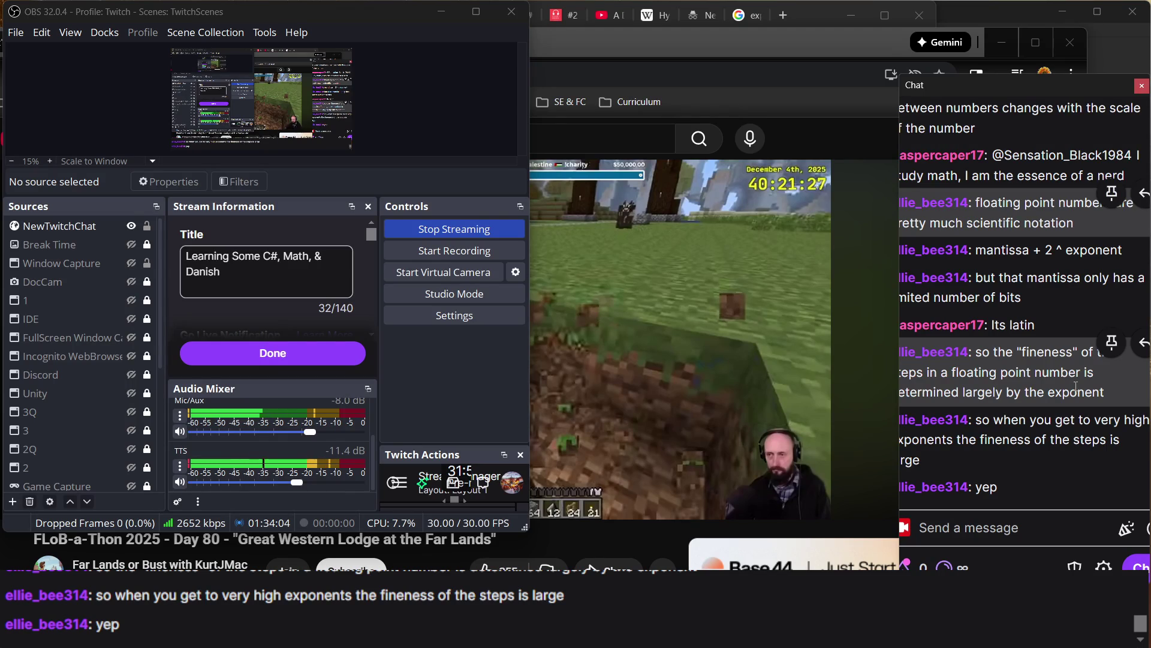
left_click(692, 314)
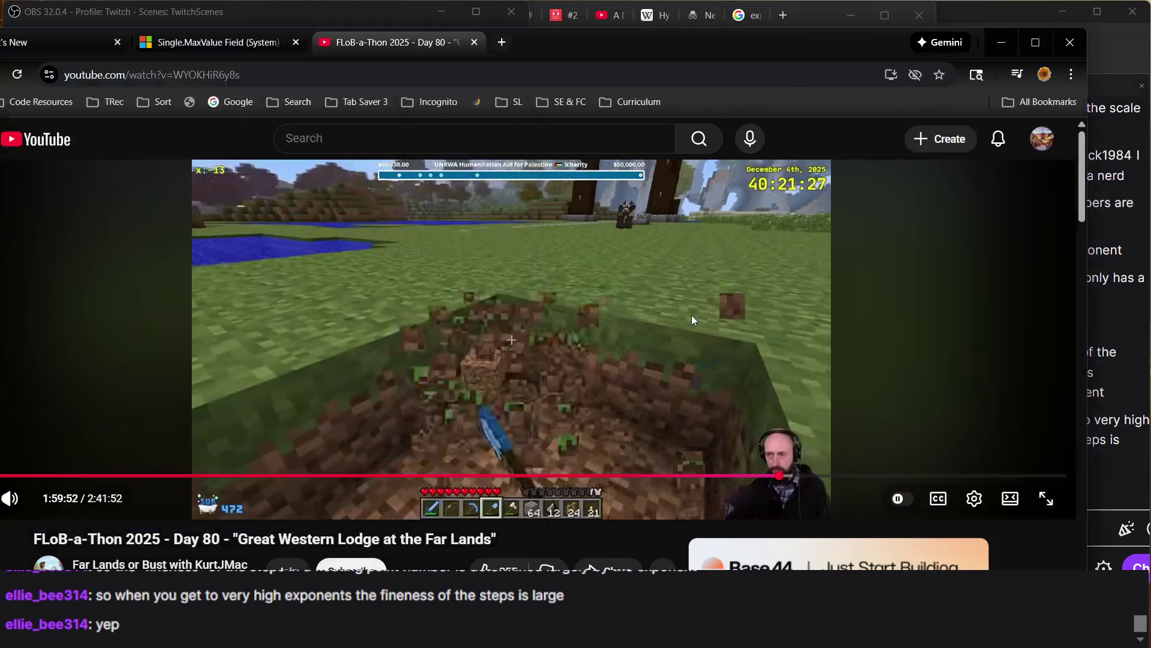
Play and pause the Far Lands video until it stops at 2:00:01, then raise the stream chat
left_click(550, 355)
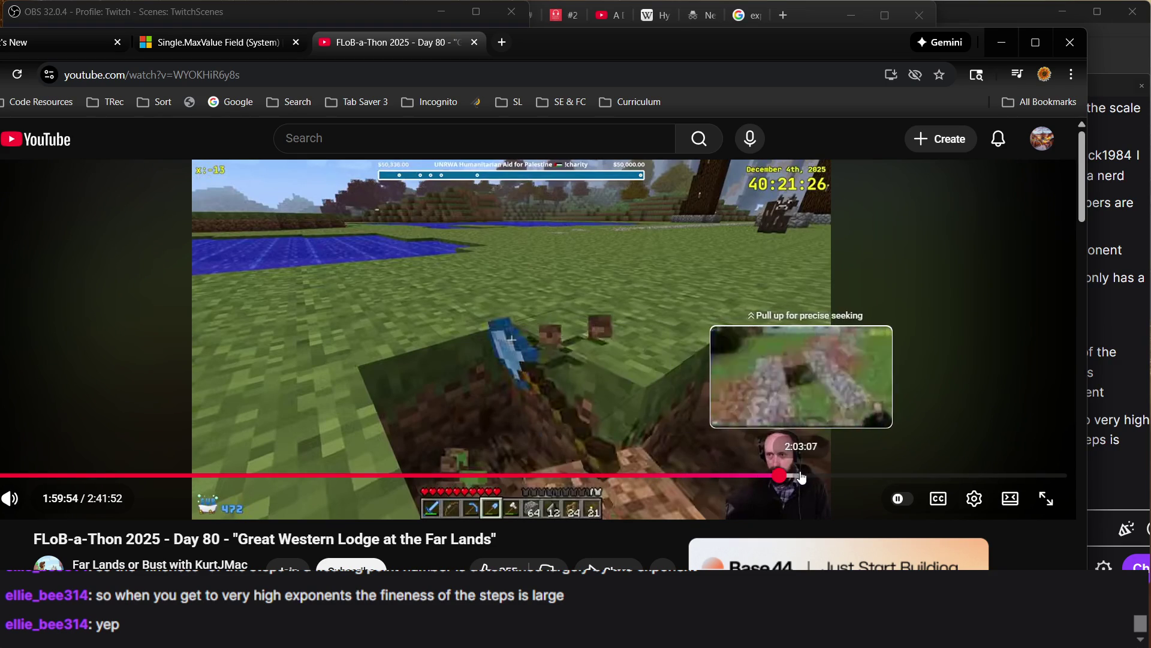
scroll(576, 341, "down", 3)
scroll(576, 340, "up", 3)
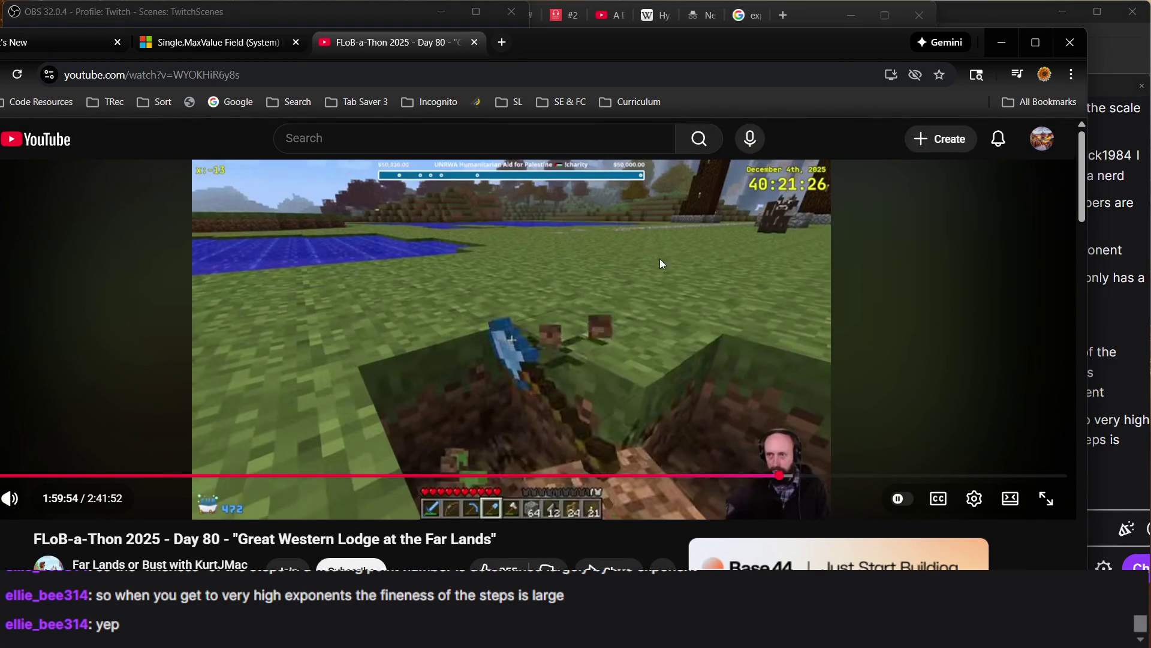
left_click(679, 350)
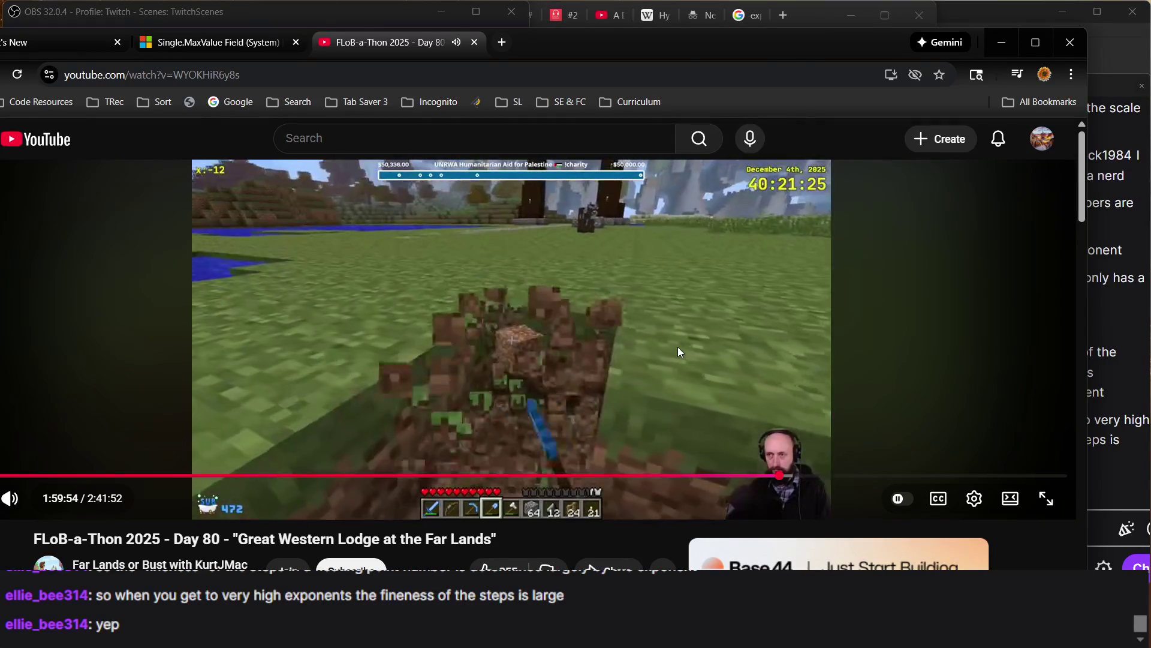
left_click(680, 350)
left_click(680, 350)
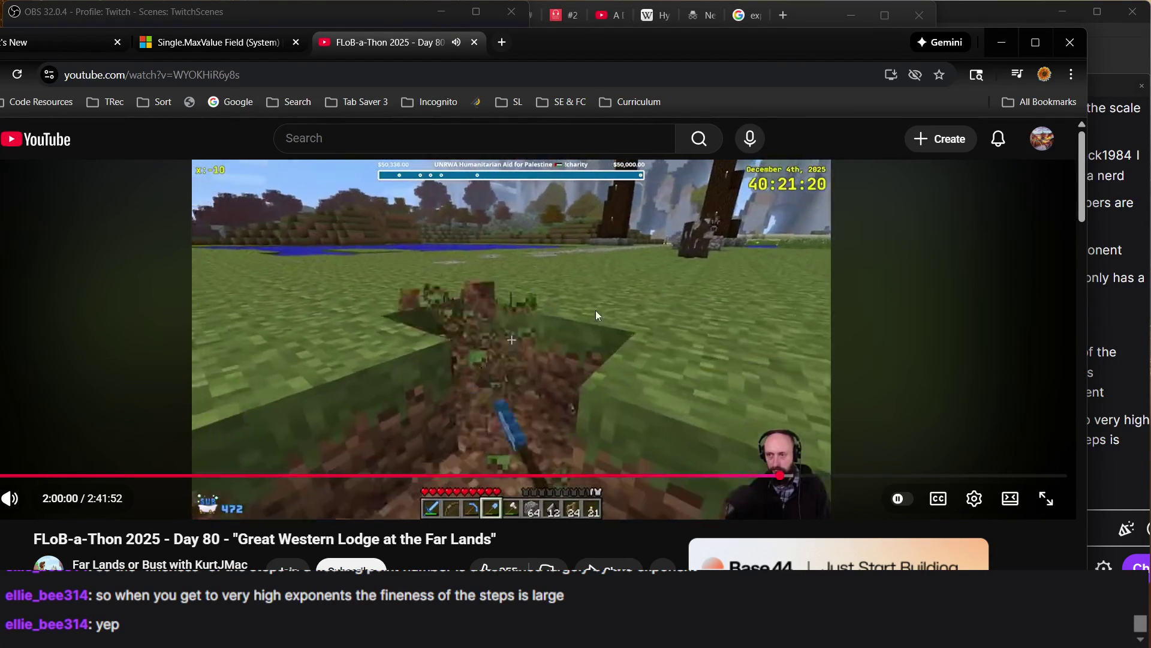
left_click(510, 344)
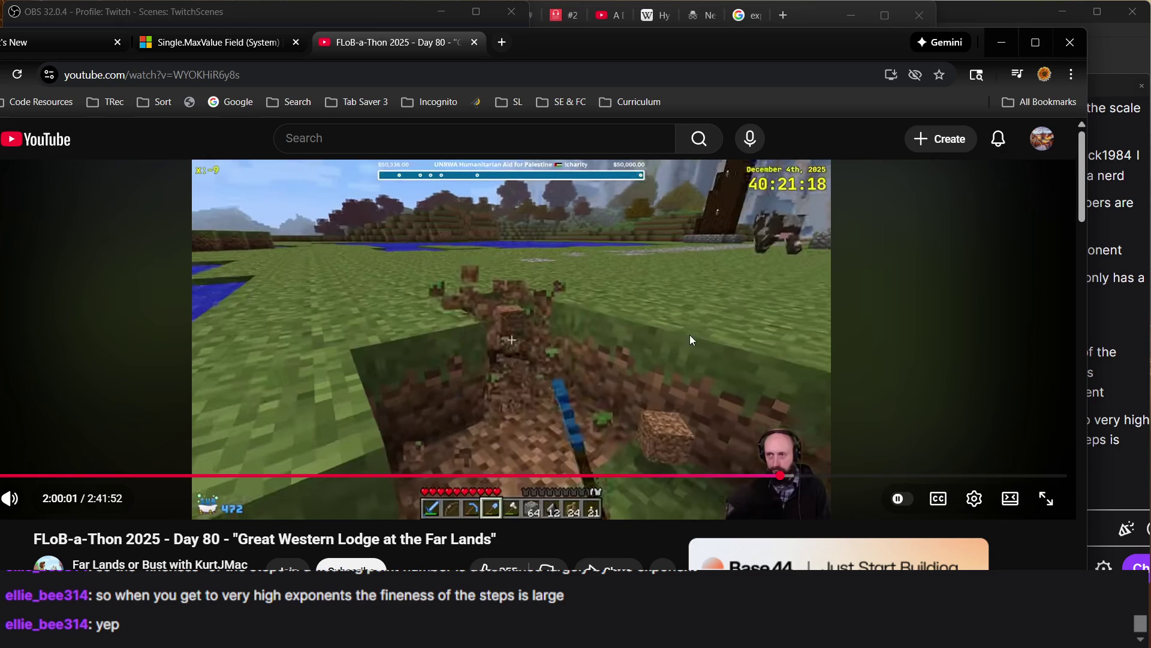
left_click(1100, 333)
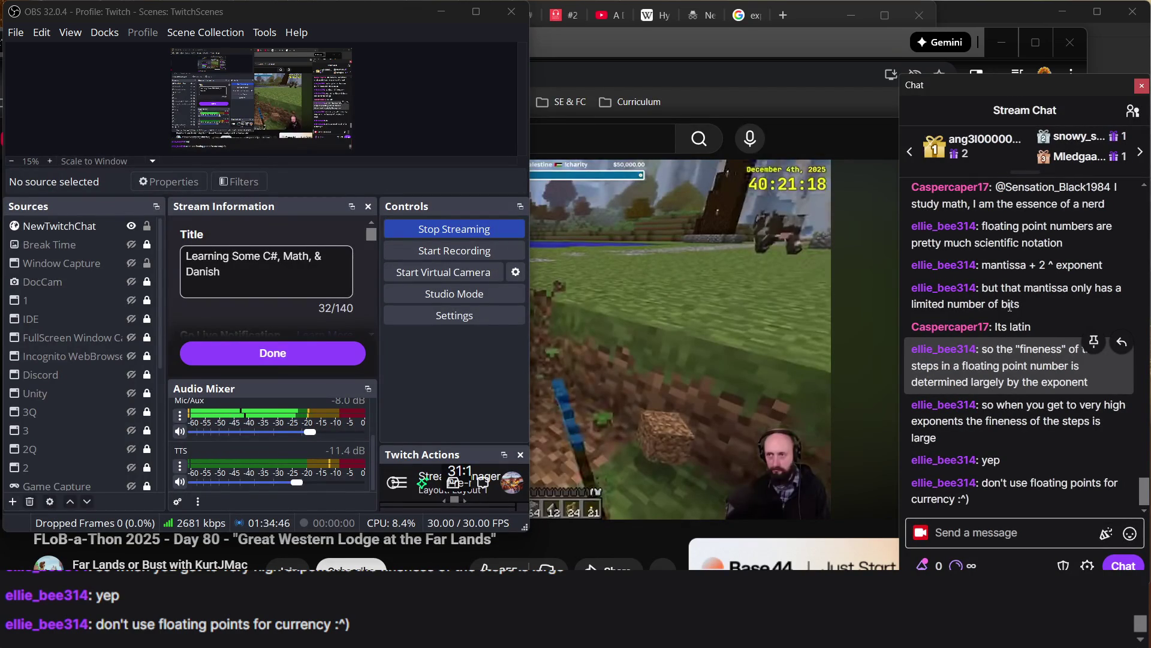
mouse_move(629, 343)
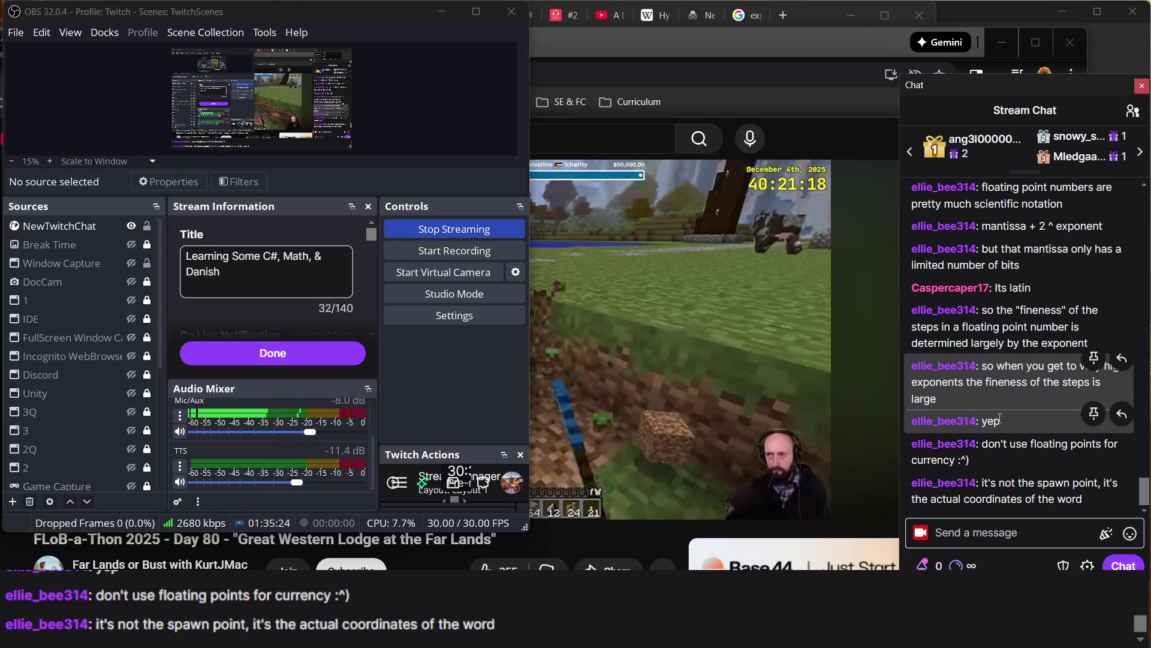
left_click(731, 365)
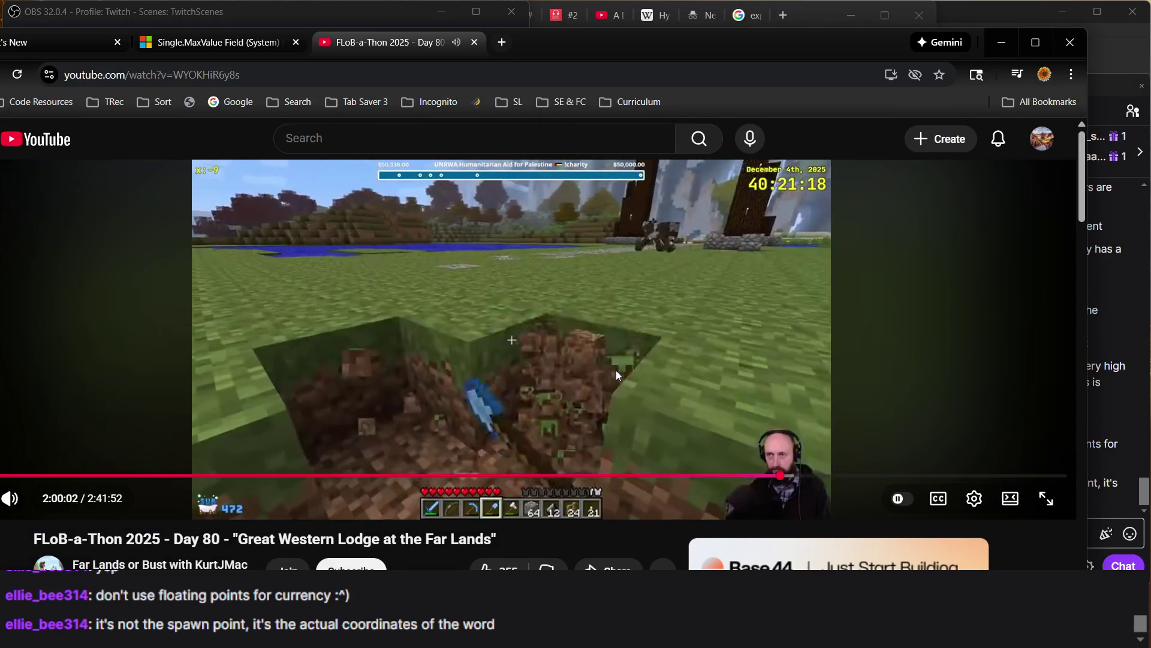
left_click(616, 370)
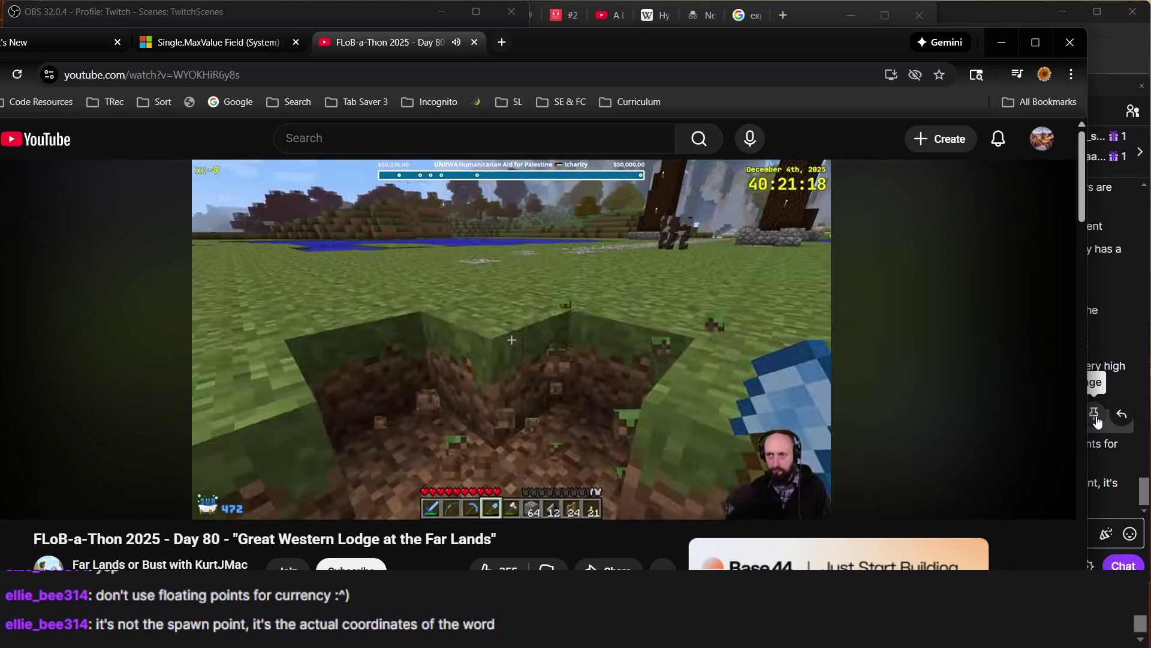
left_click(1103, 490)
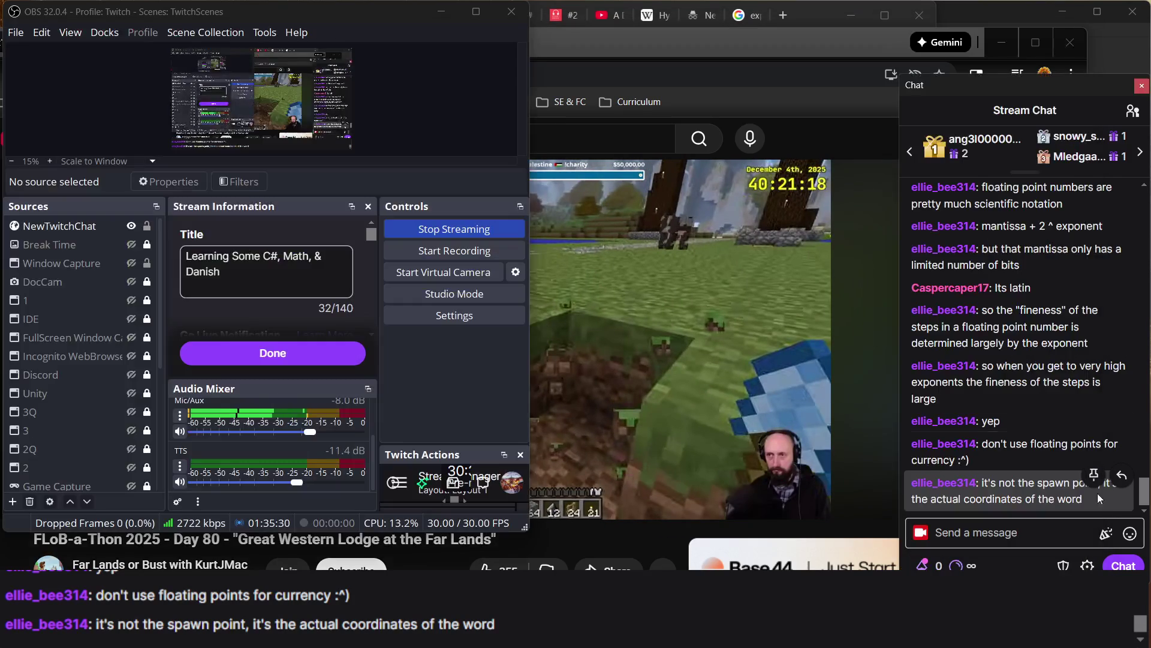
left_click(599, 524)
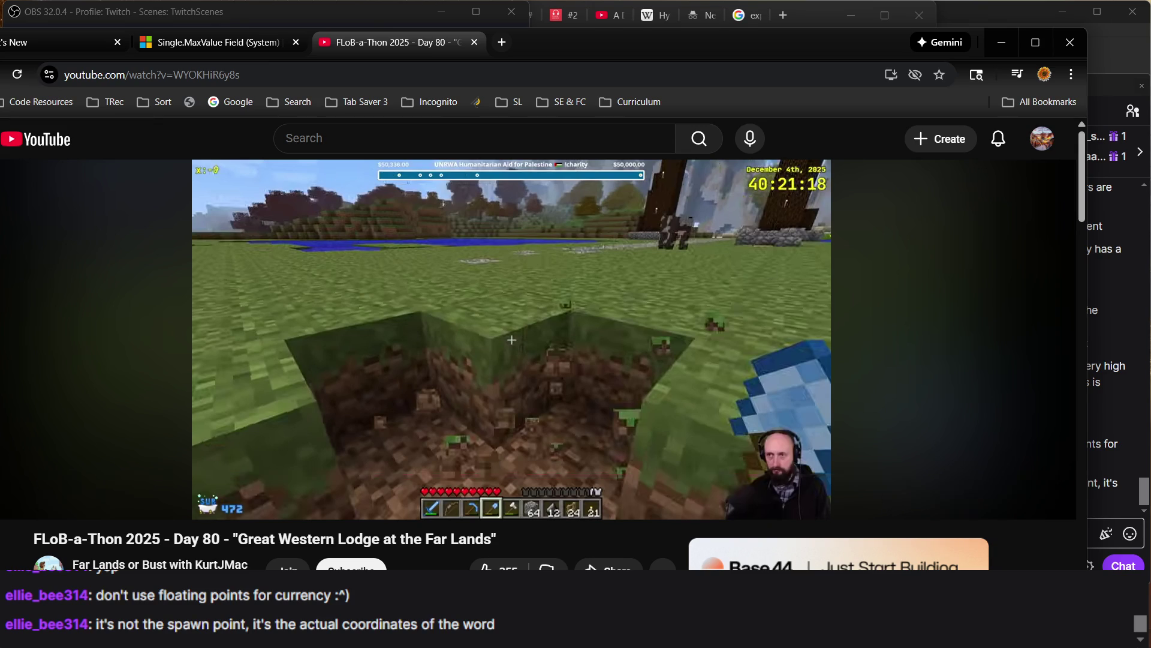
scroll(649, 548, "down", 8)
scroll(649, 548, "down", 10)
scroll(649, 545, "up", 15)
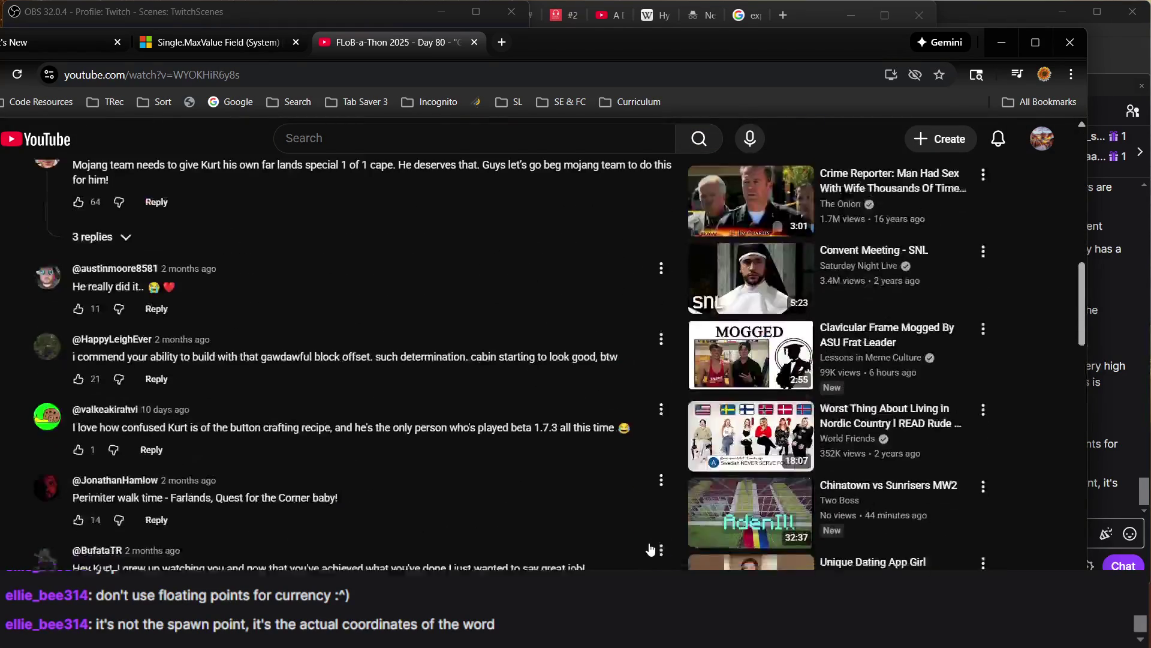
left_click(228, 56)
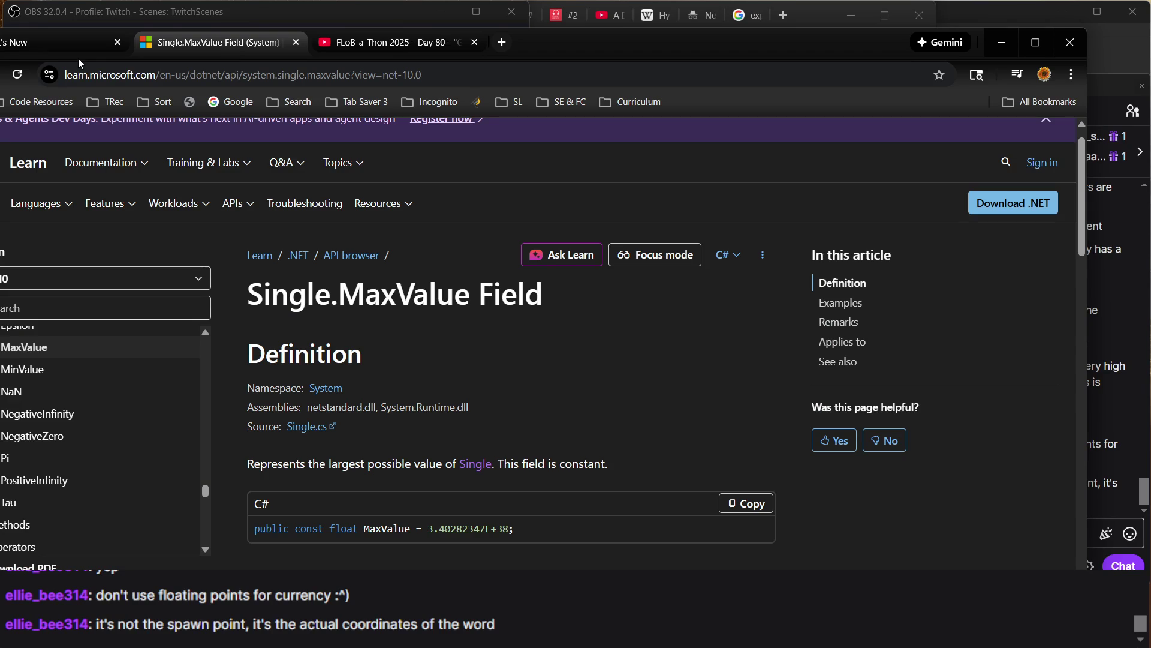
Move the video window aside, close the YouTube tab, and show the Hyperinflation DisplayGDP instructions
left_click(366, 46)
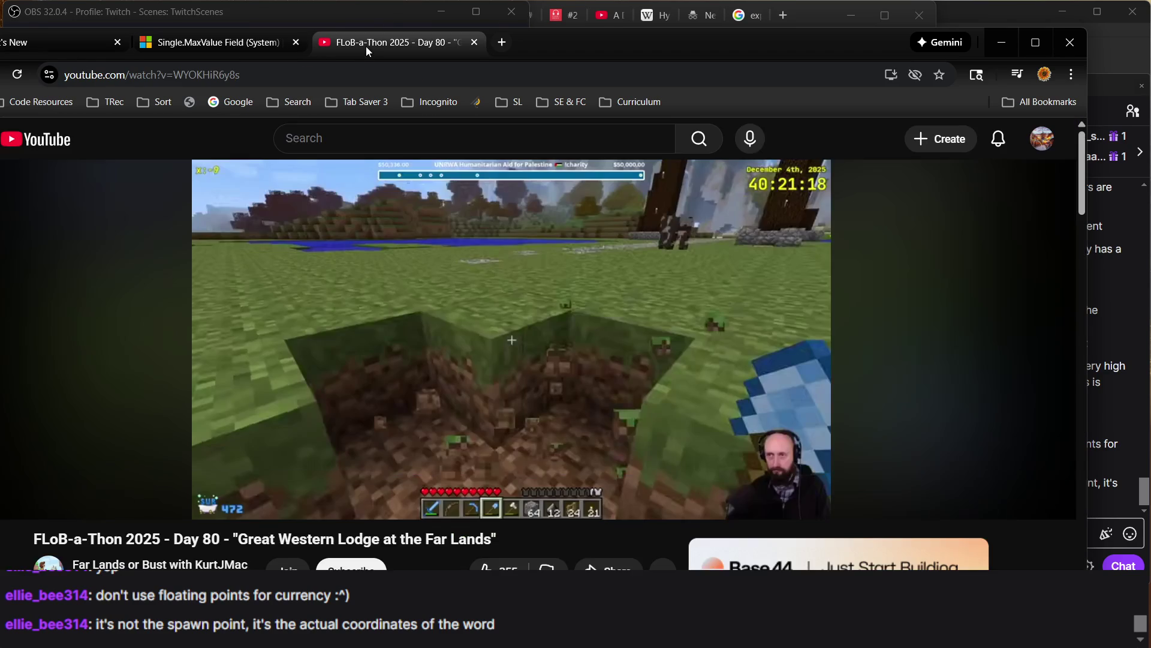
mouse_move(619, 44)
left_mouse_down()
mouse_move(679, 307)
mouse_move(659, 288)
mouse_move(641, 36)
left_mouse_up()
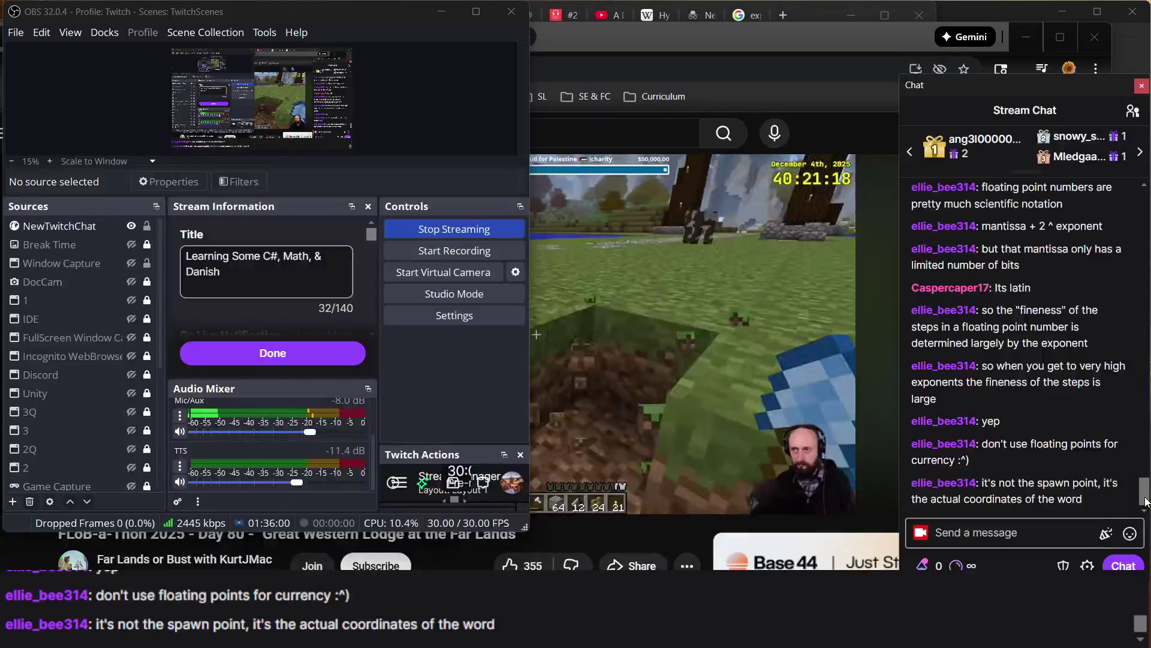
mouse_move(655, 46)
left_mouse_down()
mouse_move(520, 319)
mouse_move(519, 463)
left_mouse_up()
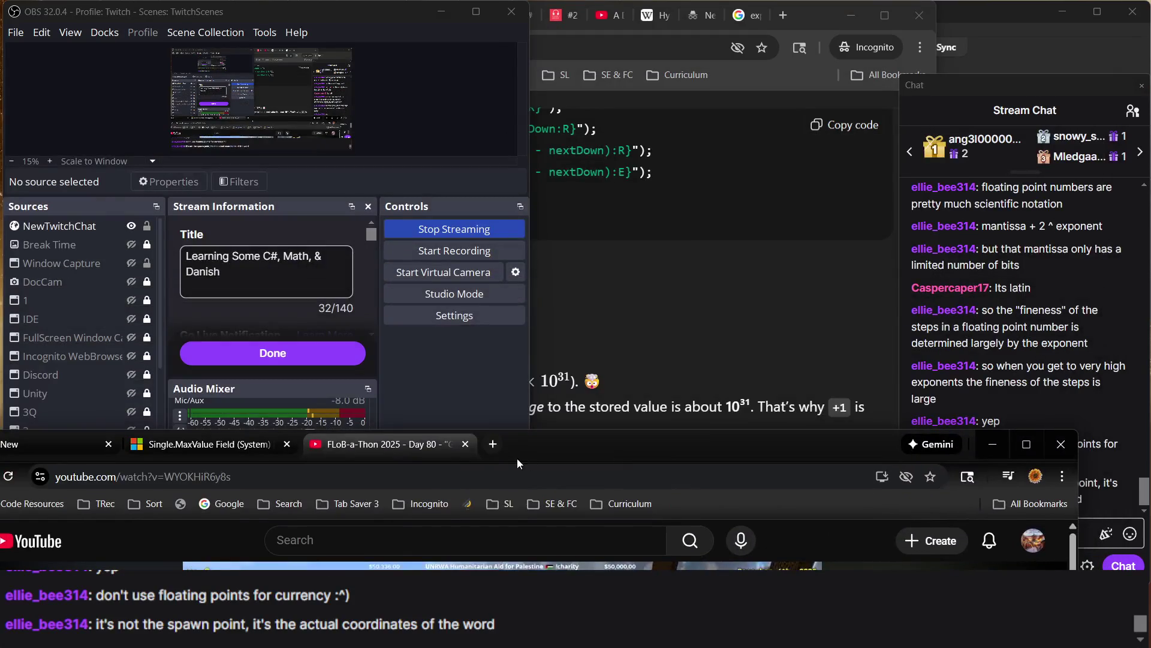
left_click(463, 449)
left_click(627, 375)
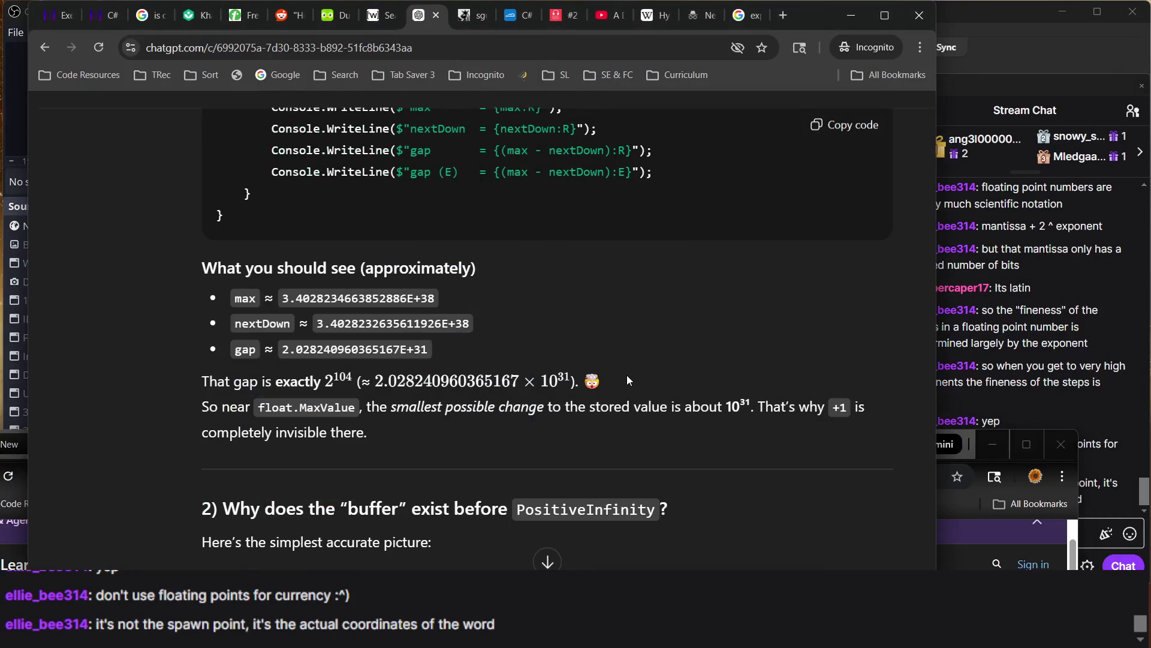
left_click(96, 21)
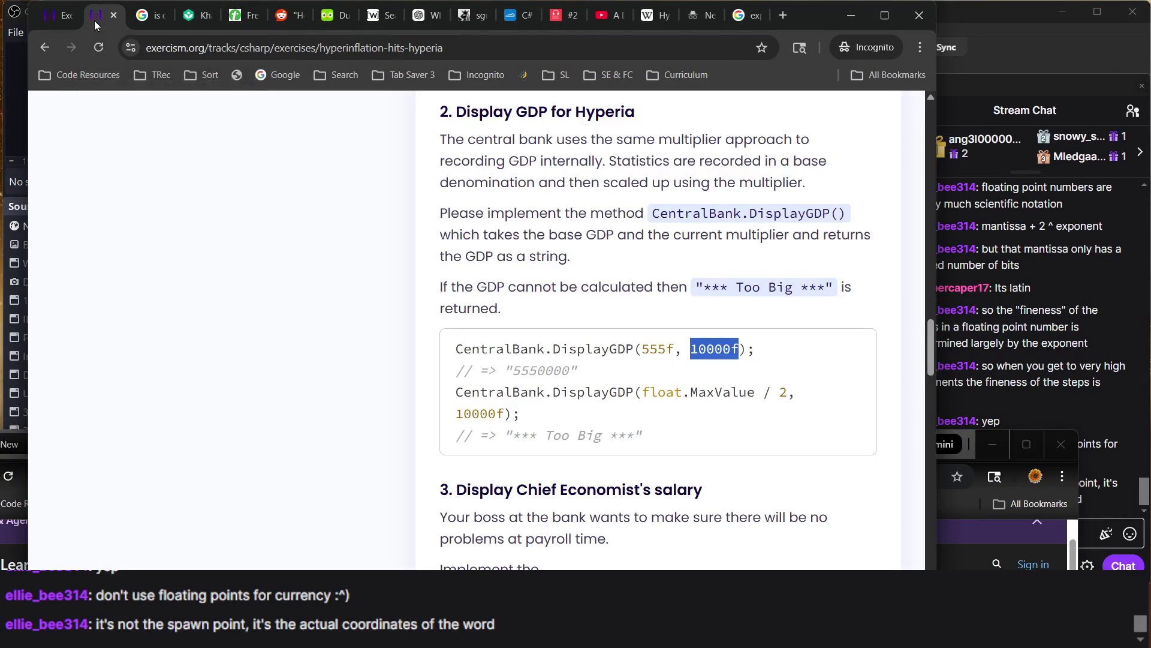
triple_click(486, 358)
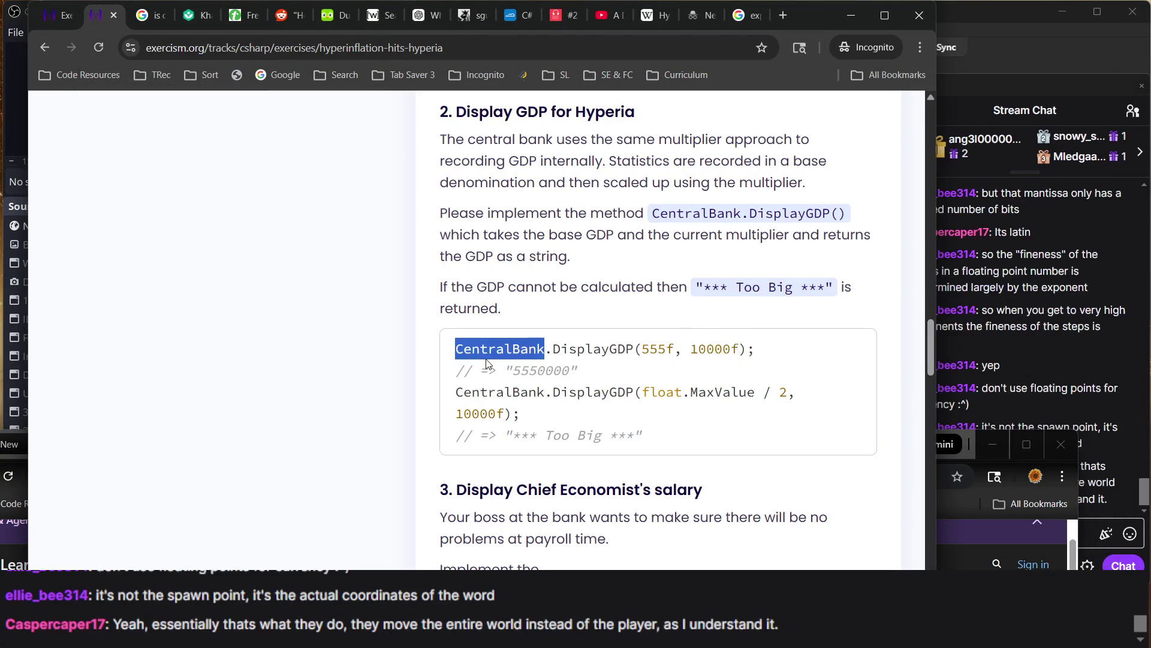
Glance at the stream chat, then return to Chrome's Hyperinflation code editor tab
left_click(1005, 302)
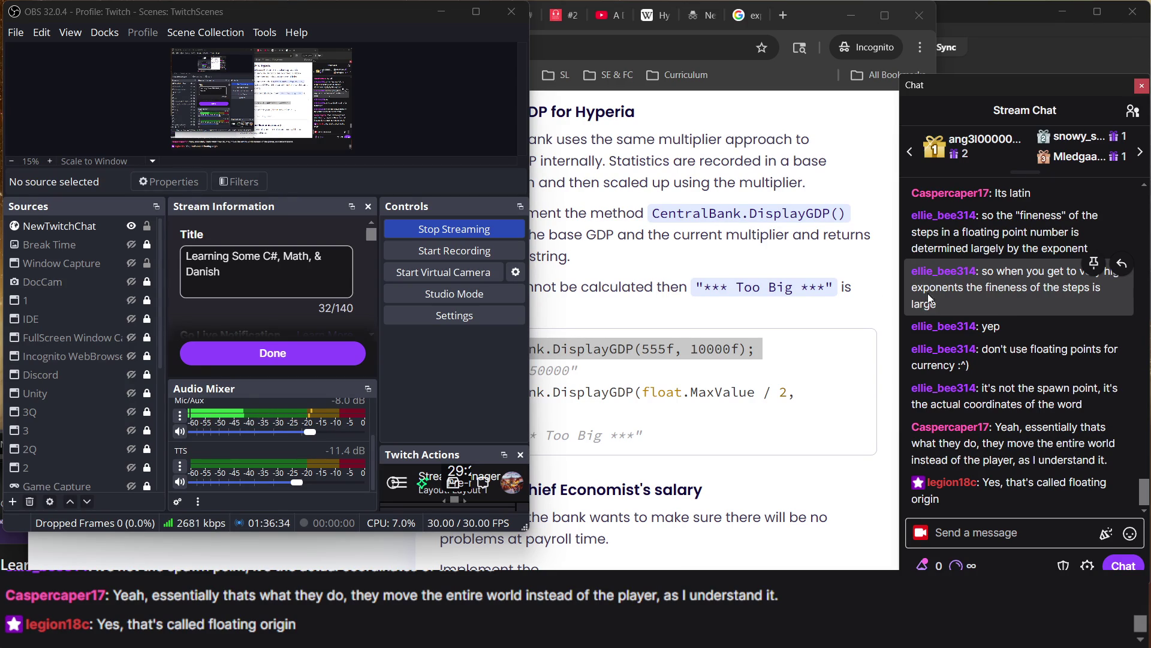
left_click(621, 155)
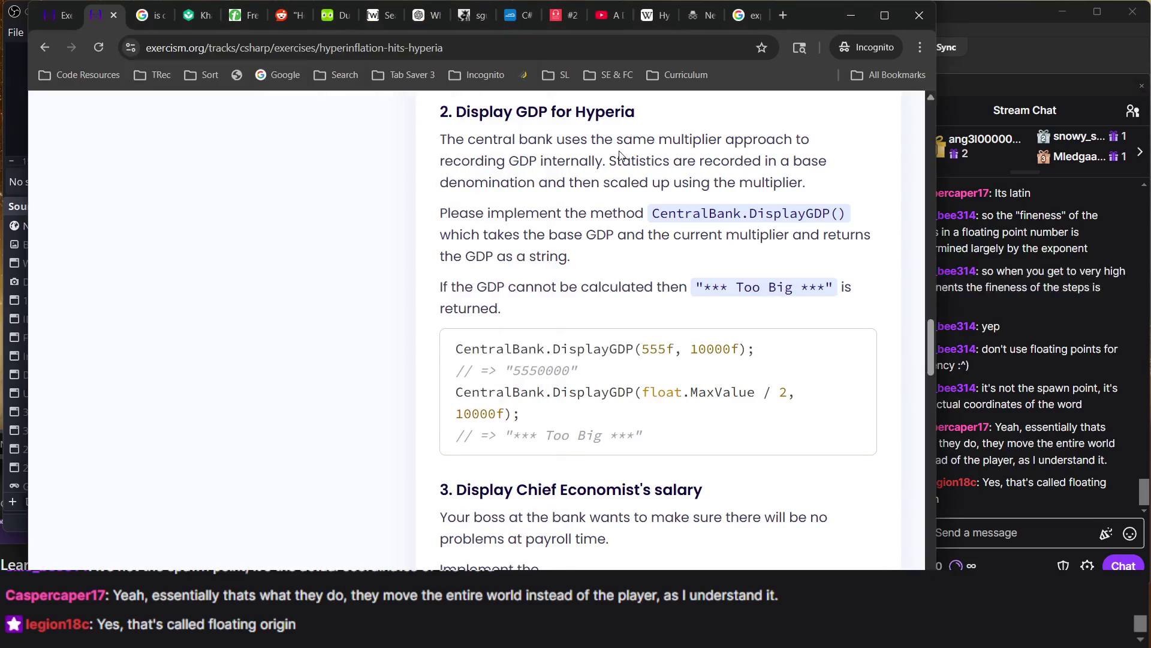
left_click(60, 21)
triple_click(367, 337)
triple_click(368, 336)
scroll(368, 337, "down", 2)
scroll(367, 336, "up", 5)
scroll(367, 337, "up", 5)
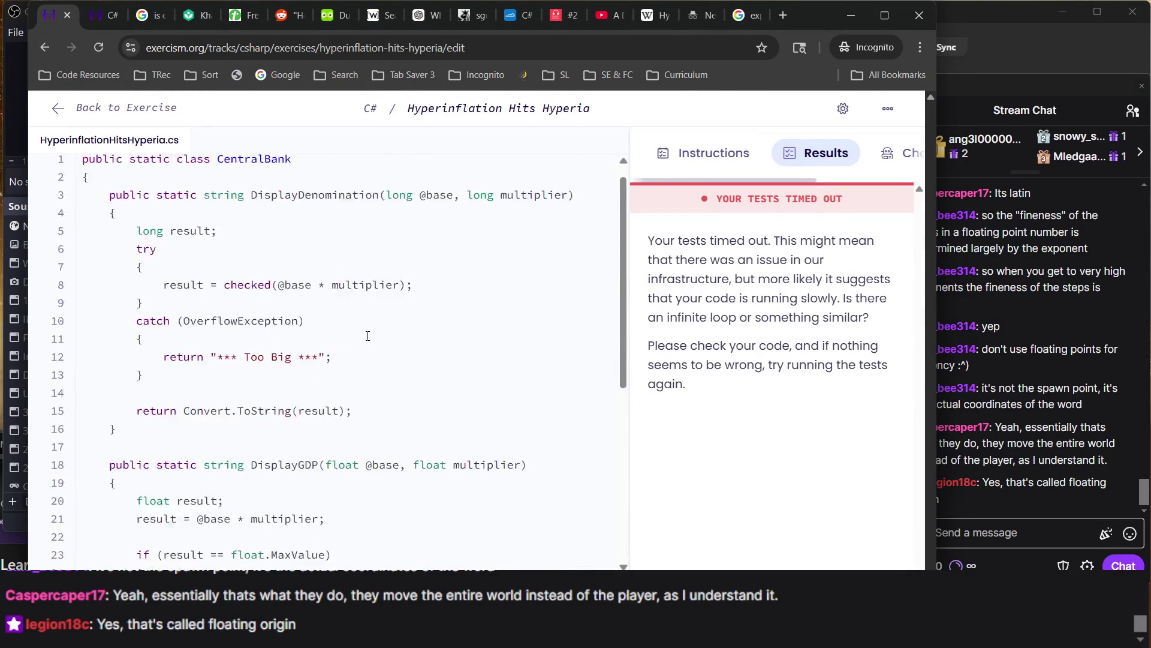
scroll(368, 336, "down", 7)
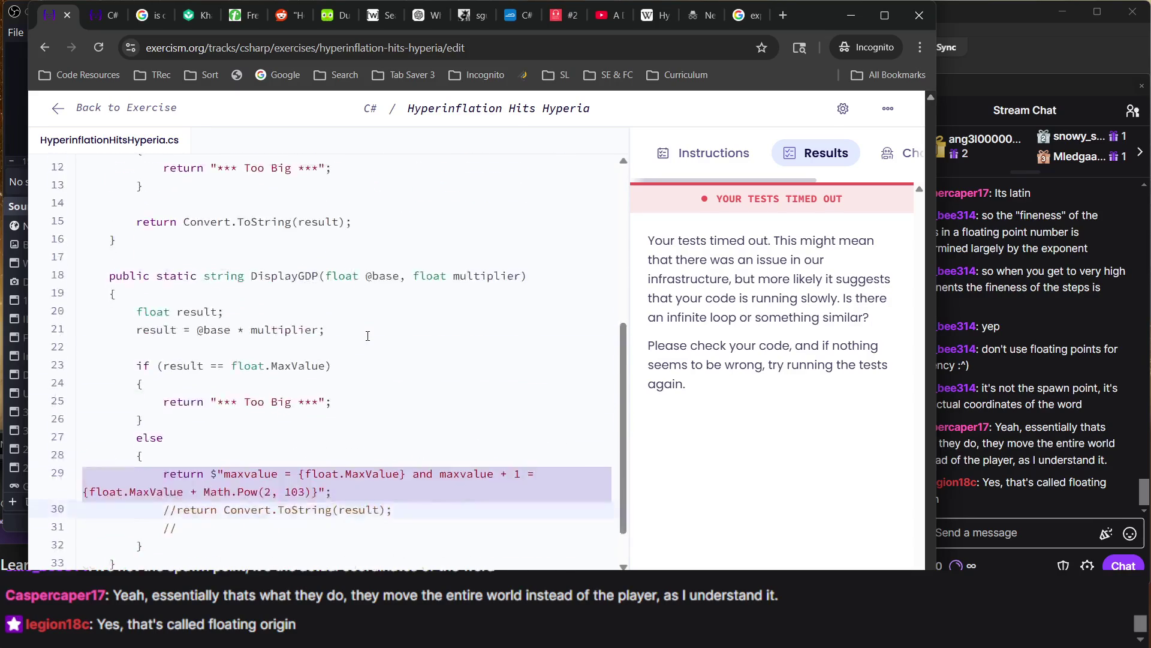
scroll(368, 336, "up", 7)
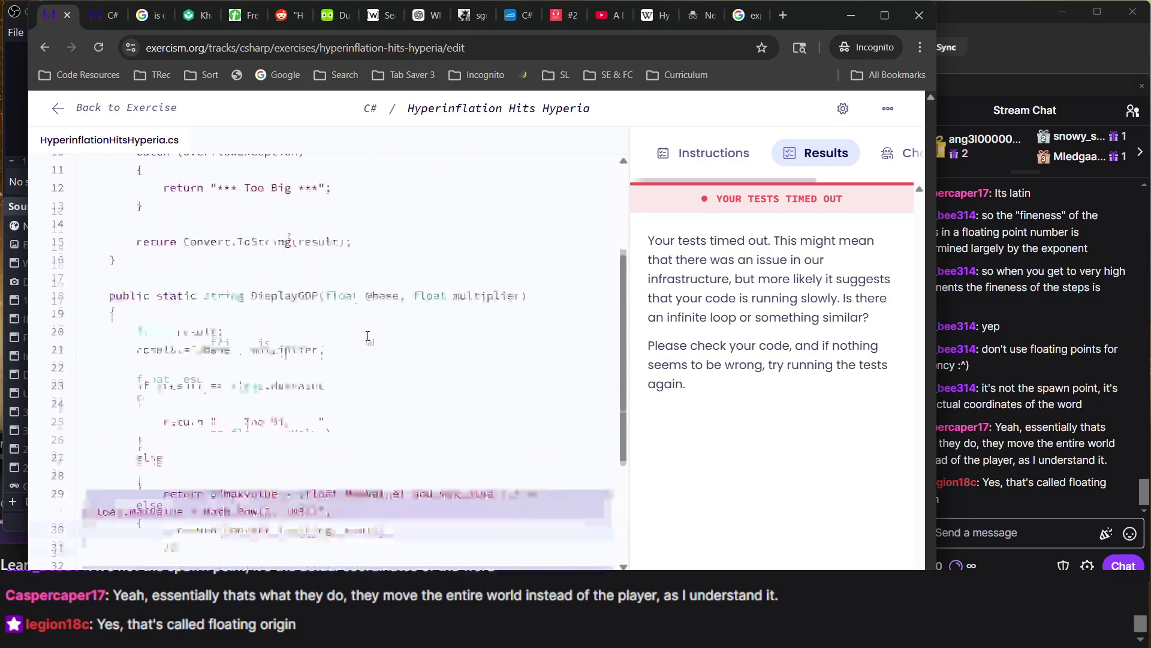
left_click(106, 18)
scroll(370, 355, "up", 4)
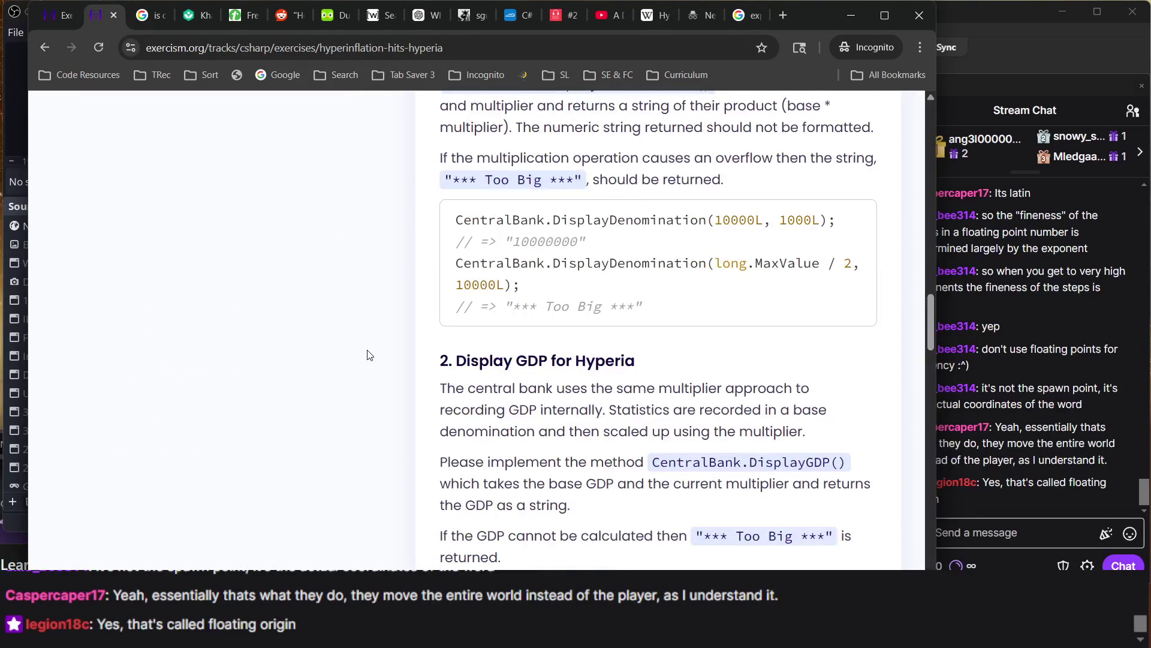
scroll(368, 355, "up", 10)
scroll(369, 355, "down", 12)
scroll(369, 355, "down", 2)
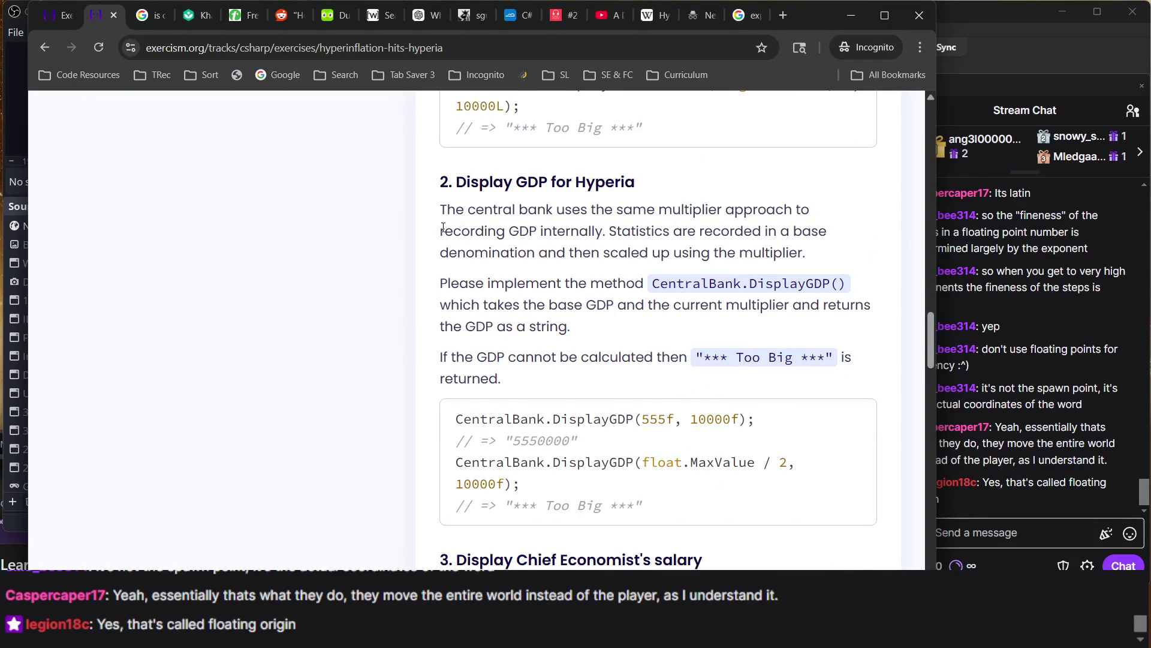
mouse_move(436, 184)
left_mouse_down()
mouse_move(627, 305)
mouse_move(680, 552)
left_mouse_up()
scroll(436, 203, "up", 4)
scroll(436, 203, "down", 2)
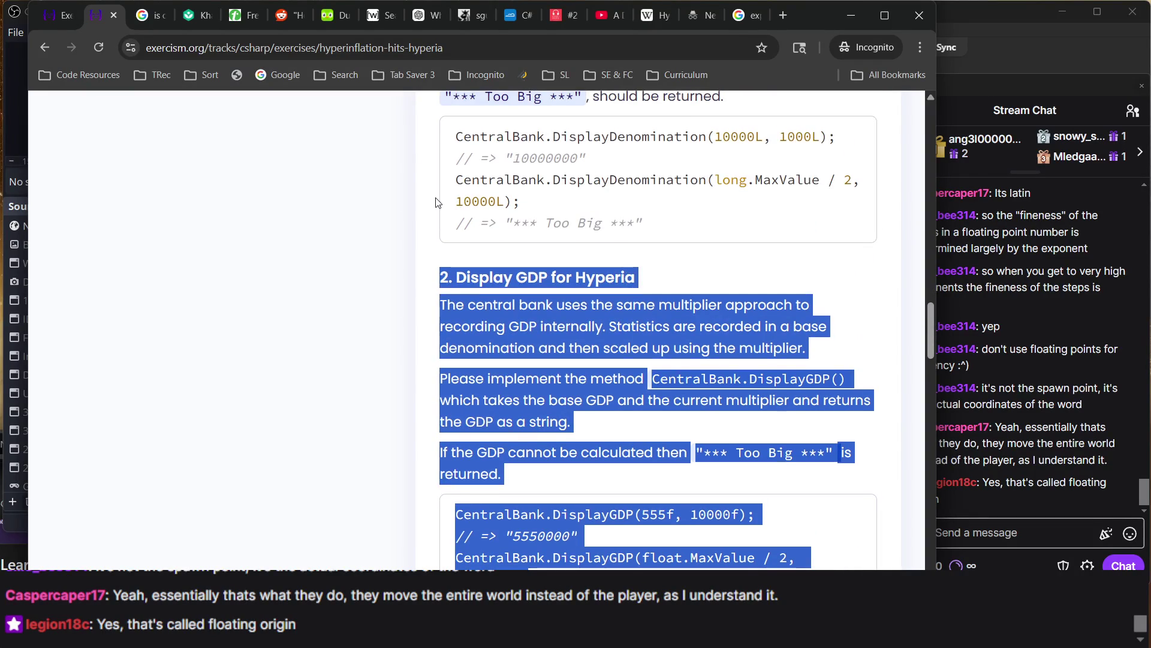
mouse_move(447, 192)
left_mouse_down()
mouse_move(646, 349)
mouse_move(845, 533)
left_mouse_up()
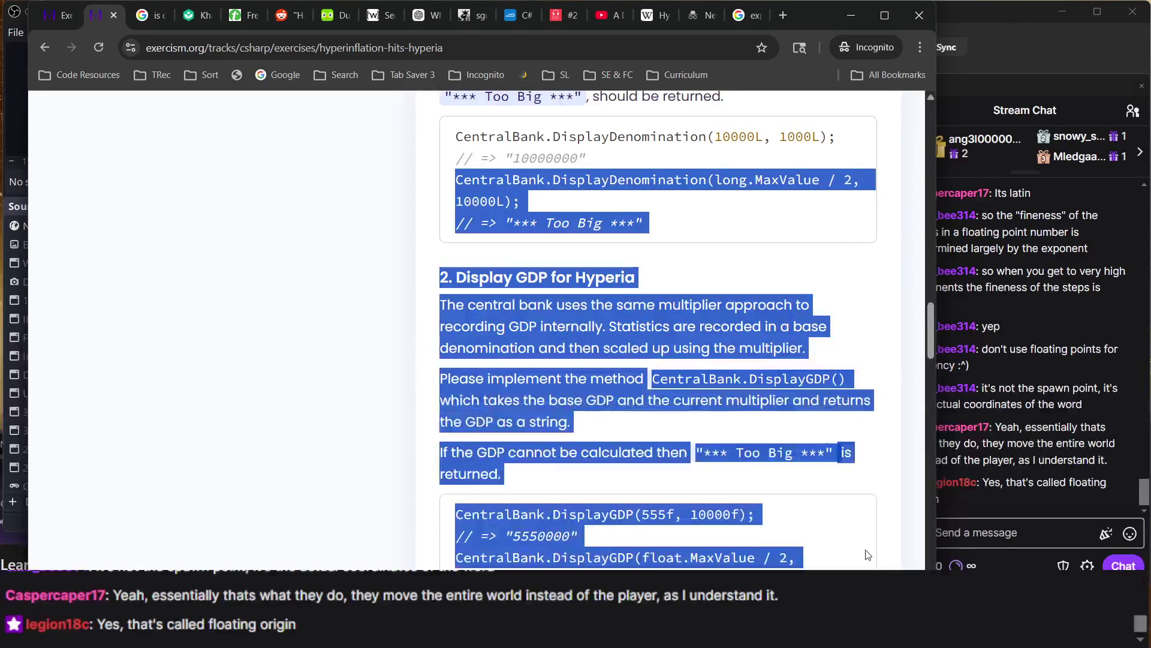
left_click_drag(646, 349, 542, 472)
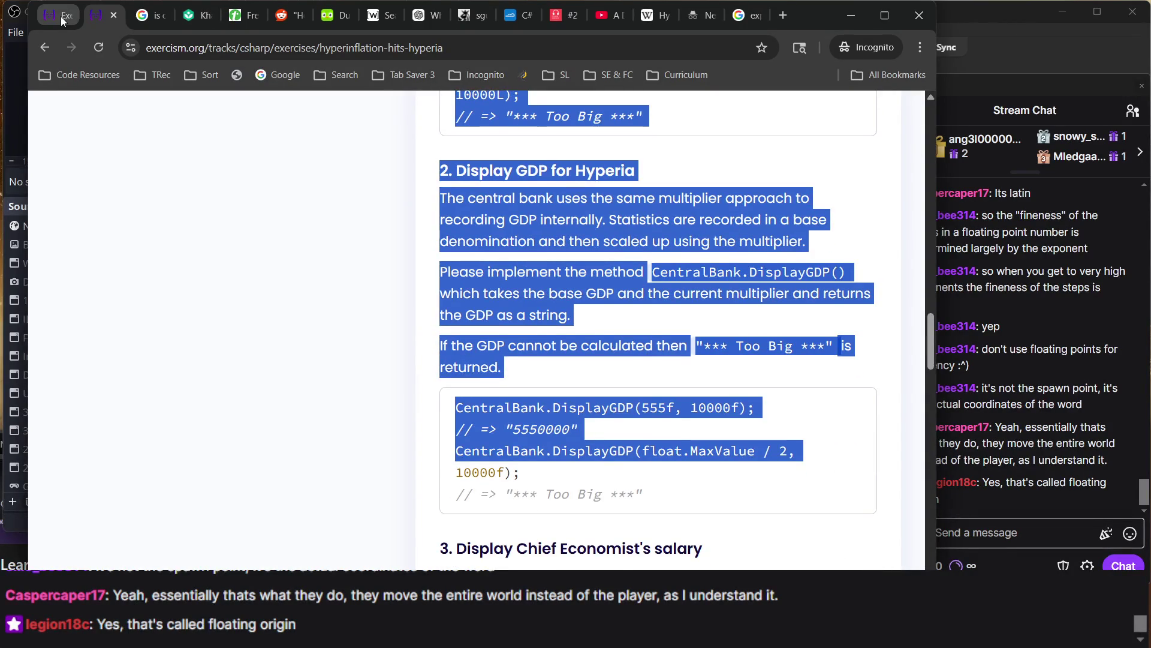
left_click(63, 18)
scroll(376, 298, "down", 6)
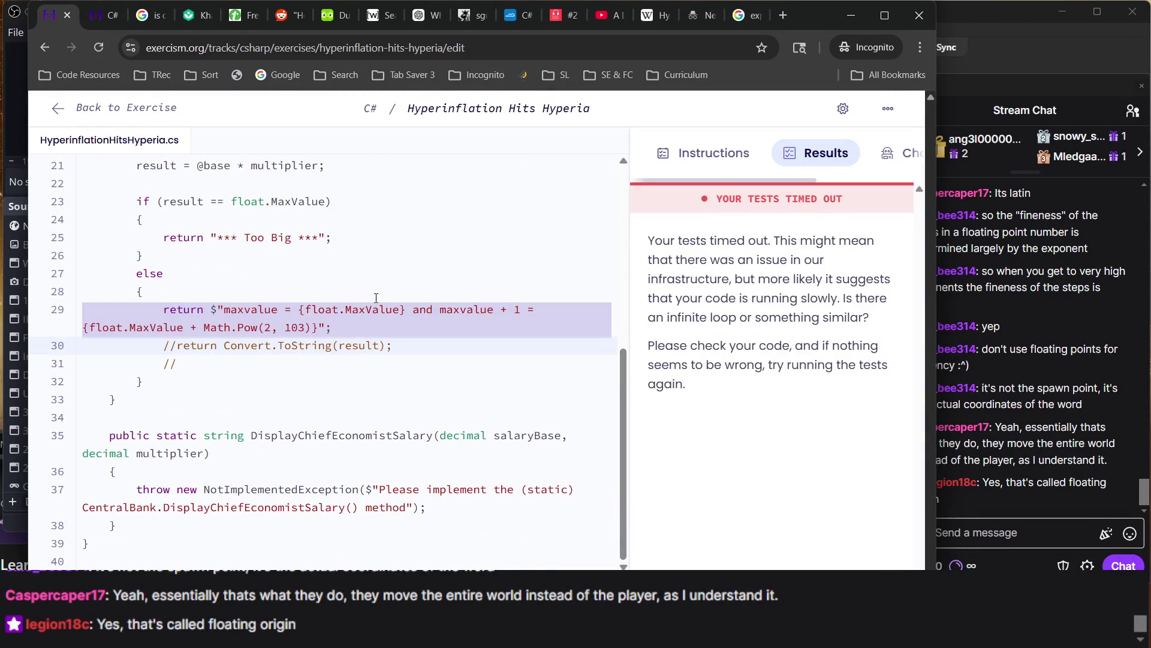
Edit the line 23 condition, replacing its equality check with >
scroll(376, 298, "up", 4)
scroll(376, 298, "down", 2)
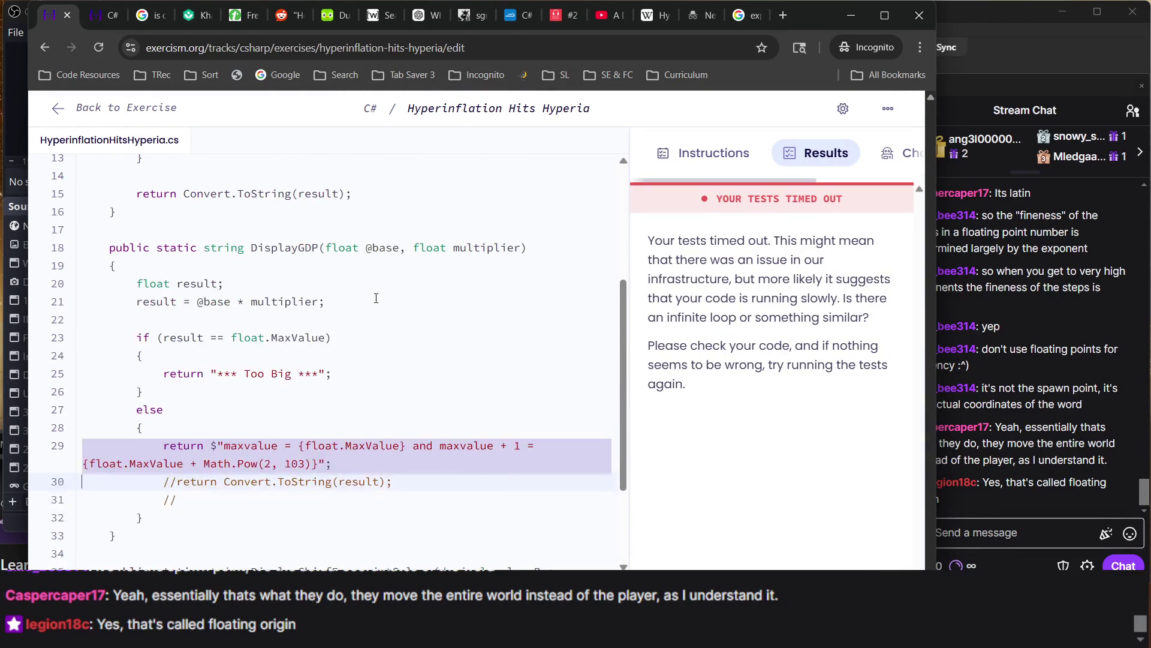
left_click(376, 298)
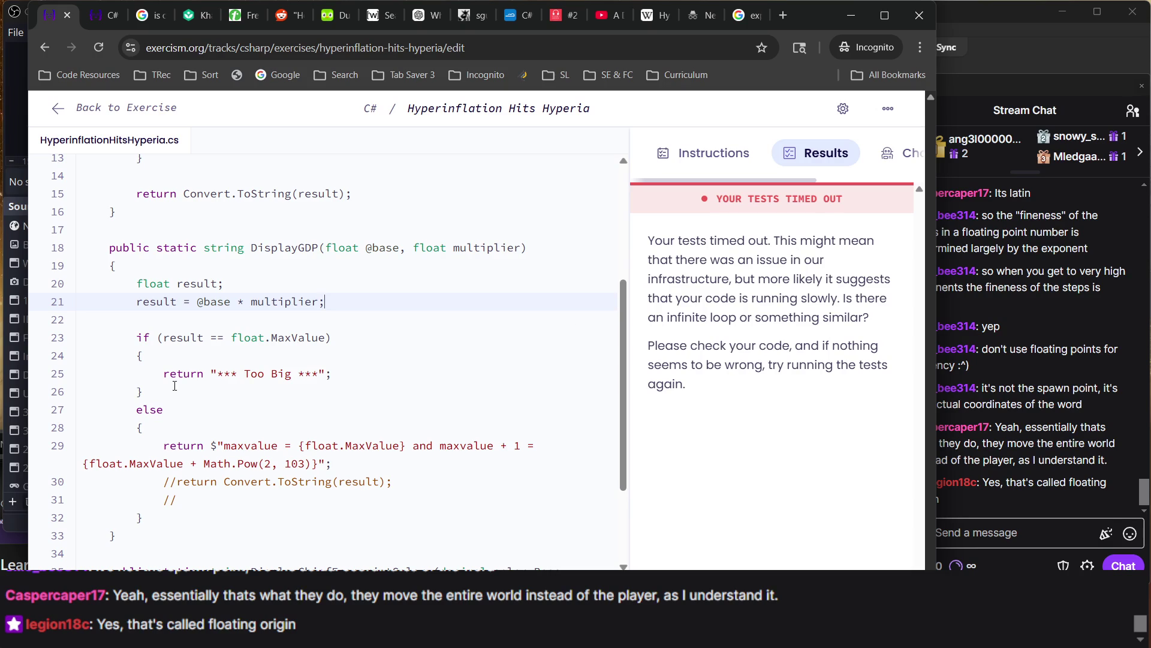
scroll(458, 436, "down", 2)
triple_click(284, 383)
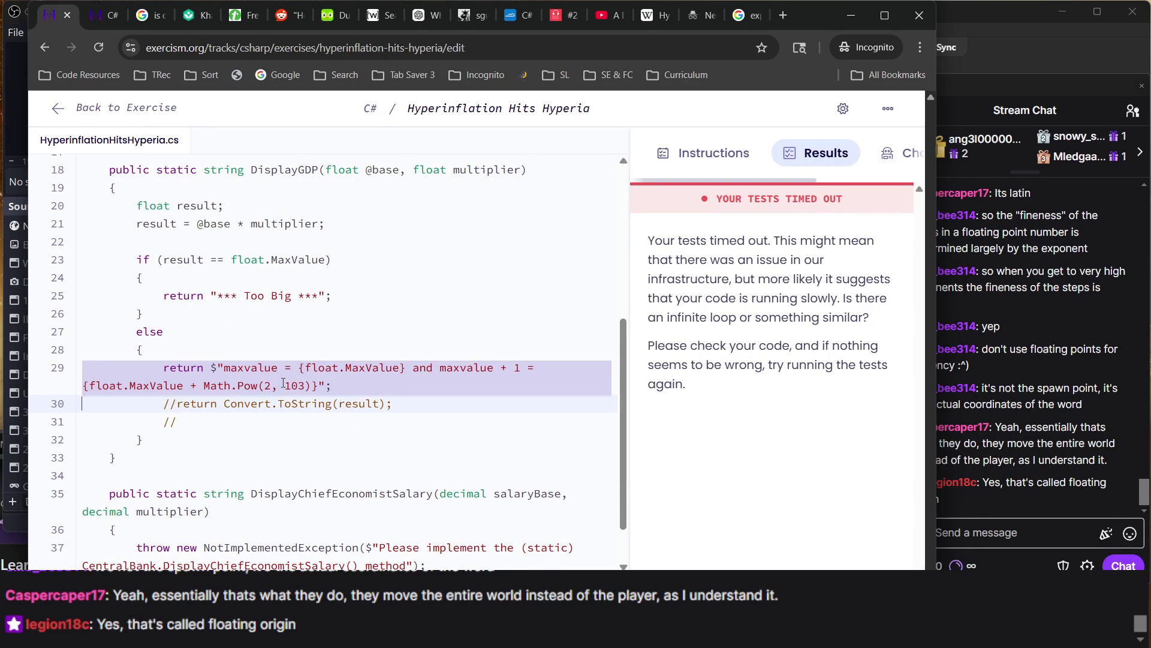
left_click(284, 384)
scroll(251, 226, "up", 4)
scroll(250, 252, "down", 5)
scroll(249, 262, "up", 6)
scroll(250, 262, "down", 4)
left_click(250, 261)
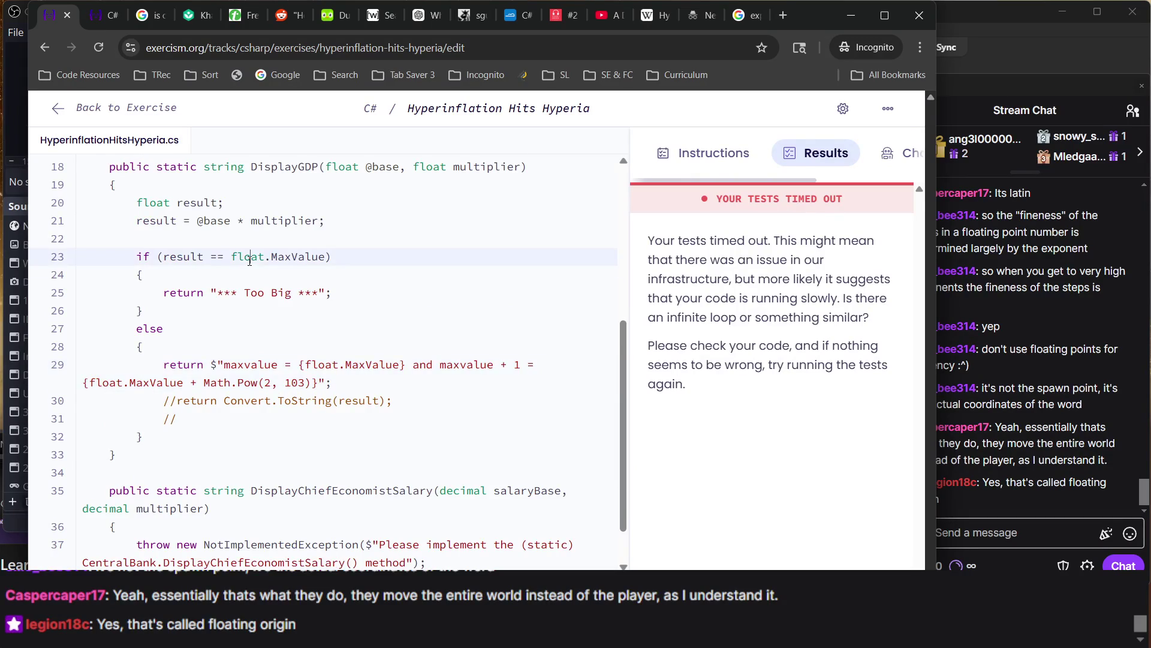
scroll(249, 261, "up", 6)
scroll(250, 261, "down", 5)
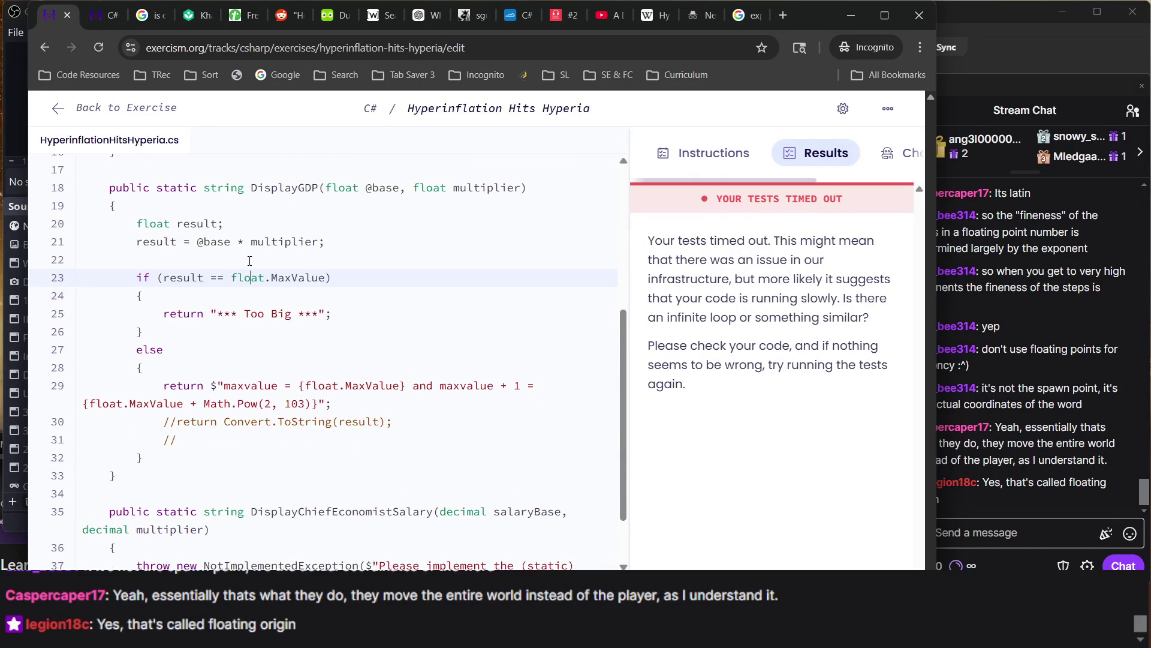
key("BackSpace")
key("BackSpace")
key("BackSpace")
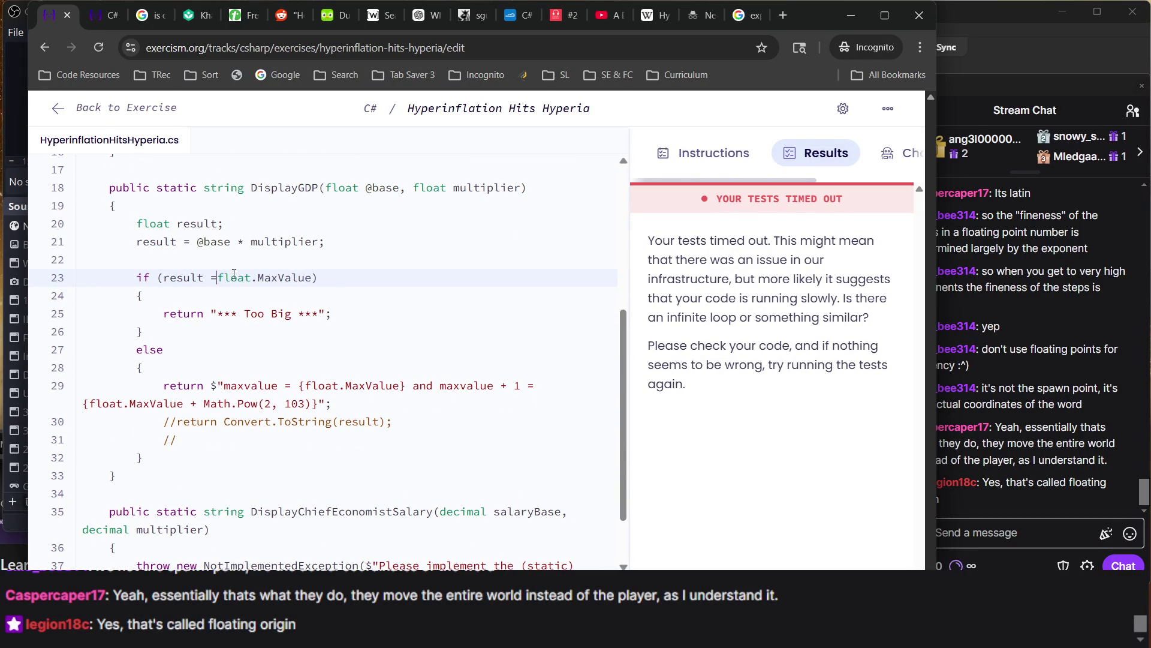
type(">")
Delete the maxvalue debug return, uncomment return Convert.ToString(result), drop the stray // line, rerun tests
left_click(311, 384)
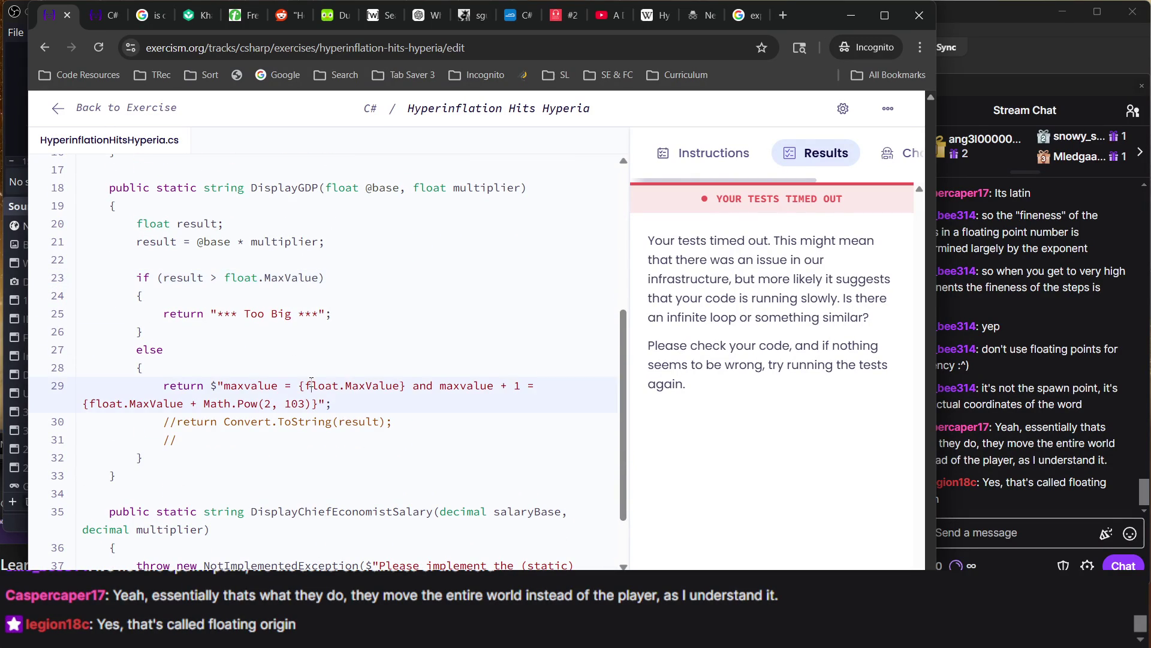
scroll(311, 383, "down", 1)
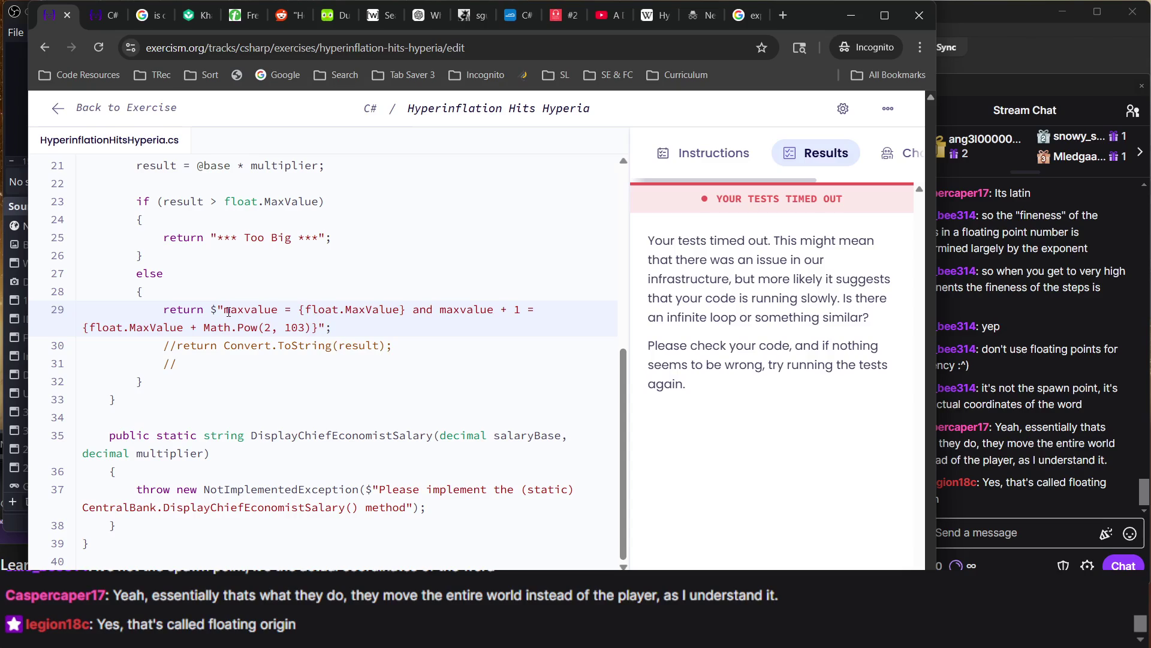
triple_click(198, 310)
key("BackSpace")
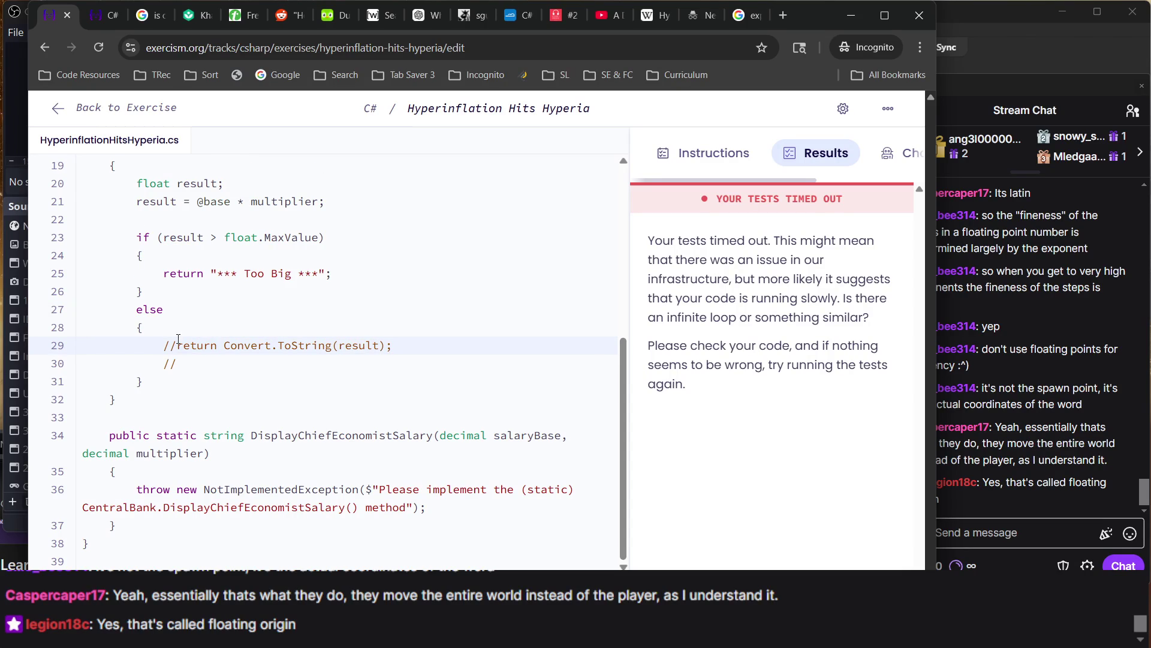
key("BackSpace")
key("BackSpace")
left_click(192, 359)
key("BackSpace")
key("BackSpace")
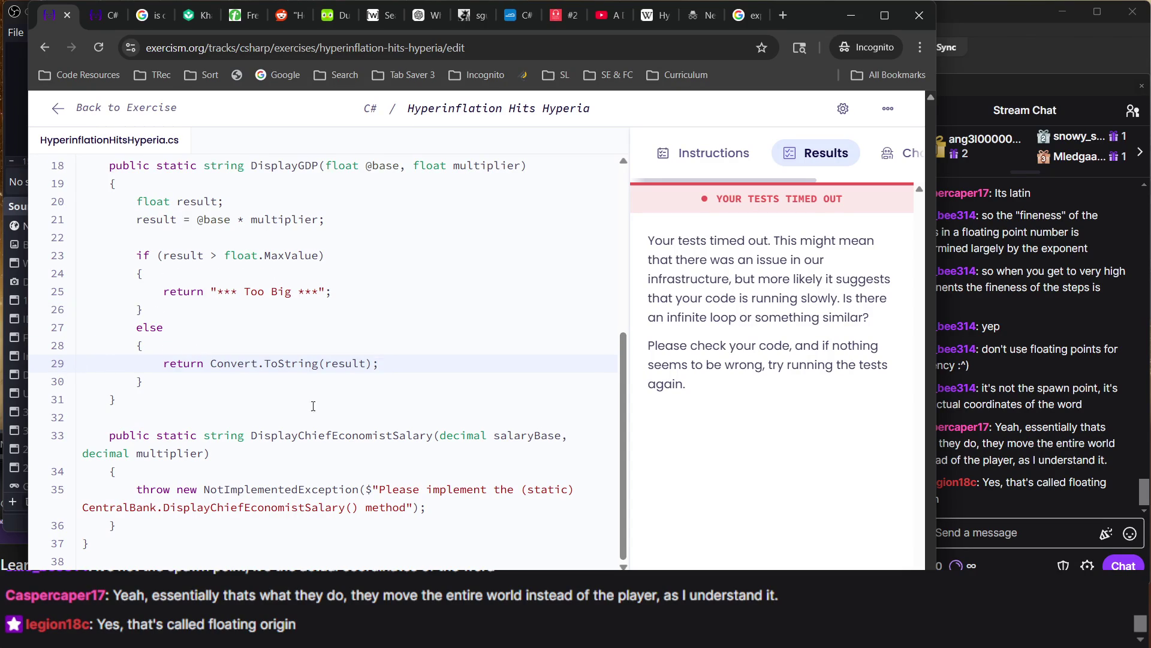
key("F2")
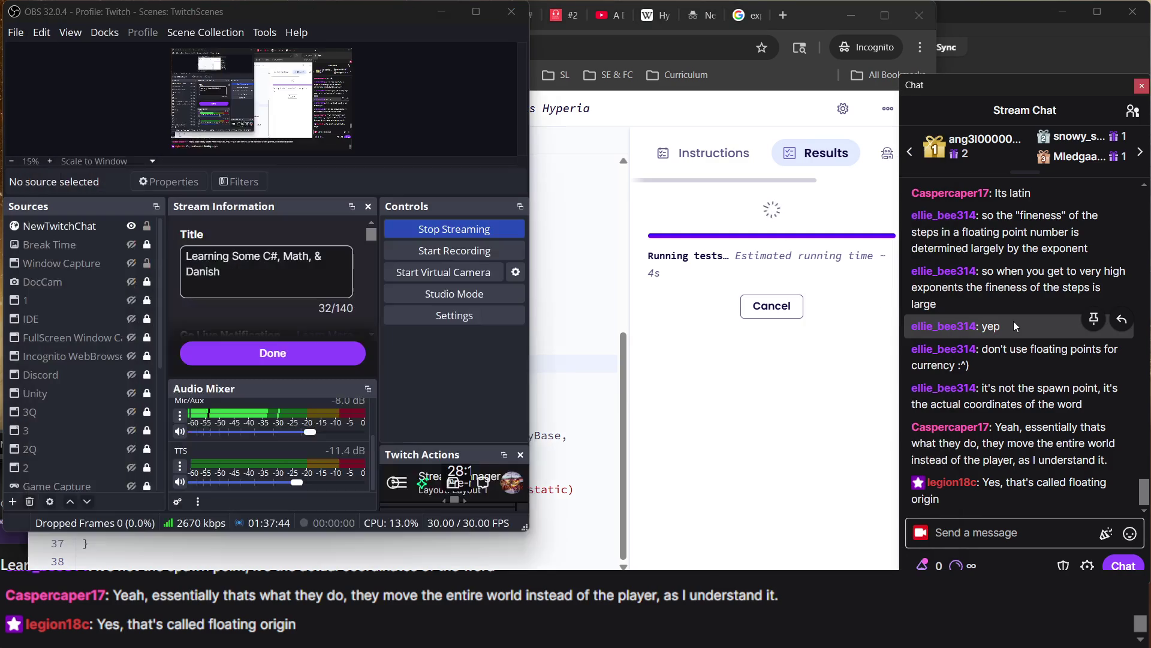
Confirm Tasks 1 and 2 pass and Task 3 fails, then view the instructions tab
left_click(1014, 326)
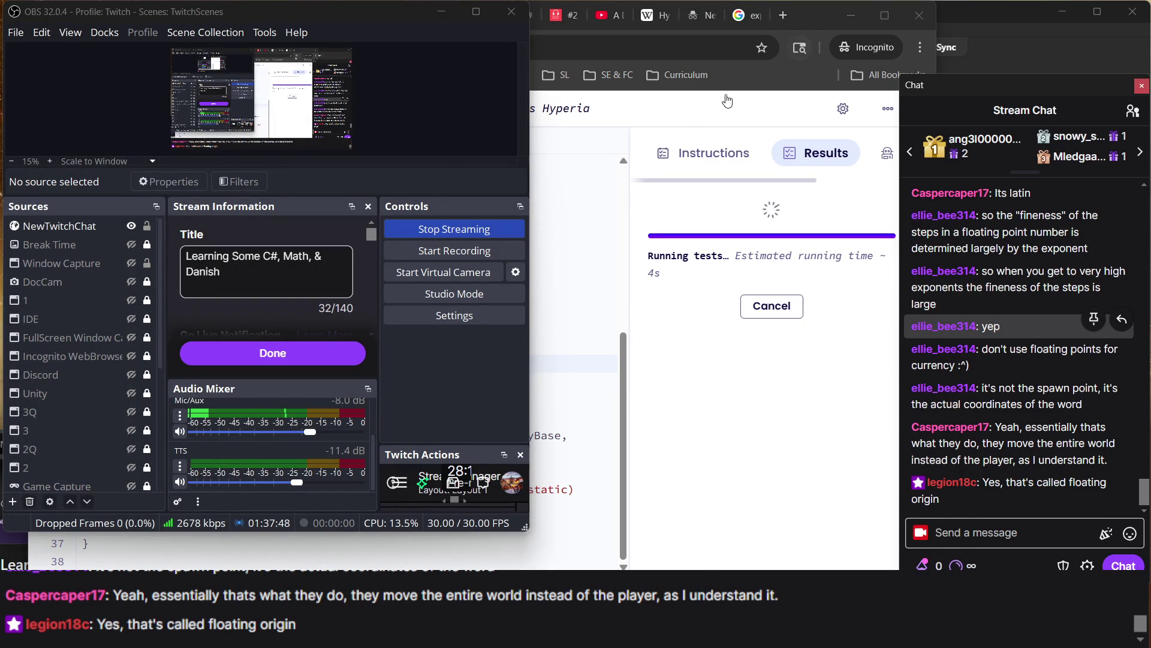
left_click(683, 262)
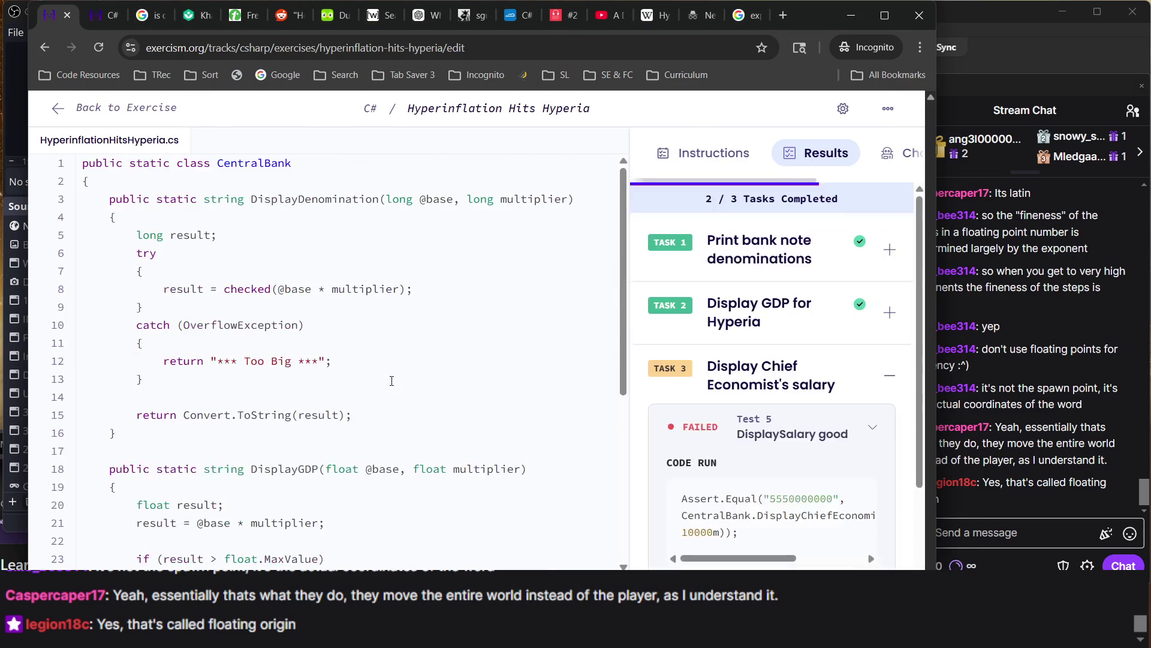
left_click(102, 21)
scroll(383, 299, "down", 8)
scroll(383, 300, "up", 7)
double_click(662, 244)
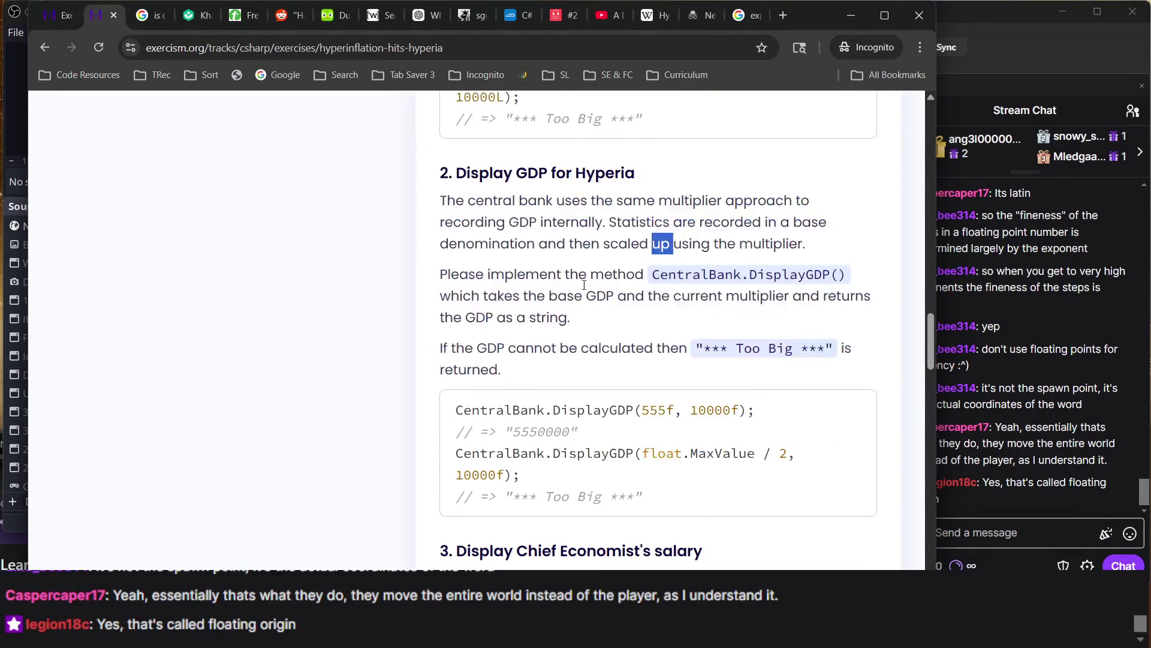
Scroll to Task 3, Display Chief Economist's salary, and select its Implement paragraph to read it
scroll(610, 270, "down", 4)
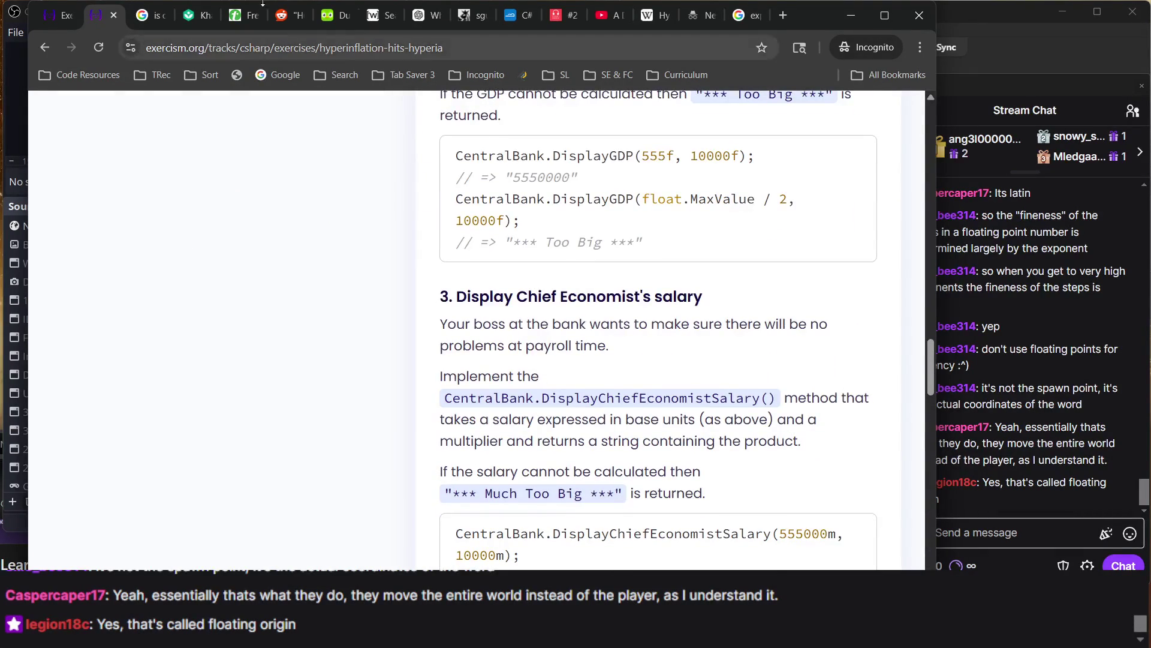
left_click(60, 16)
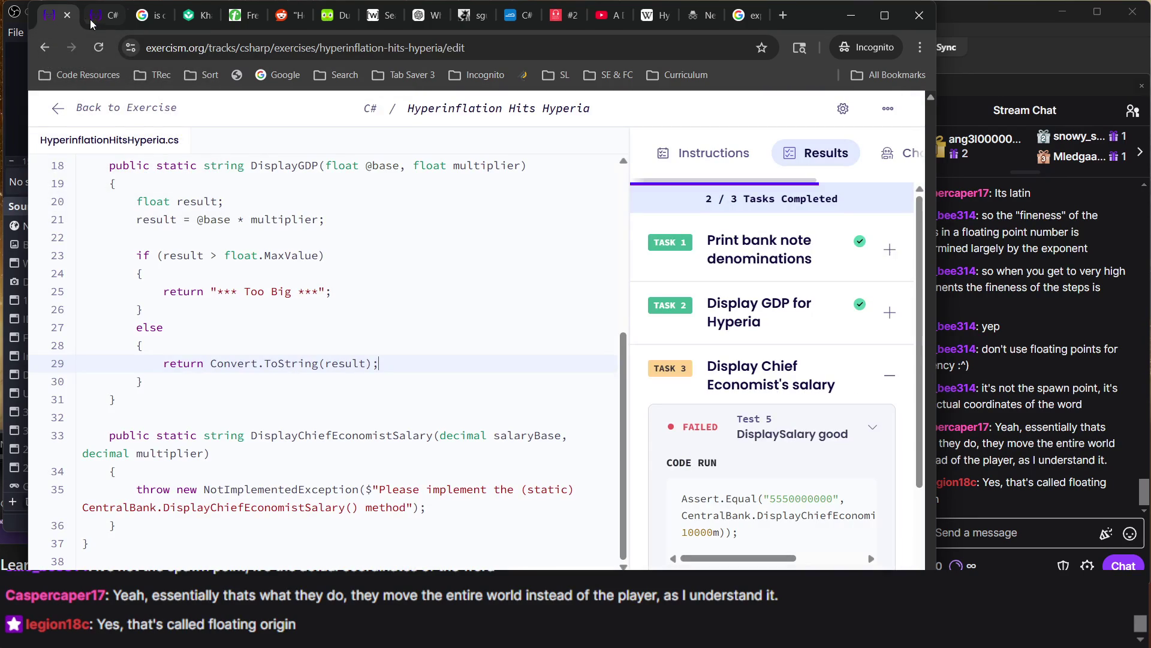
left_click(96, 20)
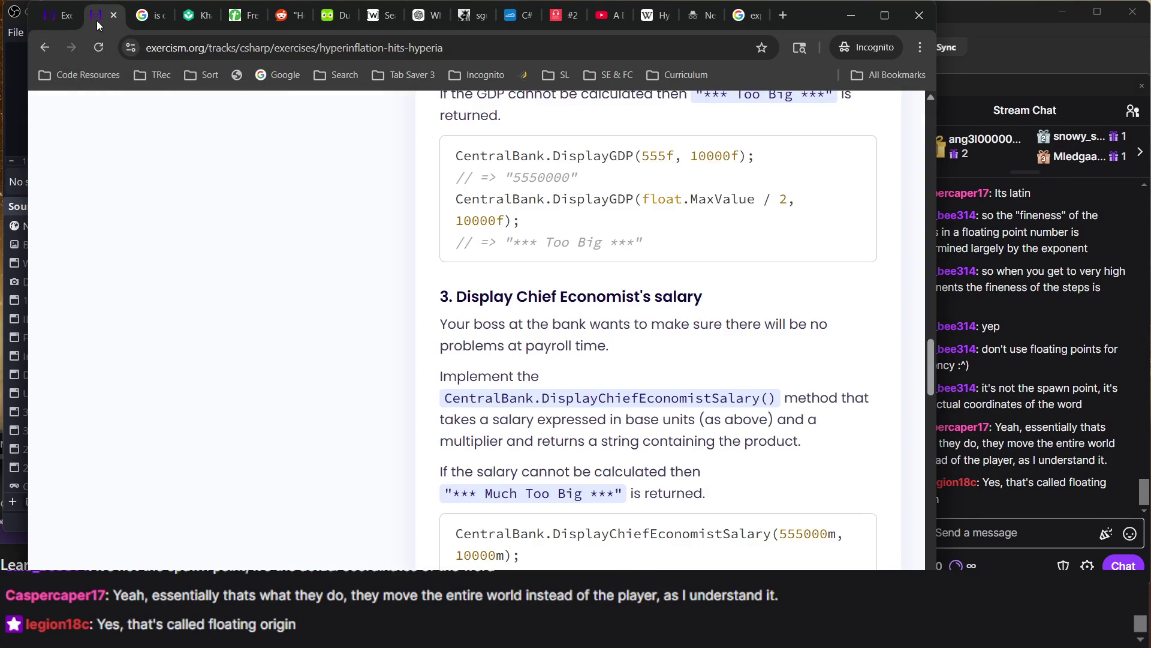
scroll(531, 345, "down", 5)
scroll(529, 348, "up", 4)
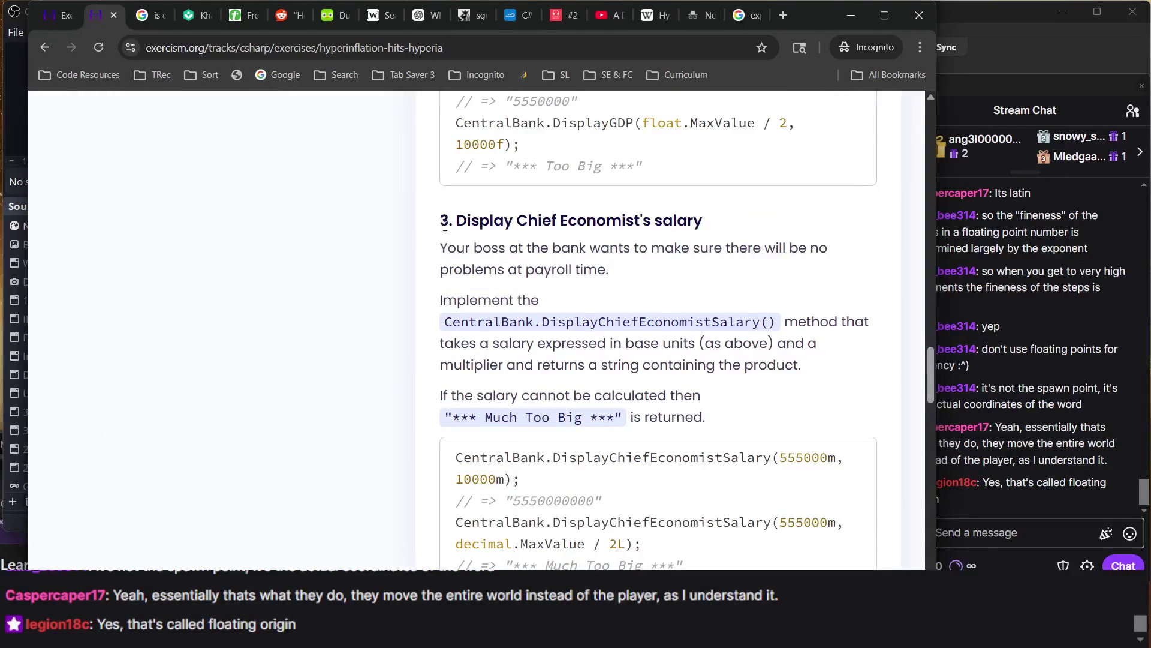
mouse_move(444, 223)
left_mouse_down()
mouse_move(624, 564)
mouse_move(624, 336)
left_mouse_up()
scroll(620, 312, "up", 3)
triple_click(536, 318)
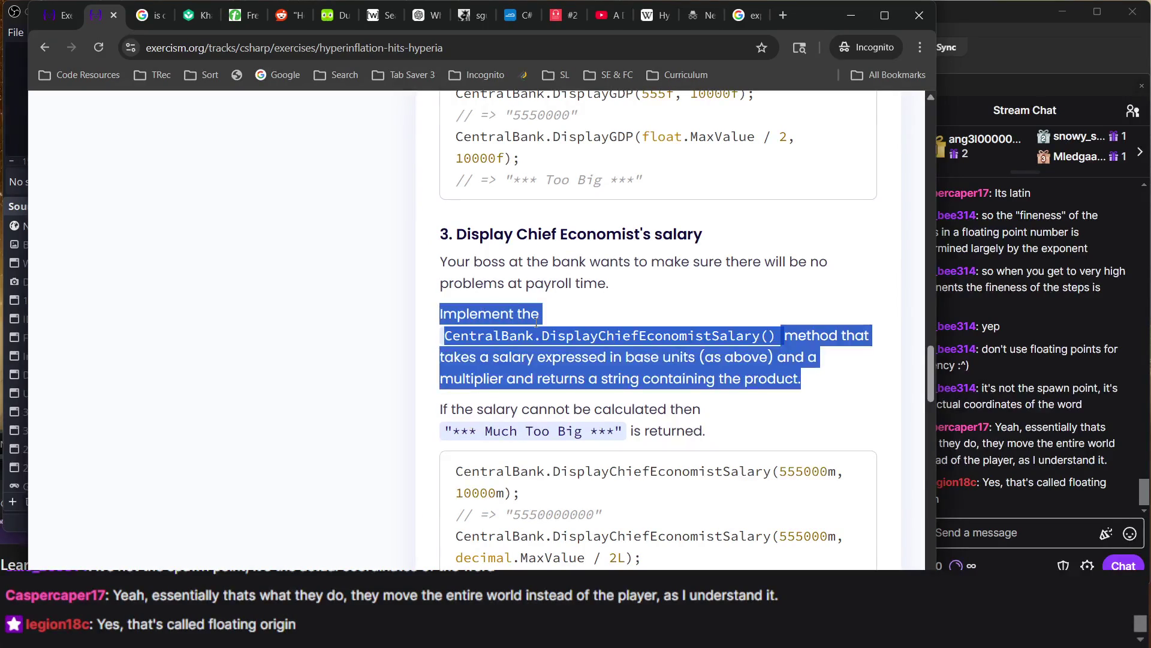
left_click(612, 299)
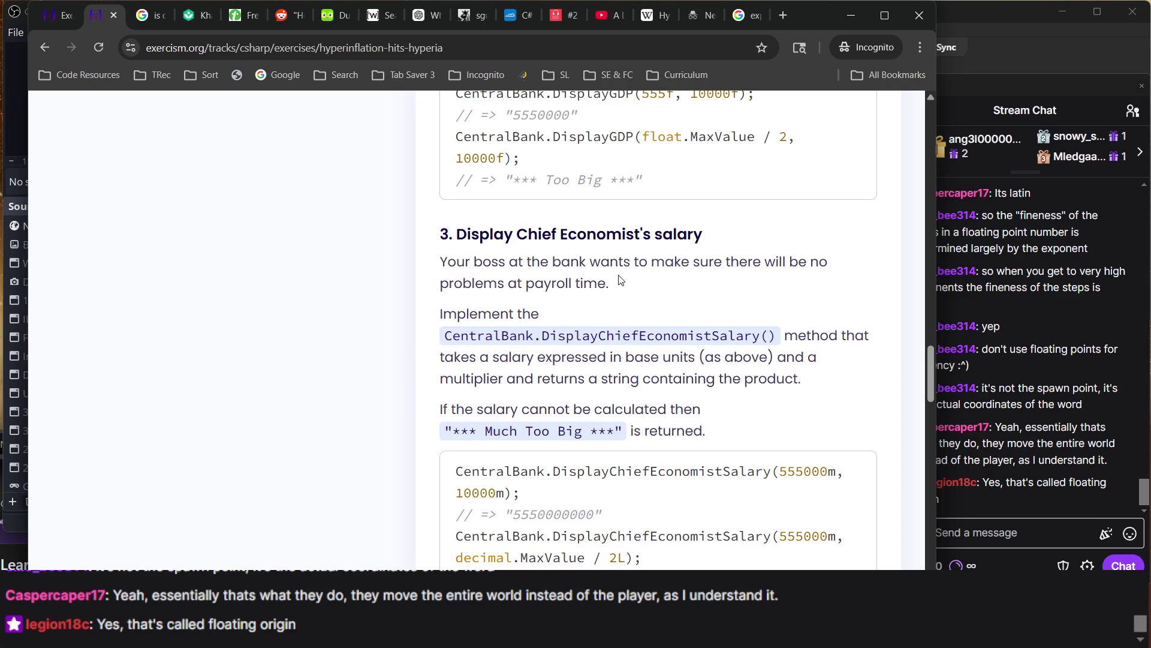
Reread the denominations and Display GDP for Hyperia sections, highlighting passages along the way
scroll(621, 280, "up", 7)
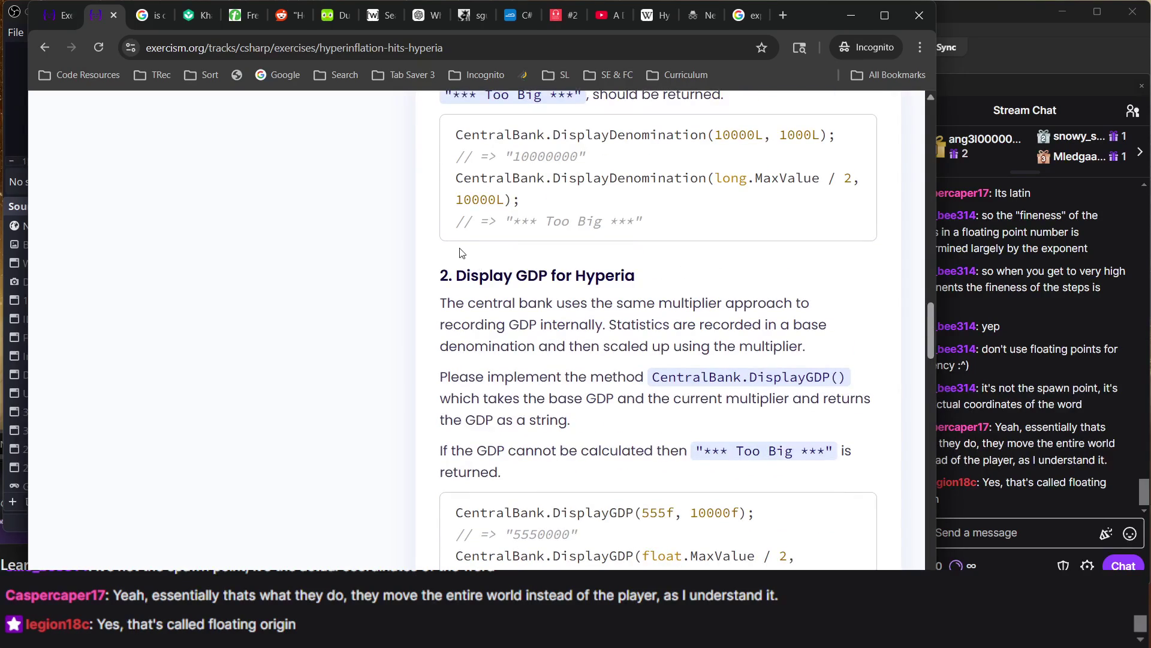
mouse_move(448, 271)
left_mouse_down()
mouse_move(671, 527)
mouse_move(797, 561)
left_mouse_up()
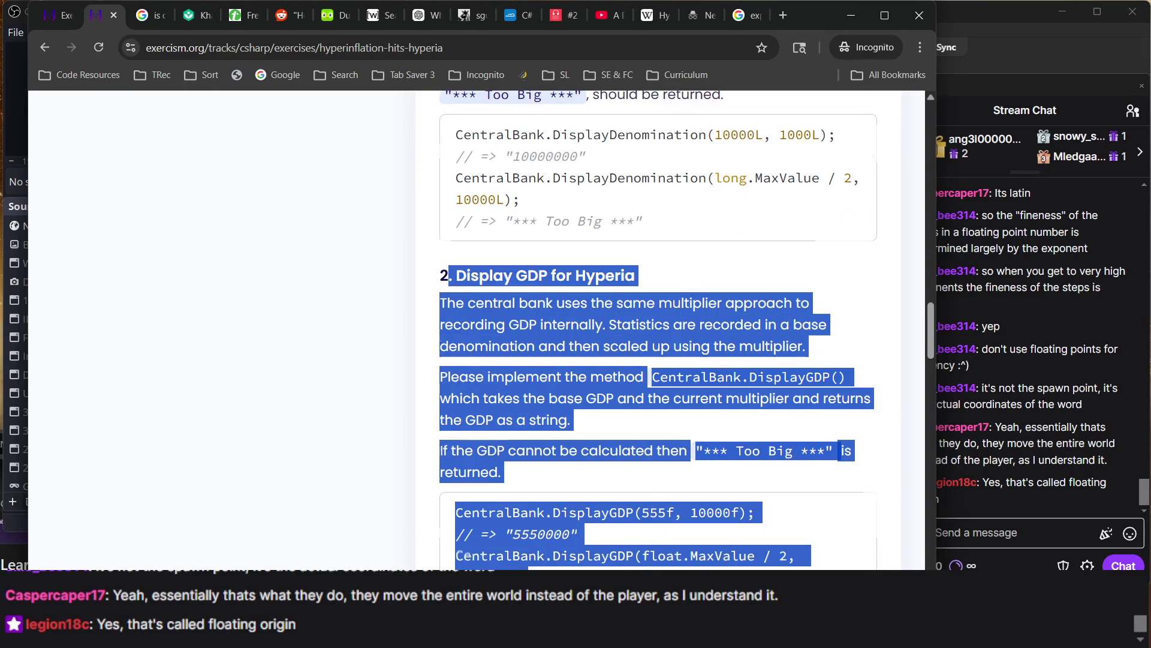
scroll(402, 108, "up", 10)
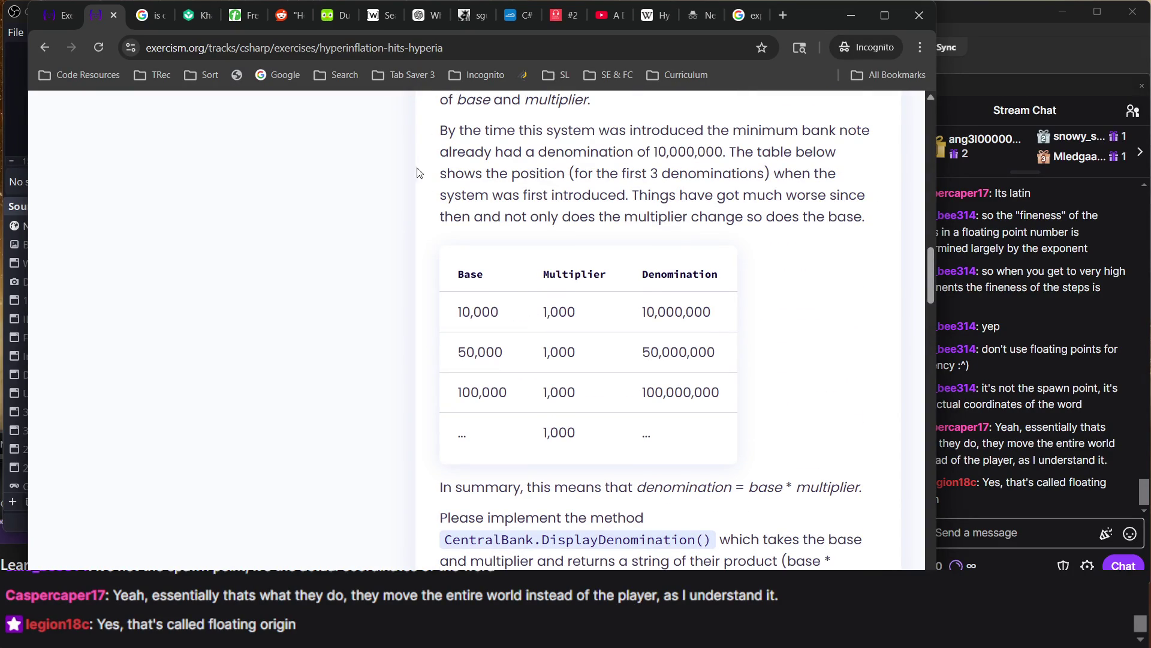
scroll(497, 283, "up", 5)
left_click_drag(442, 255, 690, 500)
left_click(621, 510)
scroll(621, 510, "down", 8)
scroll(563, 350, "down", 7)
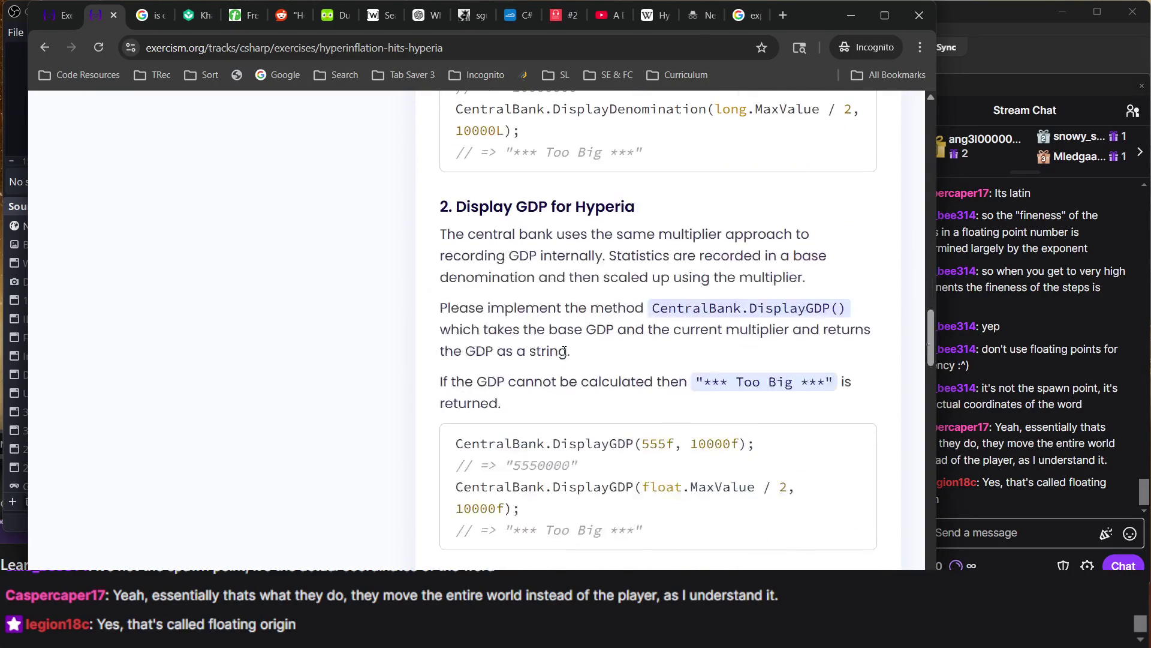
mouse_move(439, 200)
left_mouse_down()
mouse_move(463, 205)
mouse_move(599, 447)
mouse_move(630, 576)
mouse_move(697, 255)
left_mouse_up()
scroll(698, 255, "up", 5)
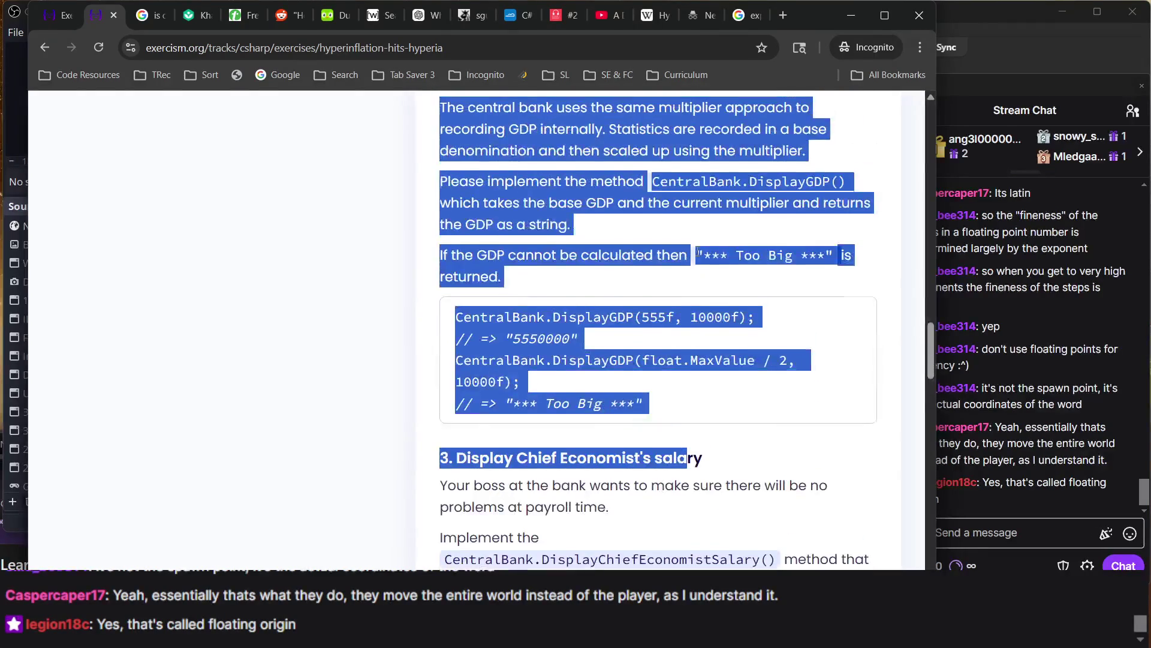
double_click(573, 215)
mouse_move(573, 215)
left_mouse_down()
mouse_move(456, 166)
mouse_move(689, 493)
left_mouse_up()
left_click(433, 165)
Review the Task 3 salary section and its example code, highlighting it while reading
scroll(490, 164, "down", 7)
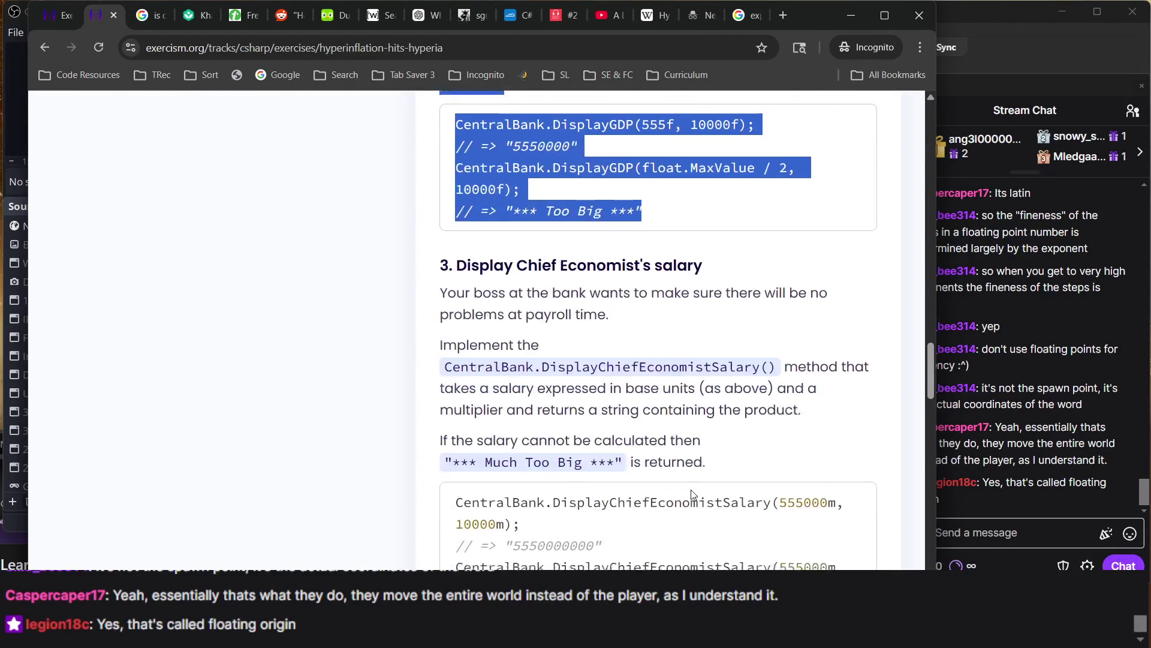
mouse_move(433, 139)
left_mouse_down()
mouse_move(510, 557)
mouse_move(691, 529)
left_mouse_up()
double_click(618, 447)
left_click_drag(676, 477, 696, 491)
scroll(623, 277, "up", 7)
left_click_drag(497, 233, 648, 543)
left_click(578, 377)
scroll(577, 377, "up", 7)
scroll(577, 377, "down", 4)
scroll(578, 376, "down", 10)
scroll(507, 318, "up", 4)
mouse_move(478, 240)
left_mouse_down()
mouse_move(630, 377)
mouse_move(689, 567)
left_mouse_up()
left_click(666, 502)
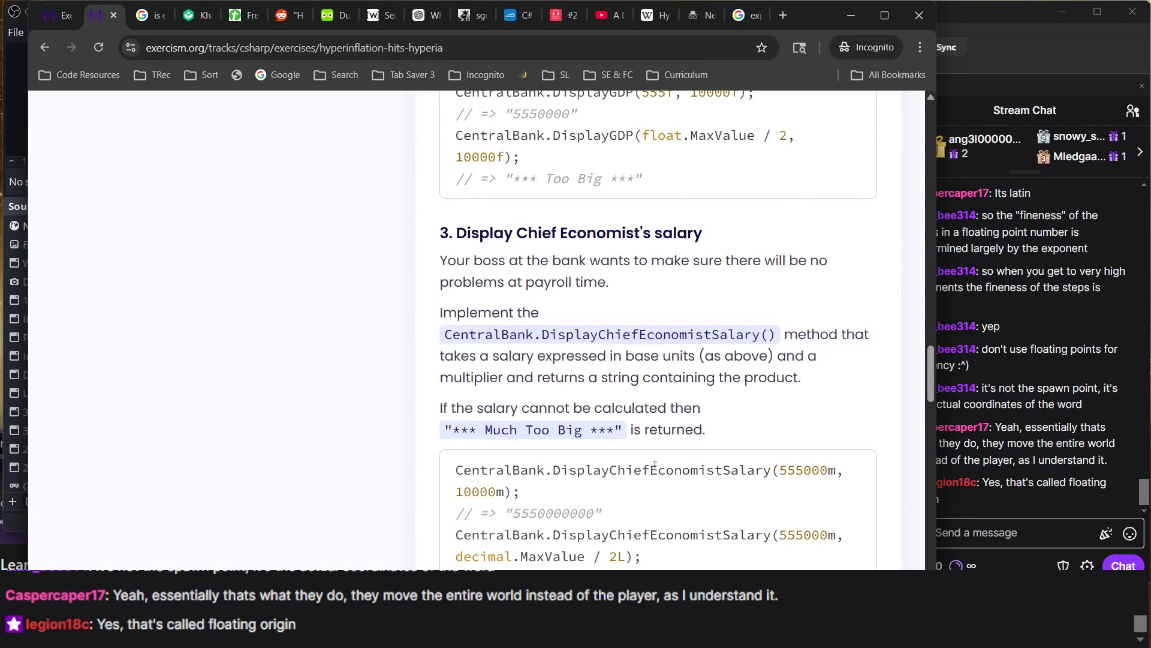
Read the overflow notes: float and double become infinity, decimal throws OverflowException
scroll(666, 502, "down", 3)
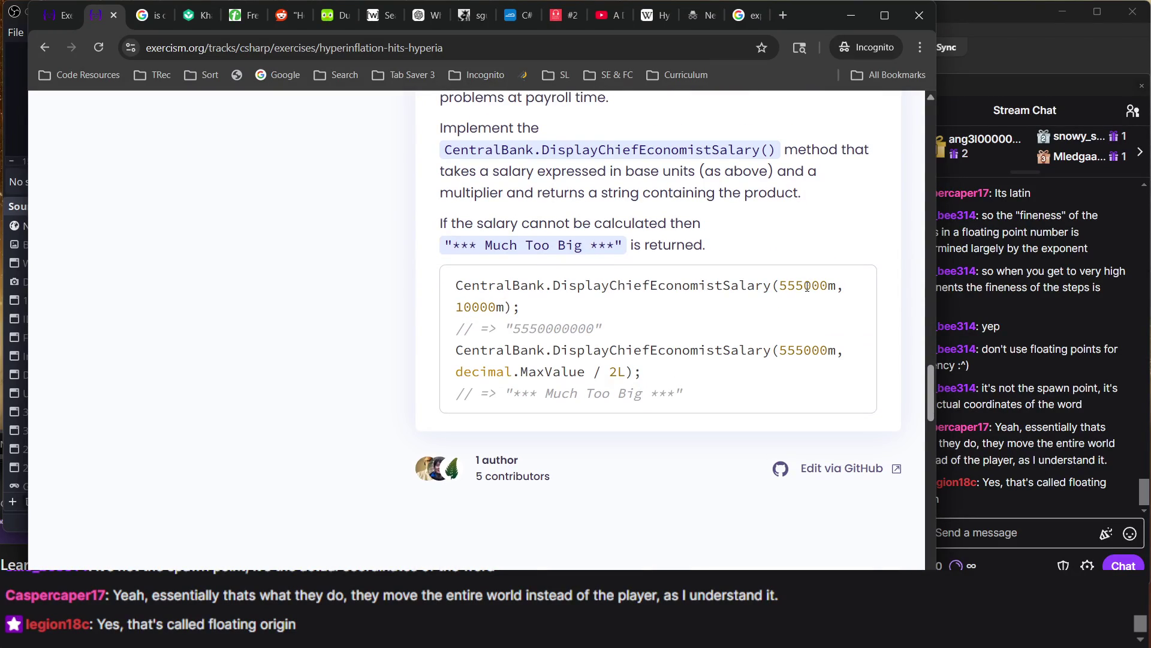
double_click(834, 290)
double_click(822, 286)
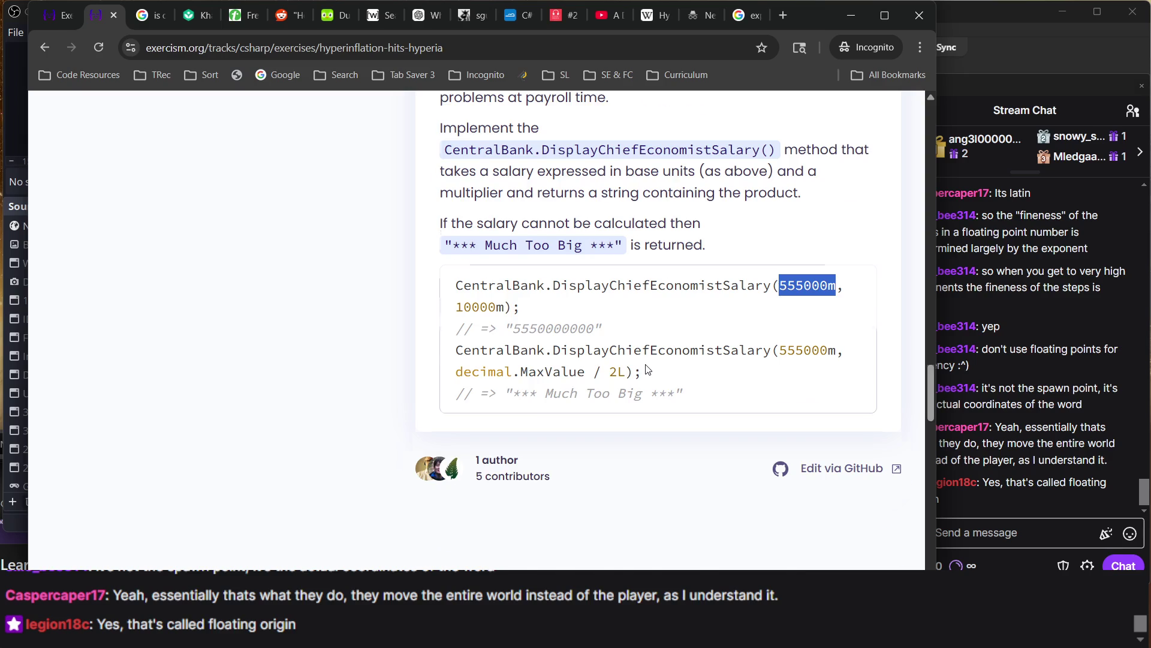
scroll(647, 368, "up", 15)
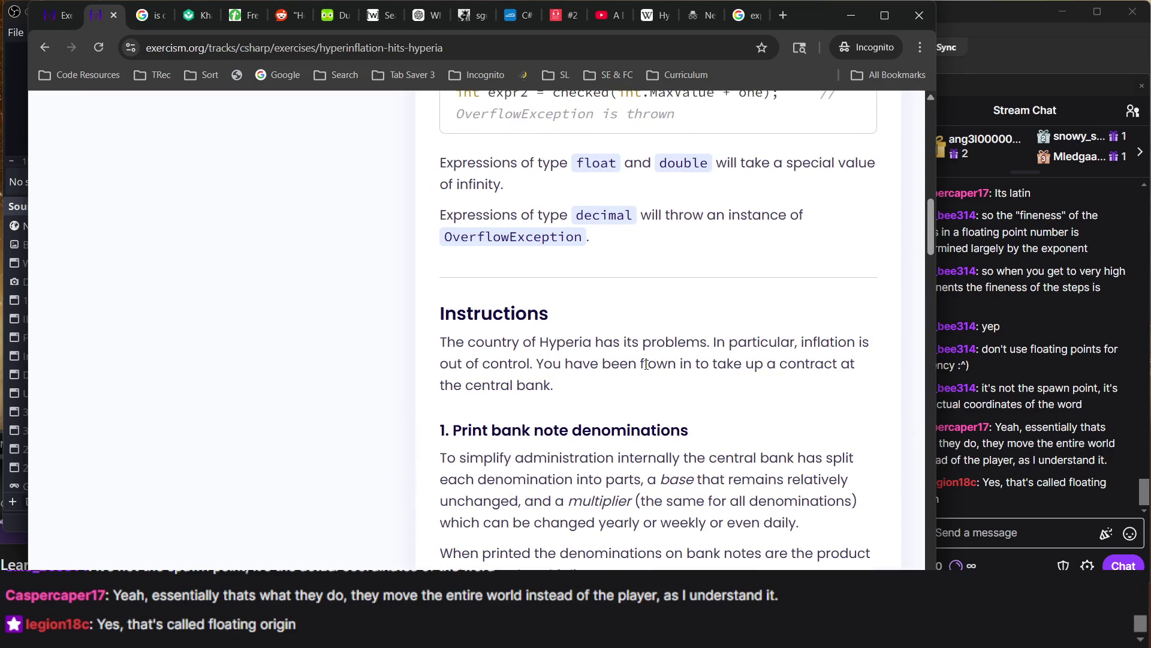
left_click_drag(462, 214, 673, 274)
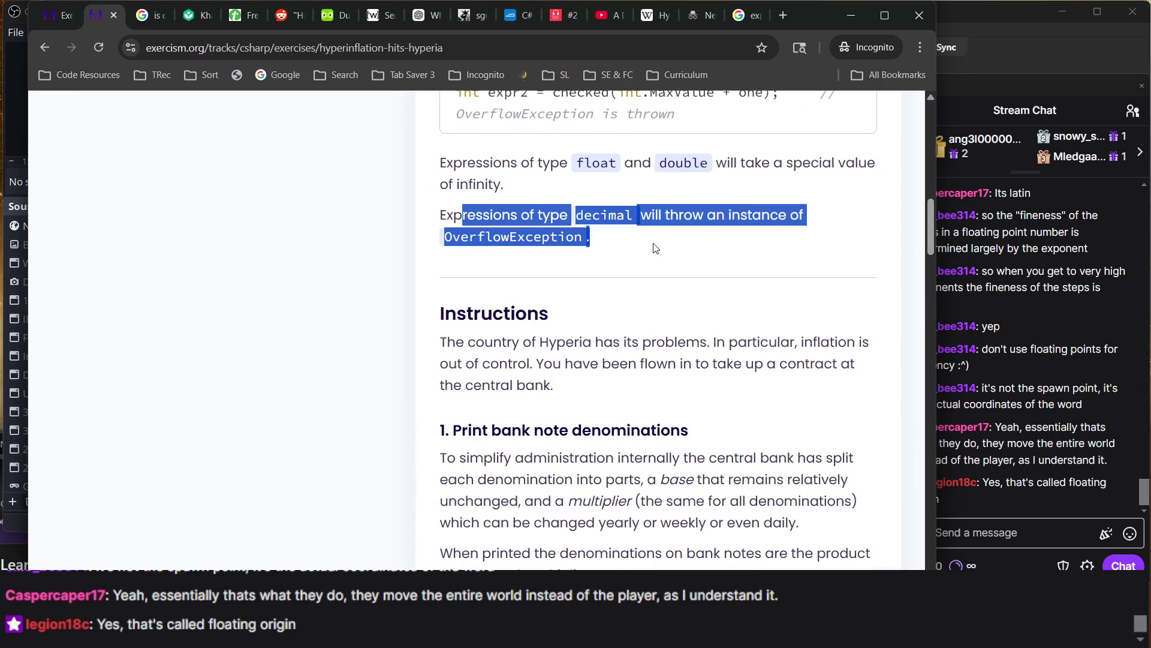
triple_click(596, 164)
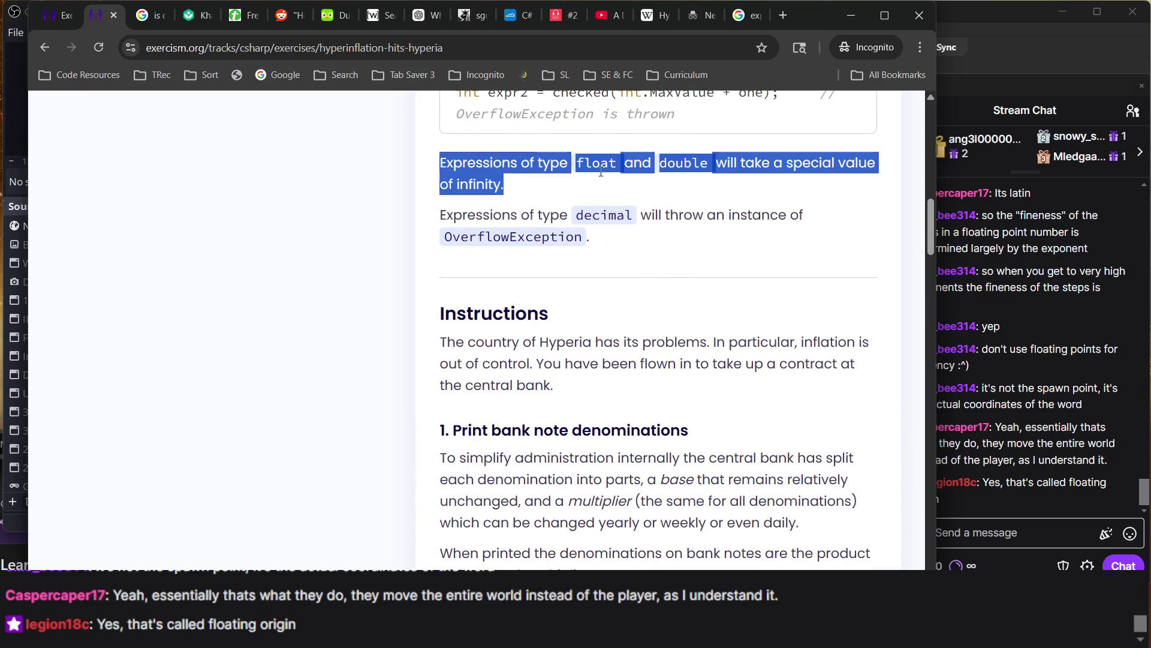
scroll(624, 254, "up", 5)
scroll(624, 251, "down", 2)
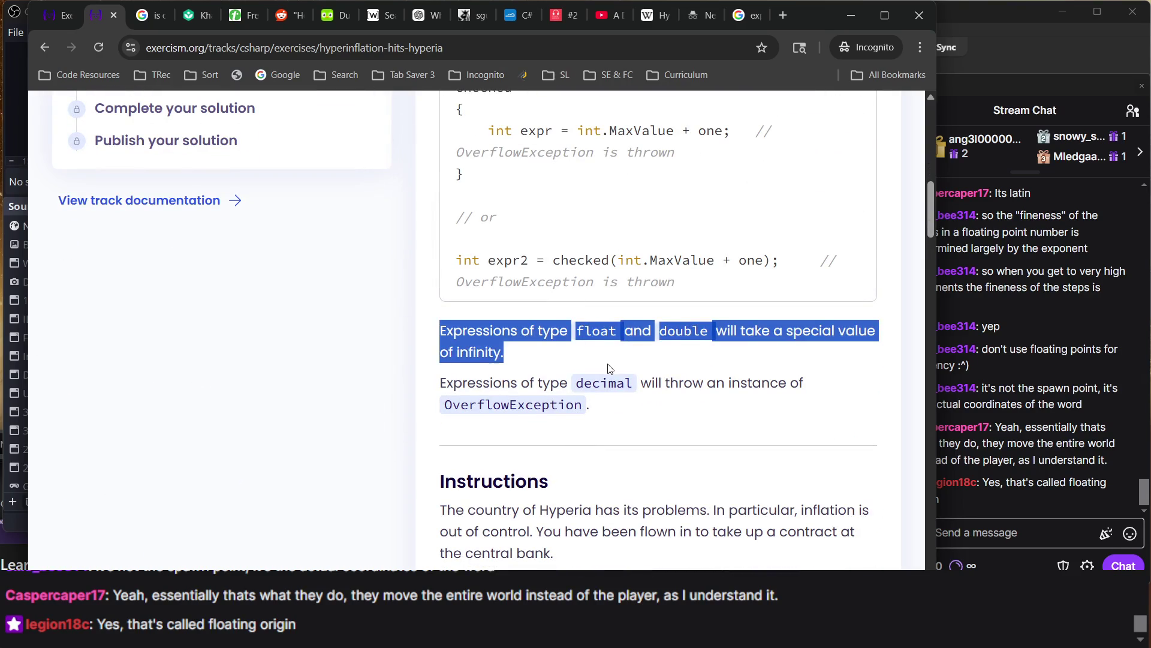
left_click(575, 400)
triple_click(575, 400)
scroll(574, 399, "down", 10)
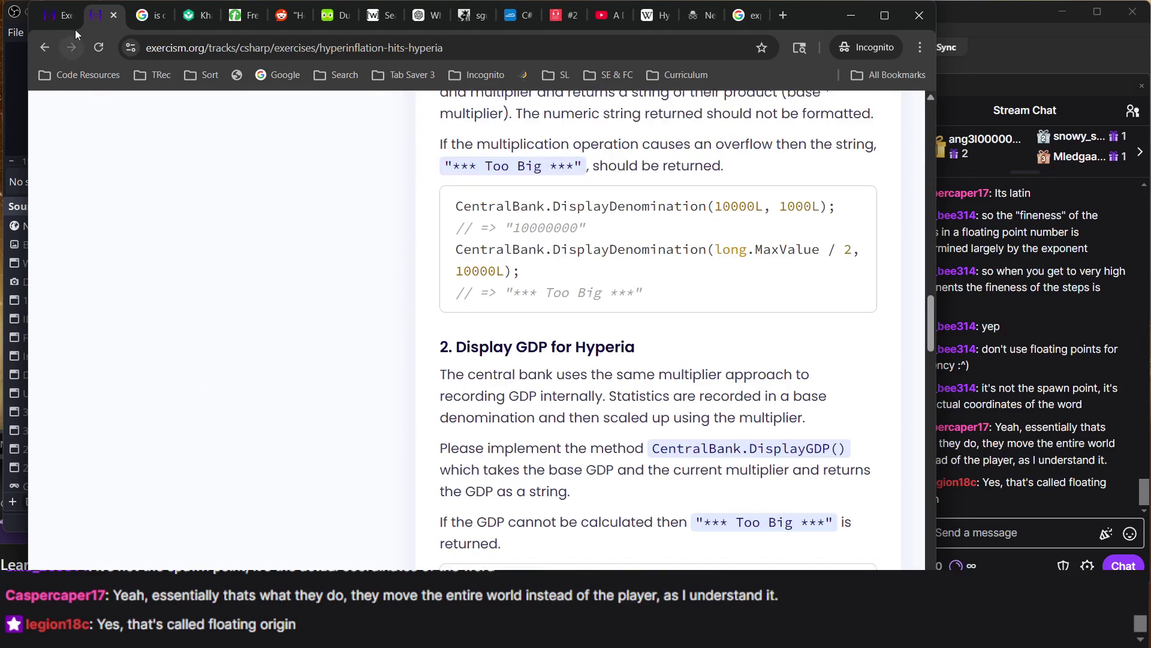
left_click(64, 18)
Copy DisplayDenomination's try/checked/catch lines 4–15 and paste them over the line 35 throw
scroll(340, 313, "up", 3)
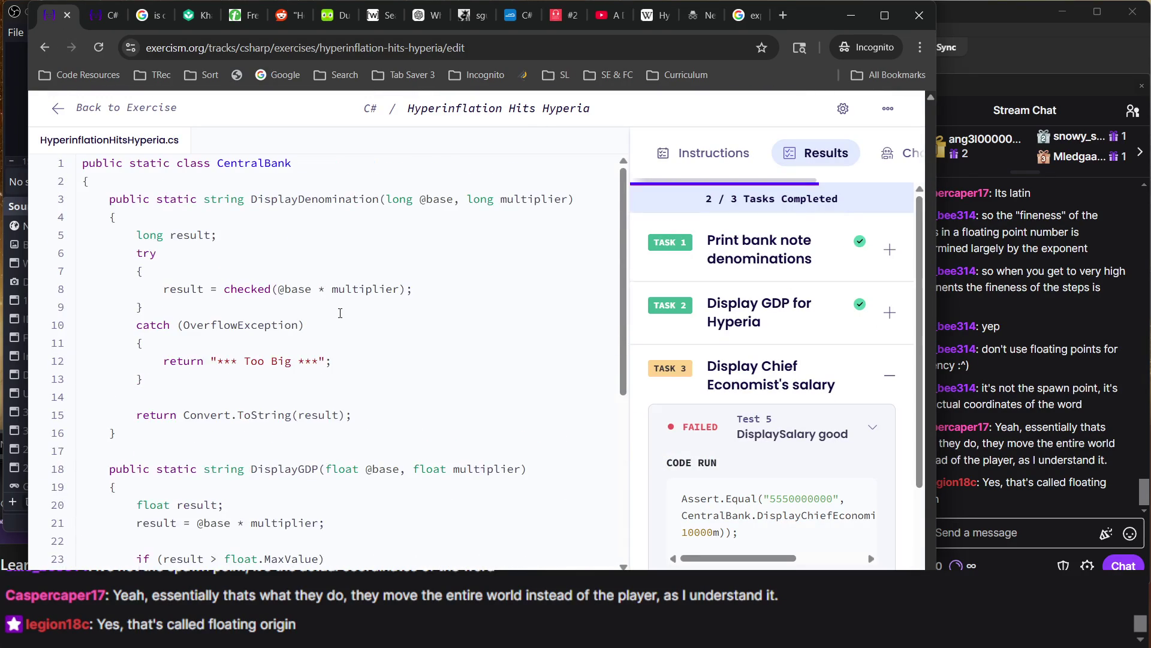
mouse_move(190, 415)
left_mouse_down()
mouse_move(81, 324)
mouse_move(81, 200)
mouse_move(81, 227)
left_mouse_up()
key("ctrl+c")
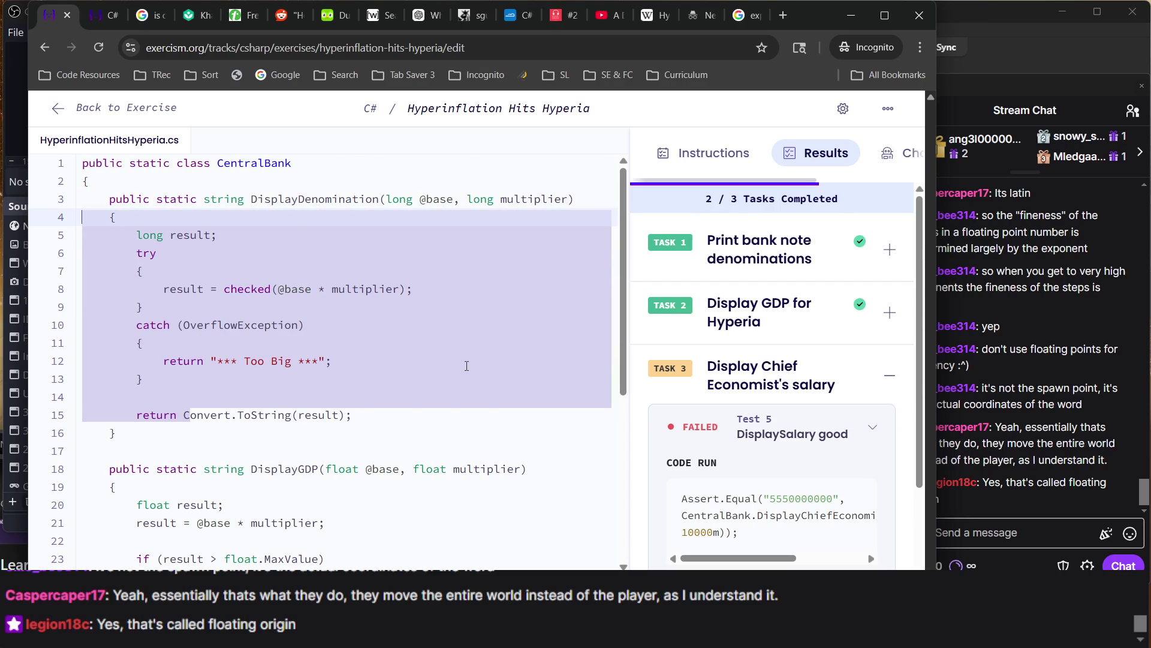
scroll(464, 360, "down", 5)
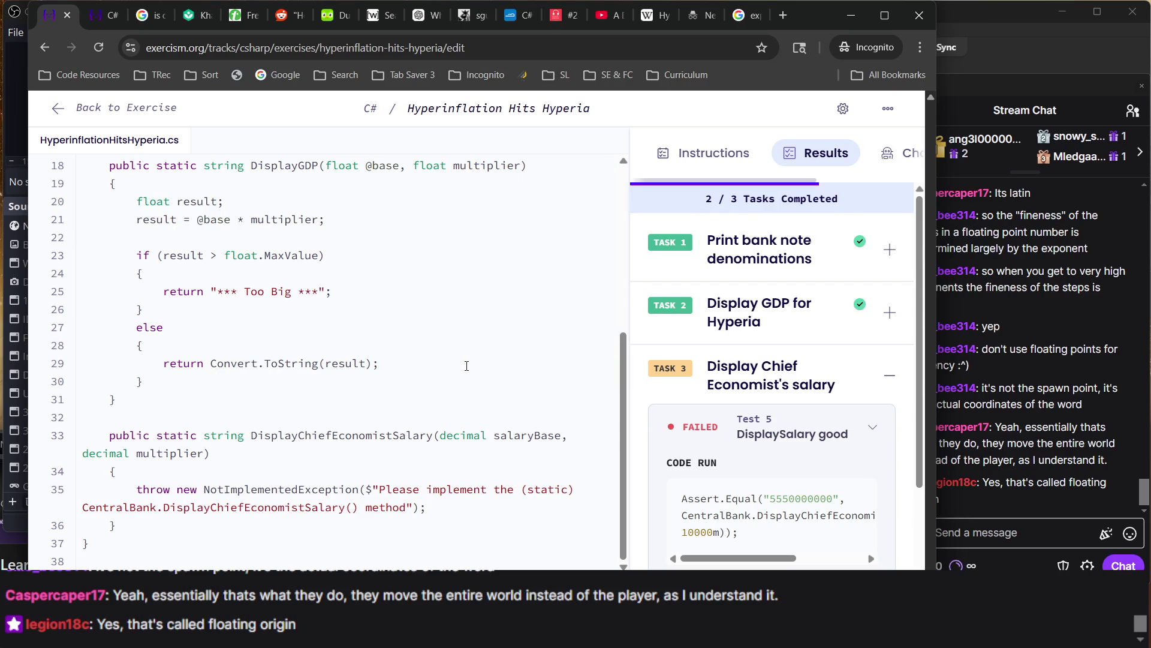
triple_click(174, 507)
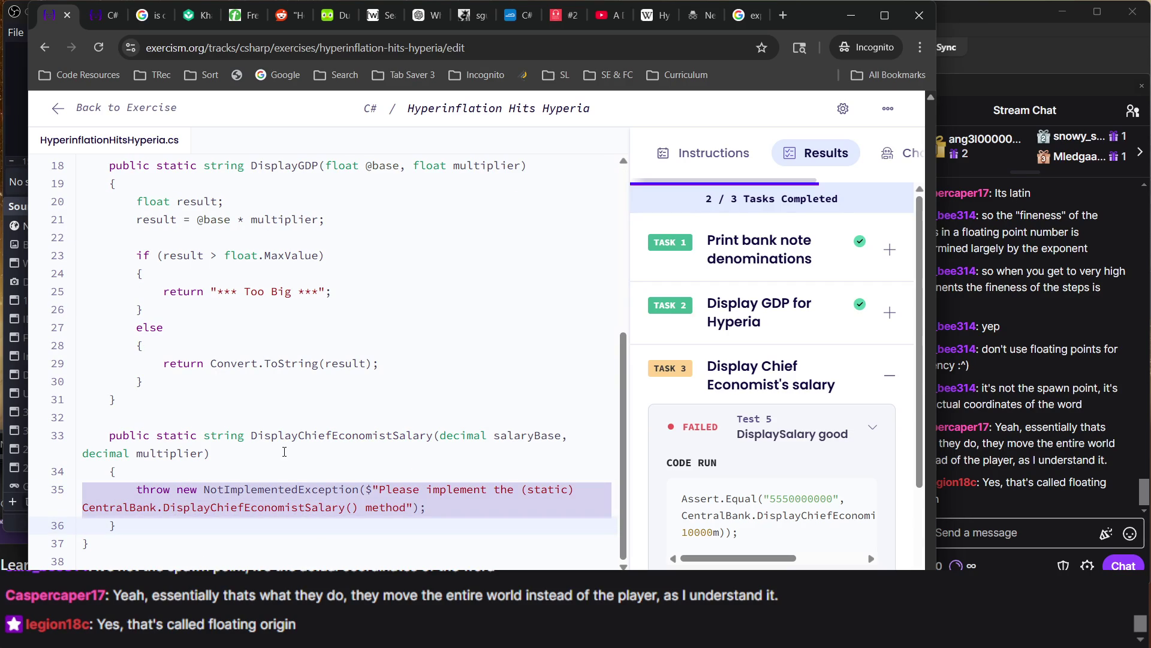
key("ctrl+v")
double_click(291, 398)
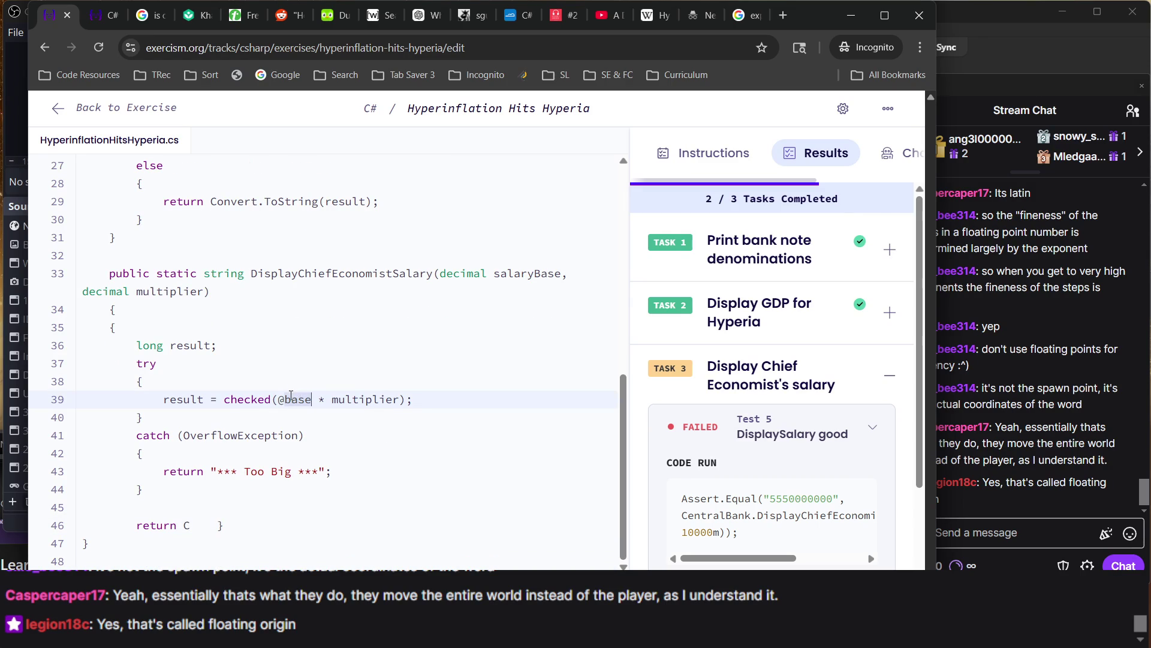
double_click(164, 346)
type("decima")
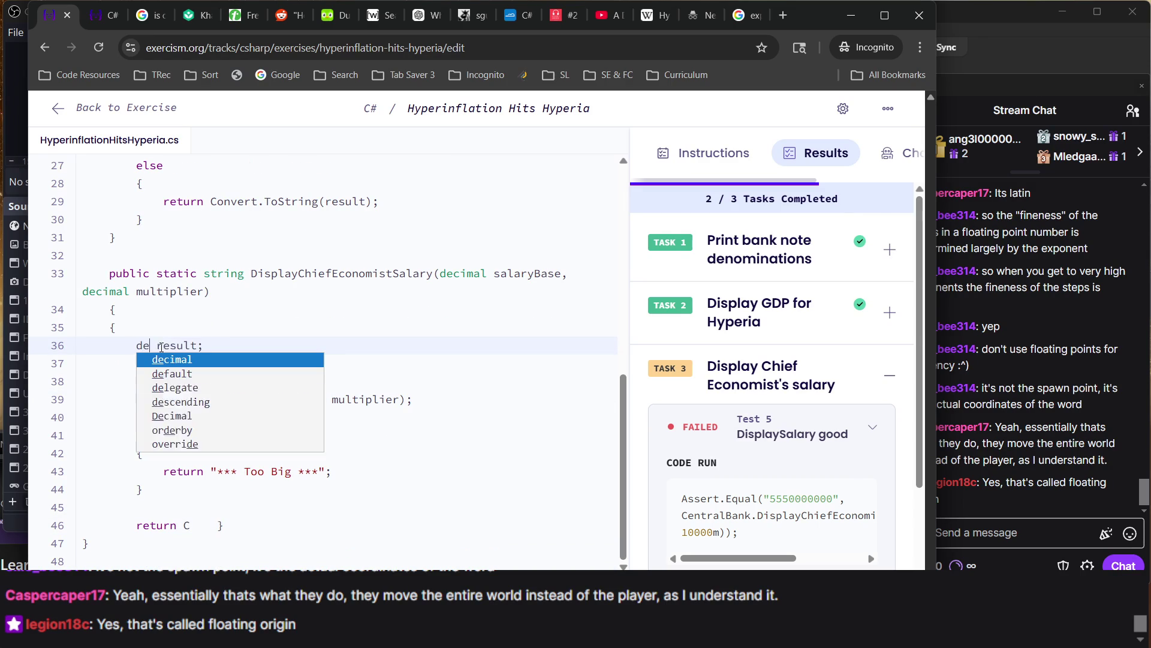
type("l")
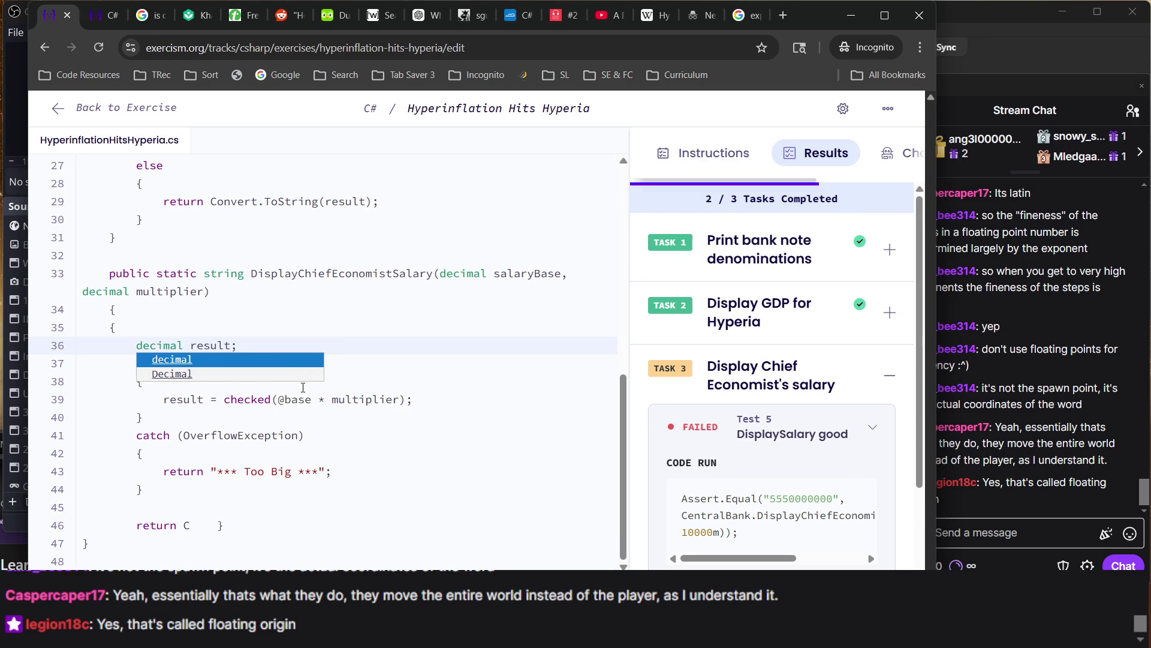
left_click(289, 412)
left_click(285, 399)
type("alary")
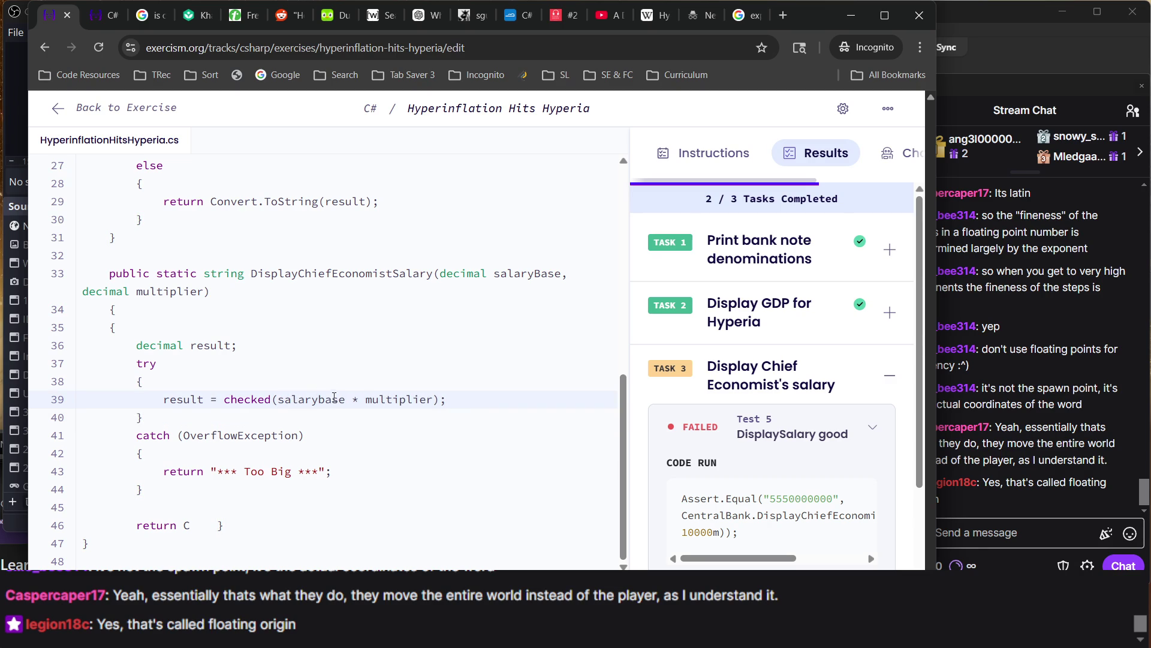
type("B")
key("Delete")
Replace the unfinished line-46 return with a copy of 'return Convert.ToString(result);'
left_click(404, 435)
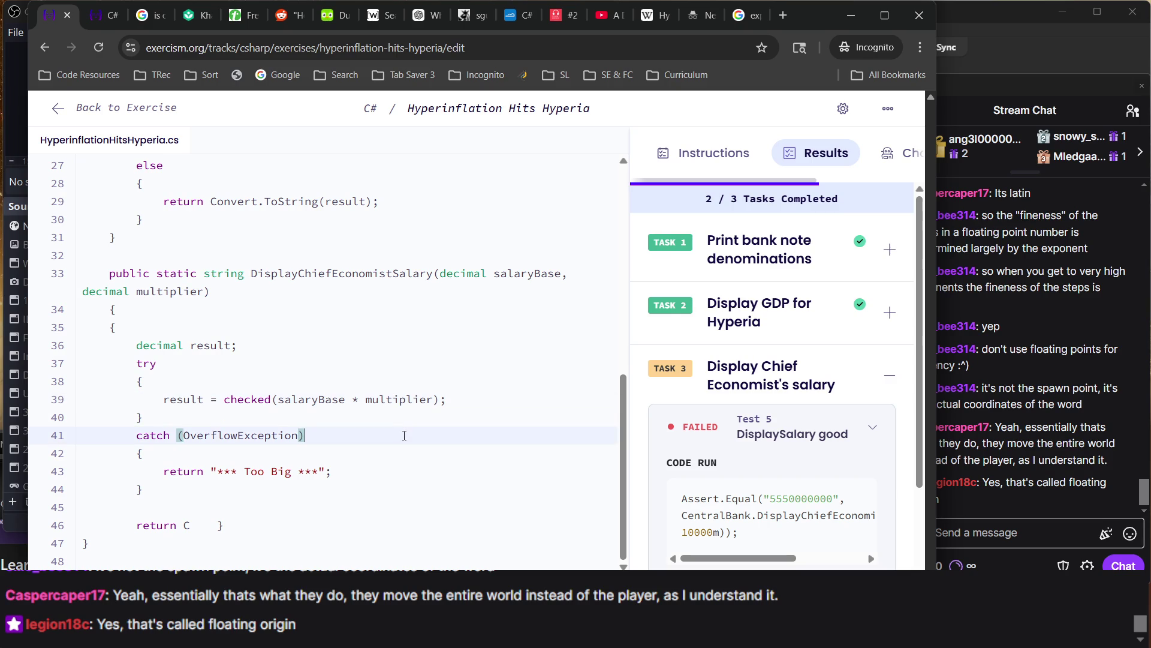
left_click(378, 490)
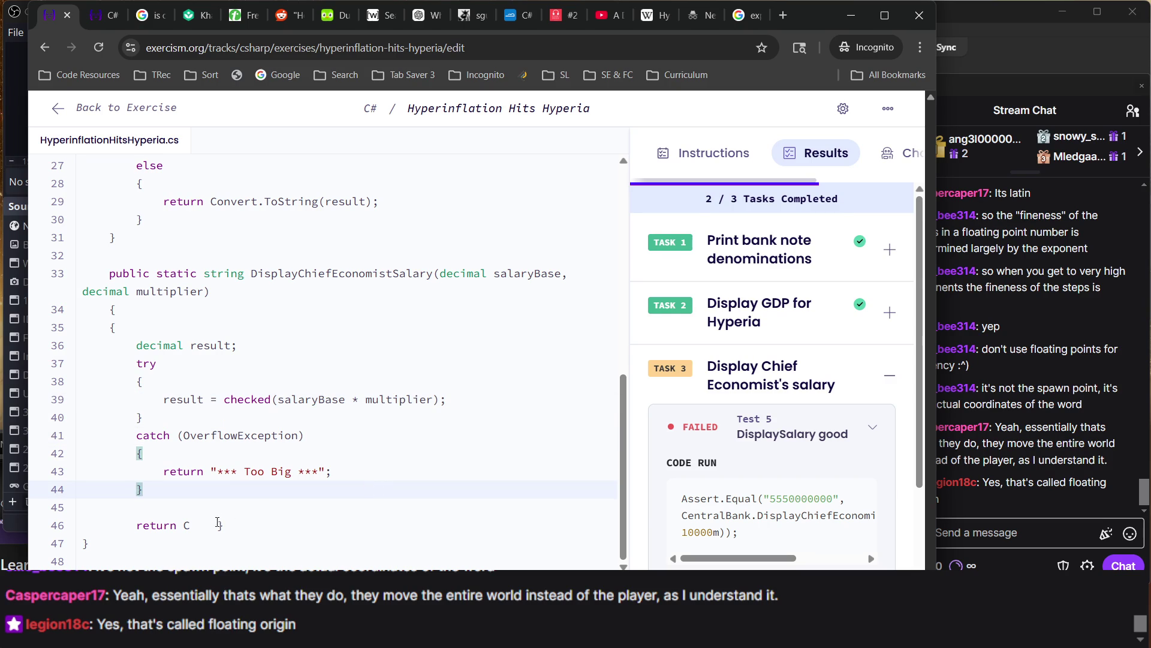
left_click(195, 530)
scroll(224, 415, "up", 8)
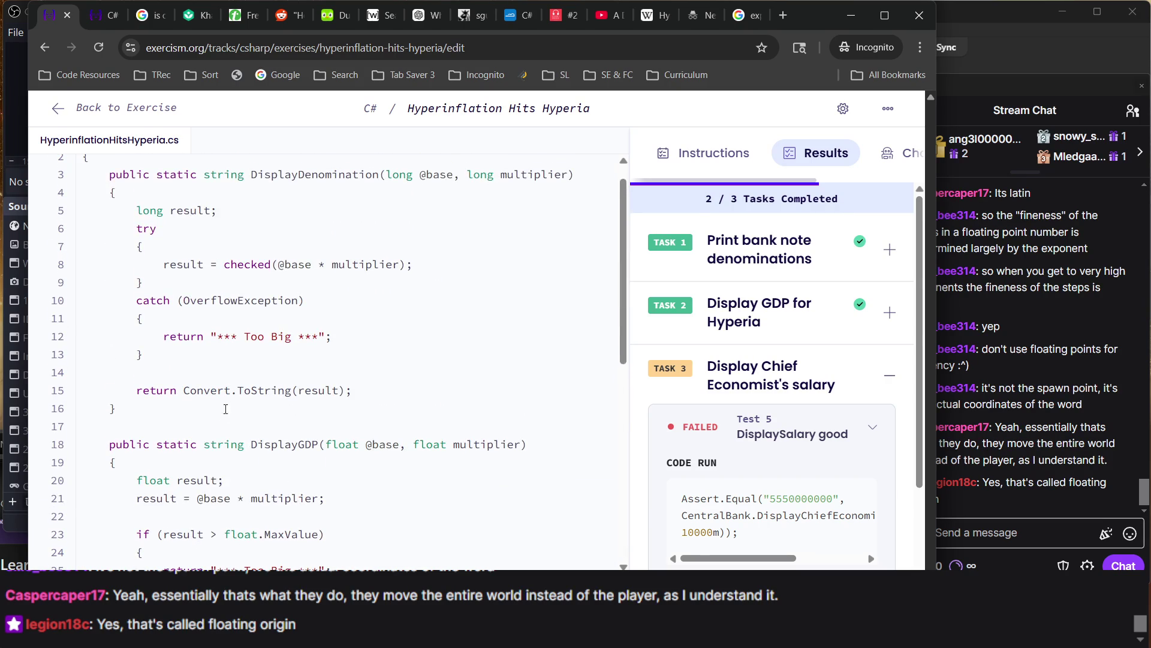
triple_click(226, 389)
key("ctrl+c")
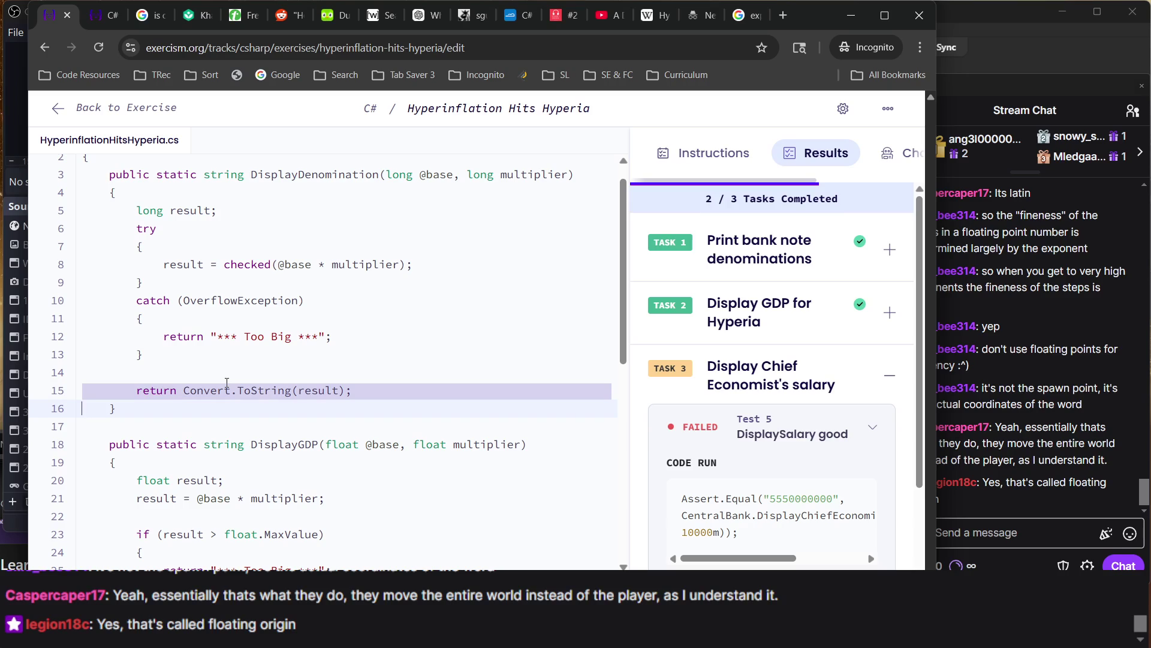
scroll(262, 396, "down", 8)
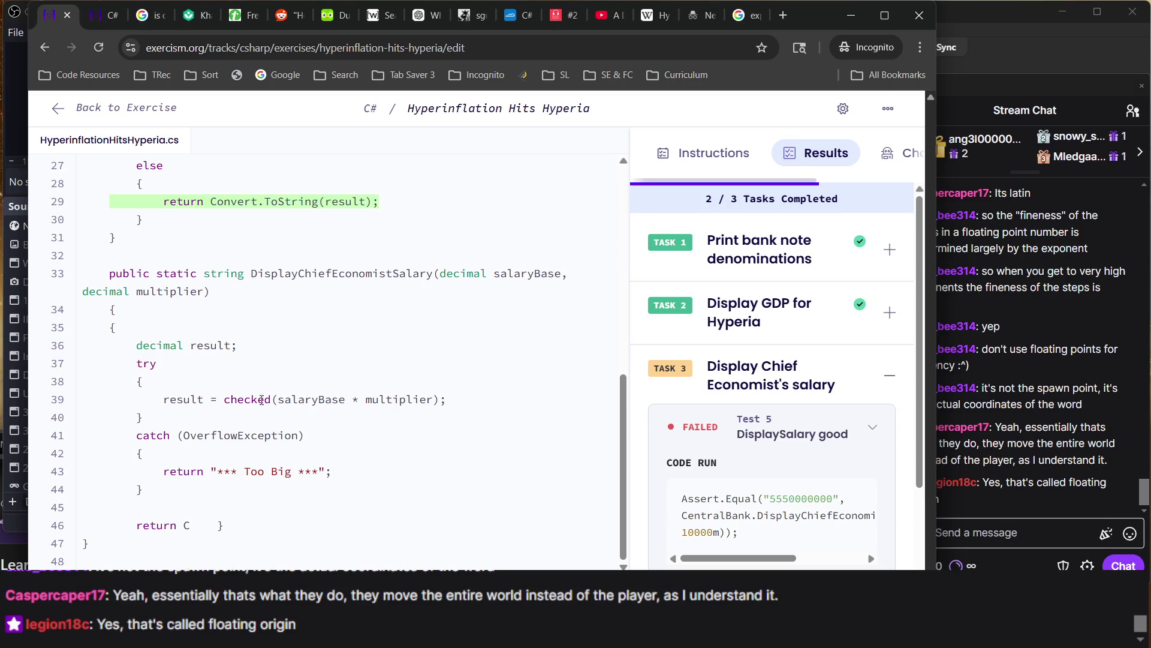
left_click(199, 531)
key("BackSpace")
key("BackSpace")
key("BackSpace")
key("BackSpace")
key("ctrl+v")
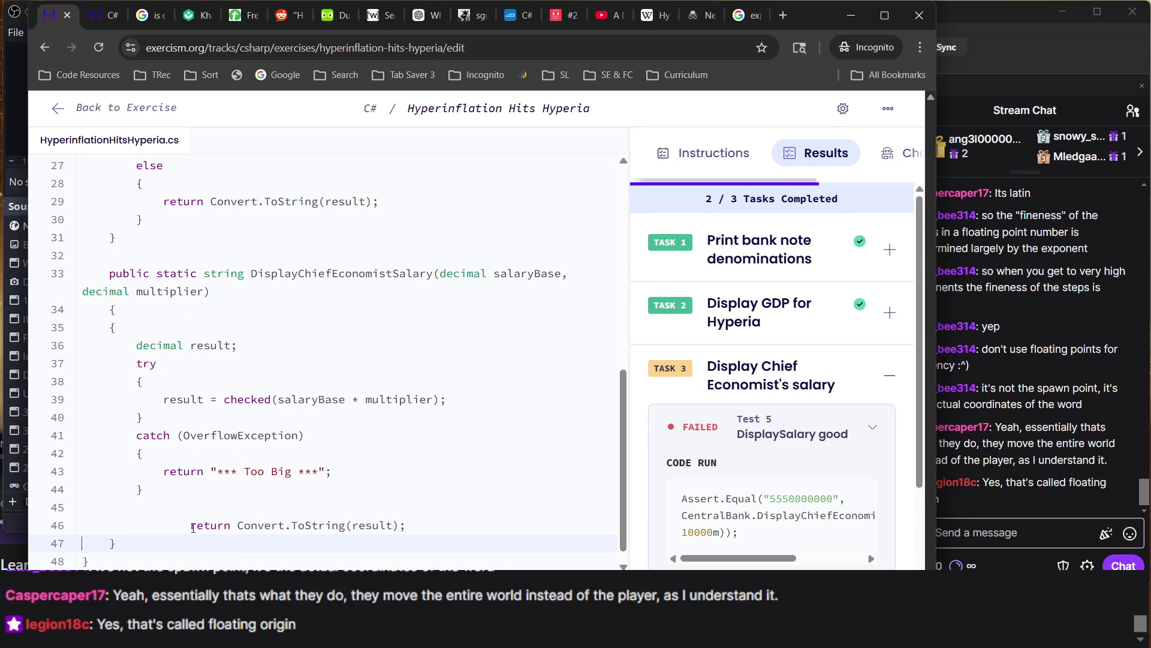
Delete empty line 45 and the duplicate opening brace, then run the tests
left_click(193, 506)
key("BackSpace")
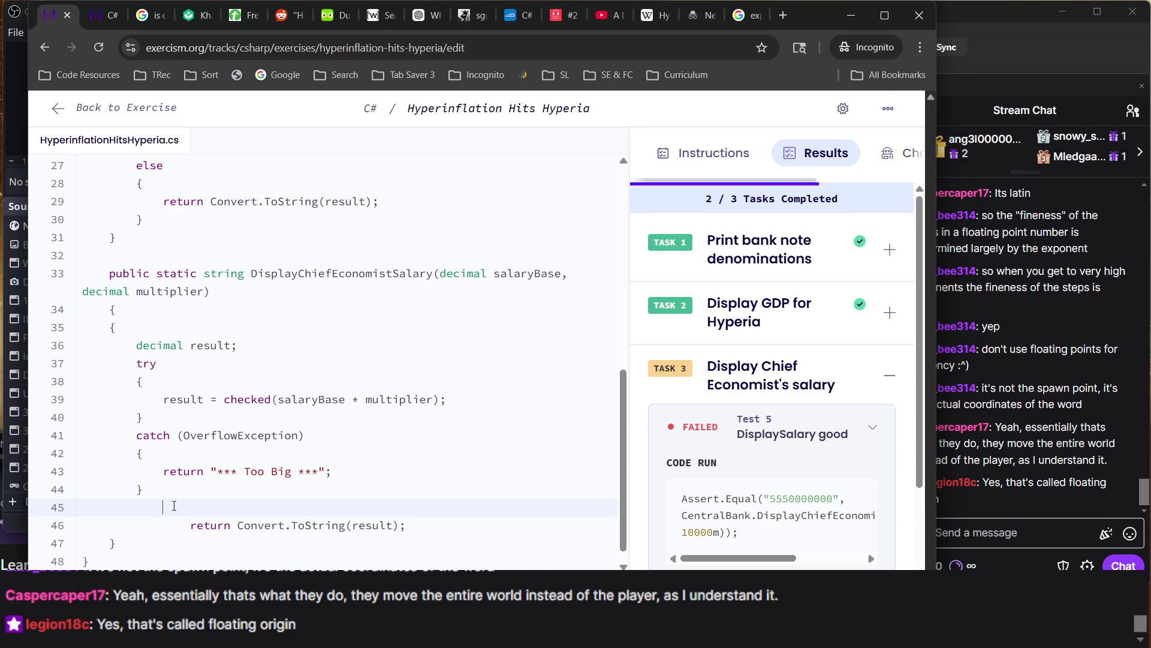
key("BackSpace")
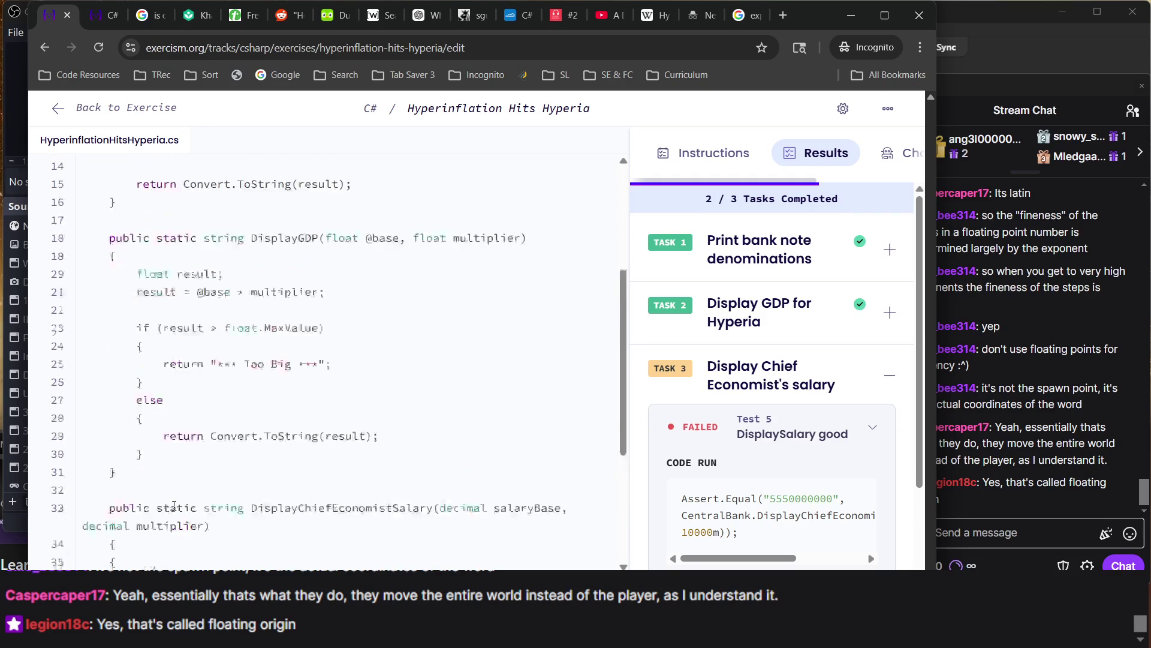
left_click(110, 550)
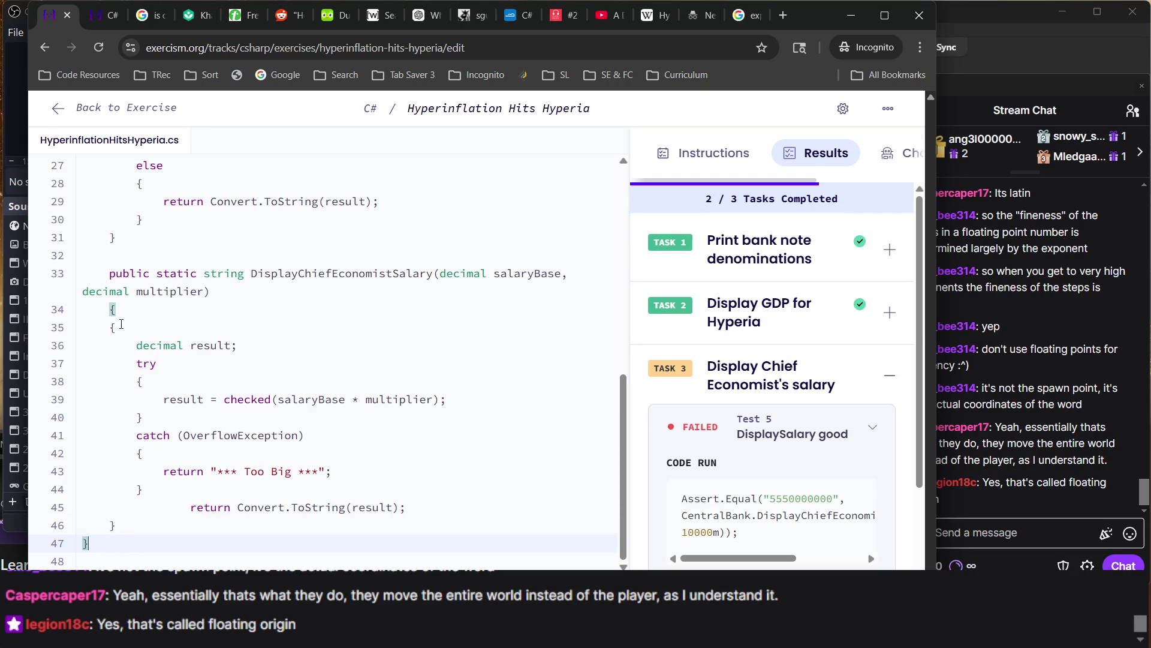
key("Up")
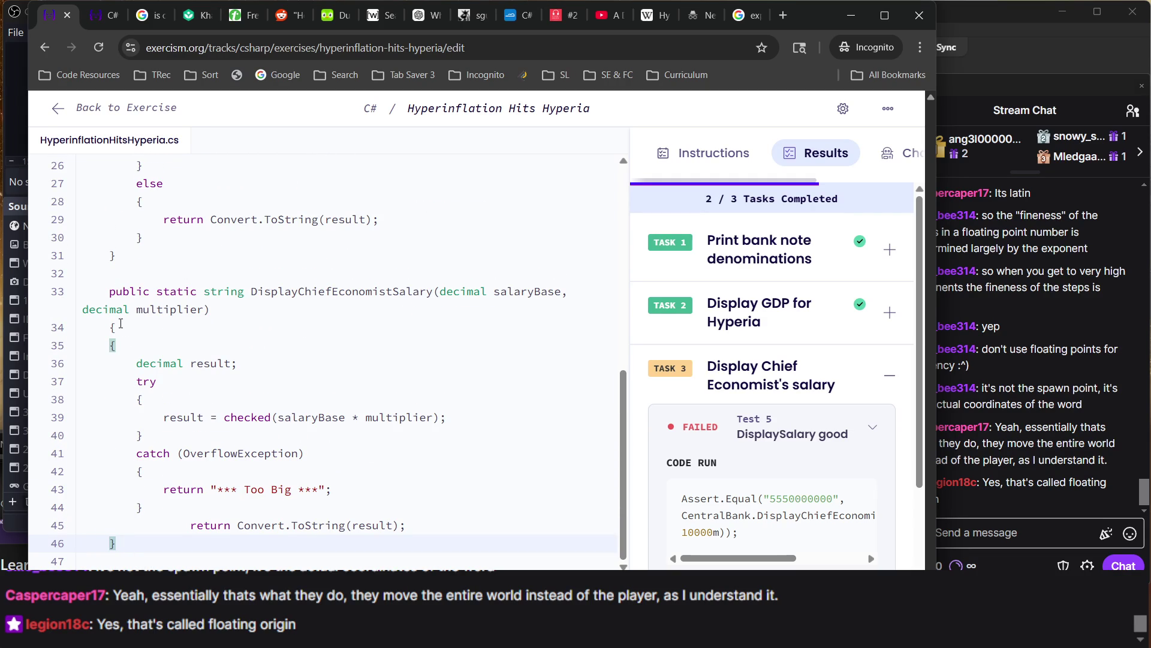
left_click(122, 323)
key("BackSpace")
key("BackSpace")
key("BackSpace")
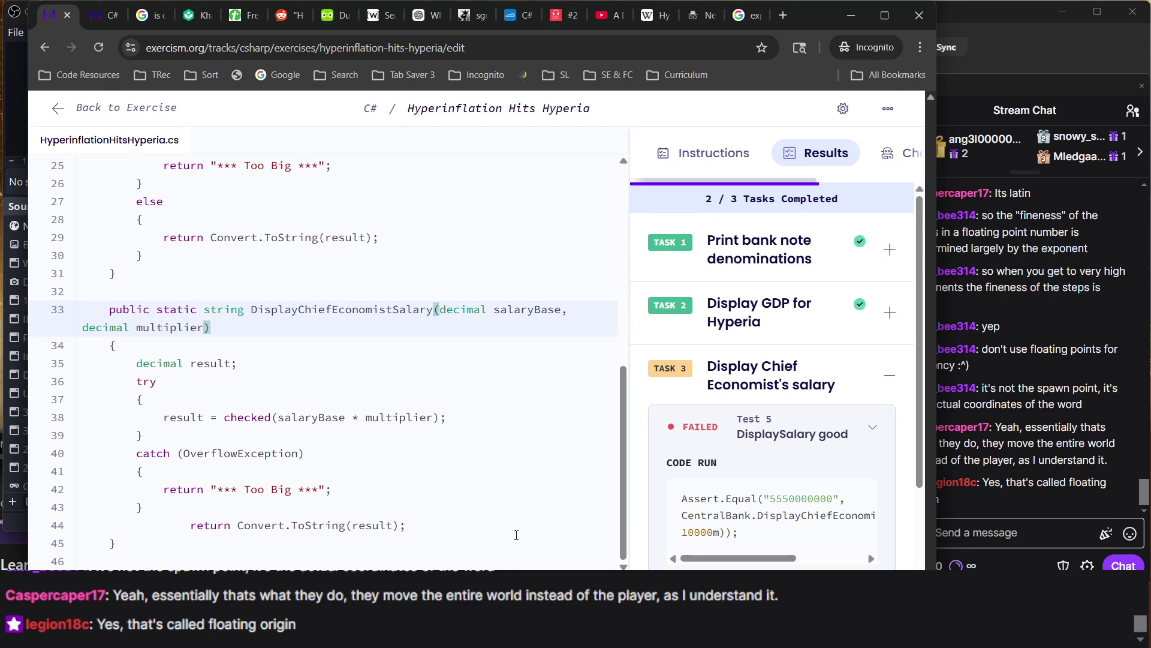
key("F2")
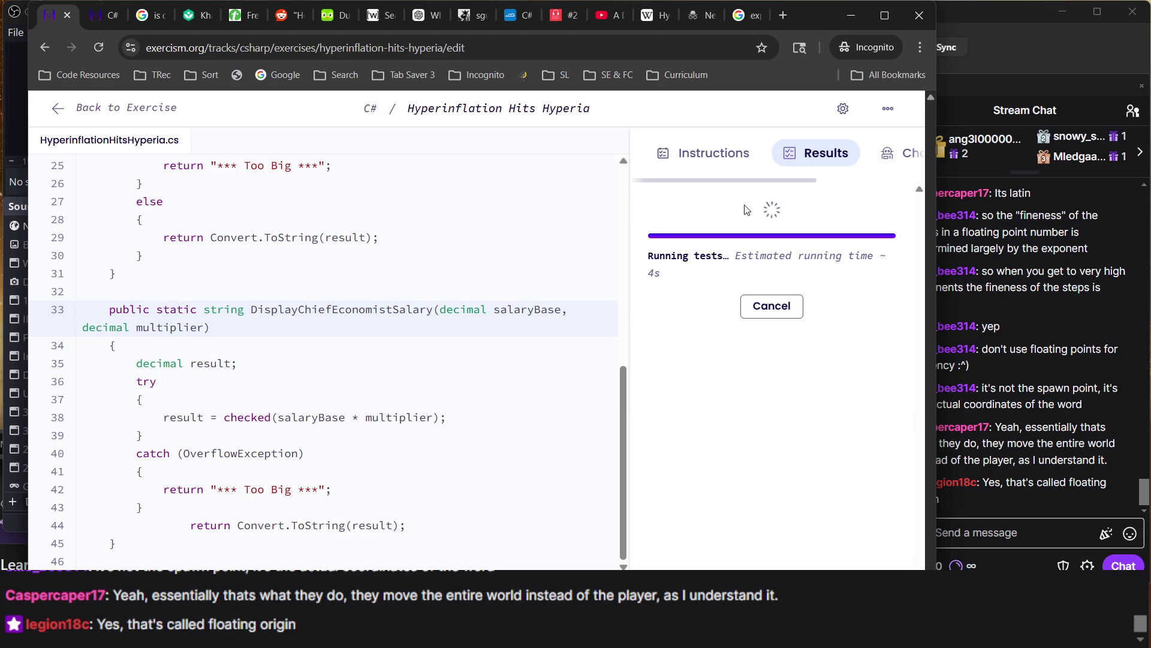
Add the missing closing brace on line 46 to fix CS1513 and rerun the tests
left_click(505, 332)
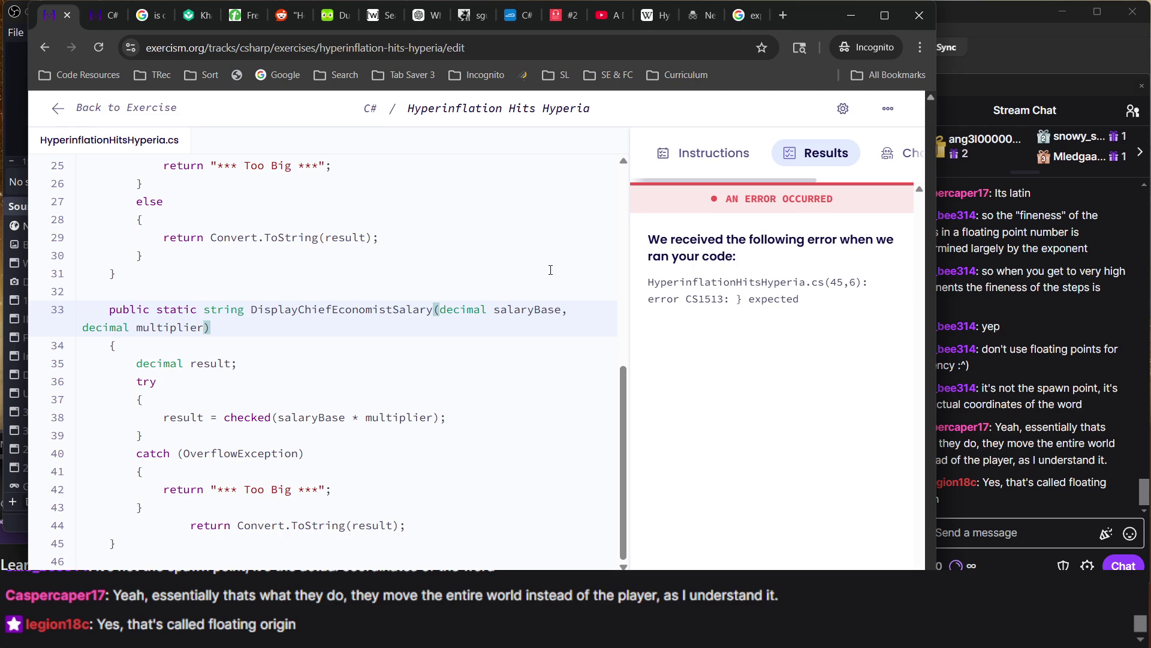
left_click(150, 490)
key("Down")
left_click(125, 557)
type("}")
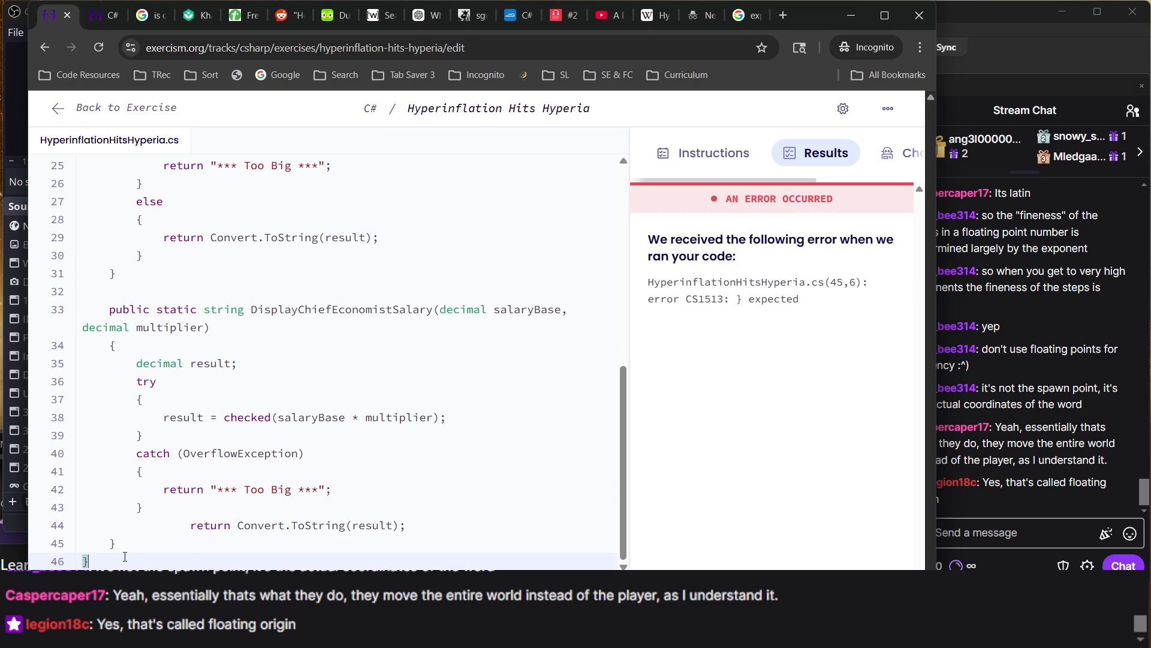
key("F2")
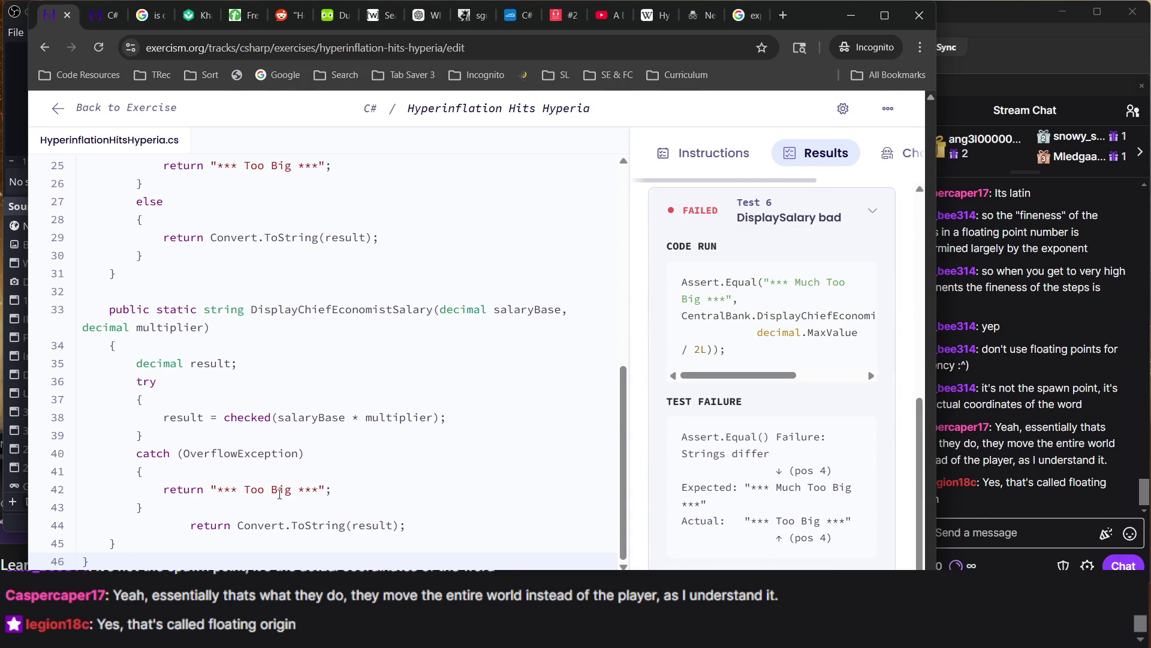
Change the overflow message to "*** Much Too Big ***" and rerun the tests
left_click(250, 489)
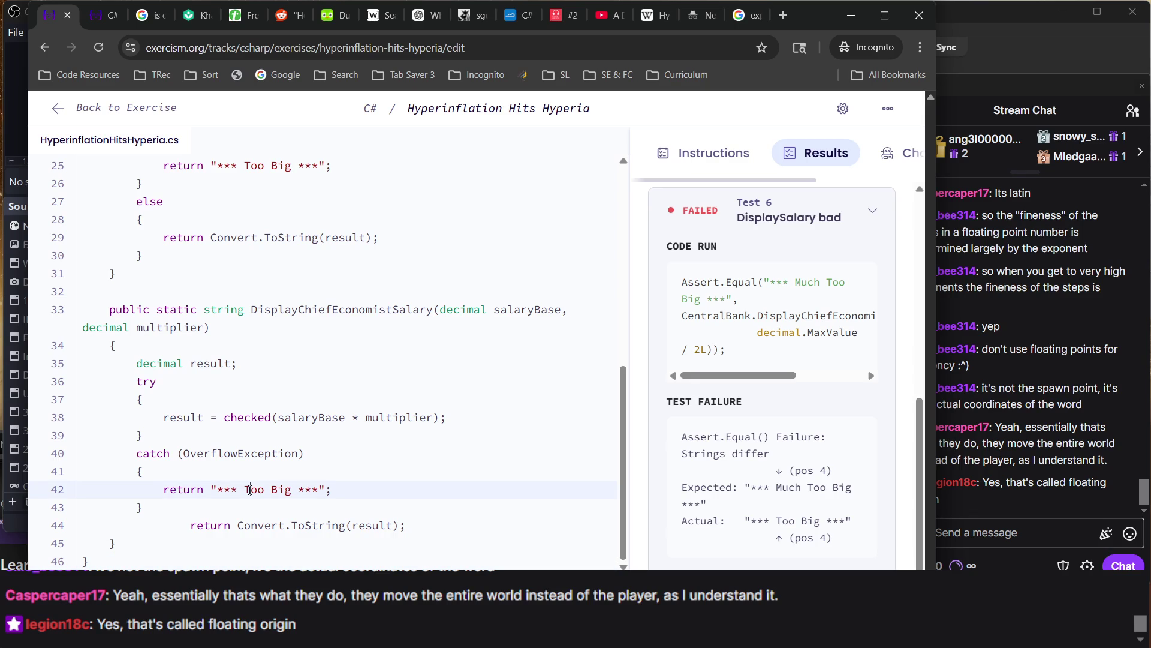
type("Much")
key("F2")
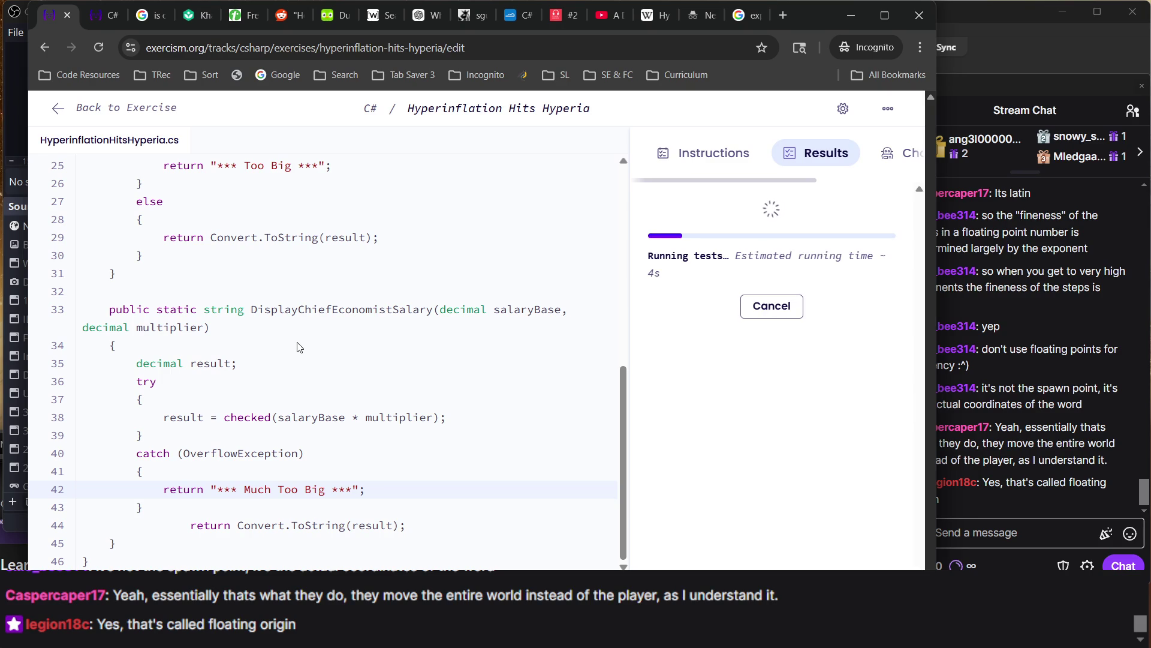
Review the test results until All Tasks Passed shows, then return to the instructions
scroll(299, 347, "up", 10)
scroll(299, 347, "down", 8)
scroll(300, 347, "up", 8)
scroll(298, 346, "down", 2)
scroll(298, 346, "up", 2)
scroll(298, 347, "down", 5)
scroll(298, 347, "up", 1)
scroll(298, 347, "up", 5)
scroll(401, 360, "down", 5)
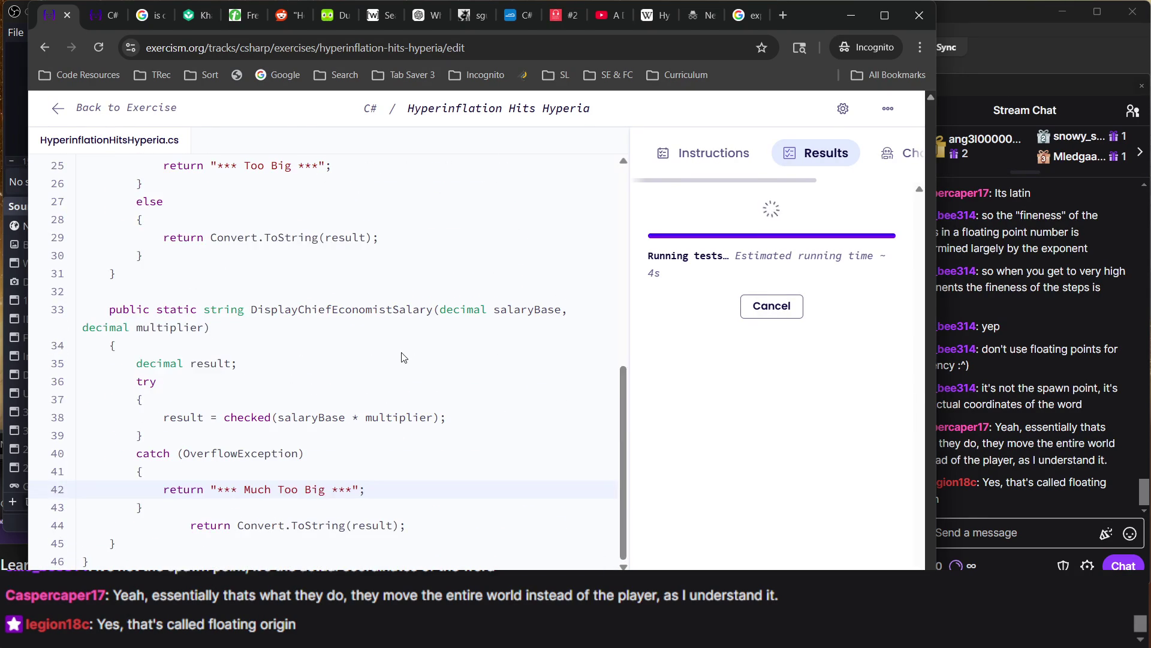
scroll(404, 357, "up", 1)
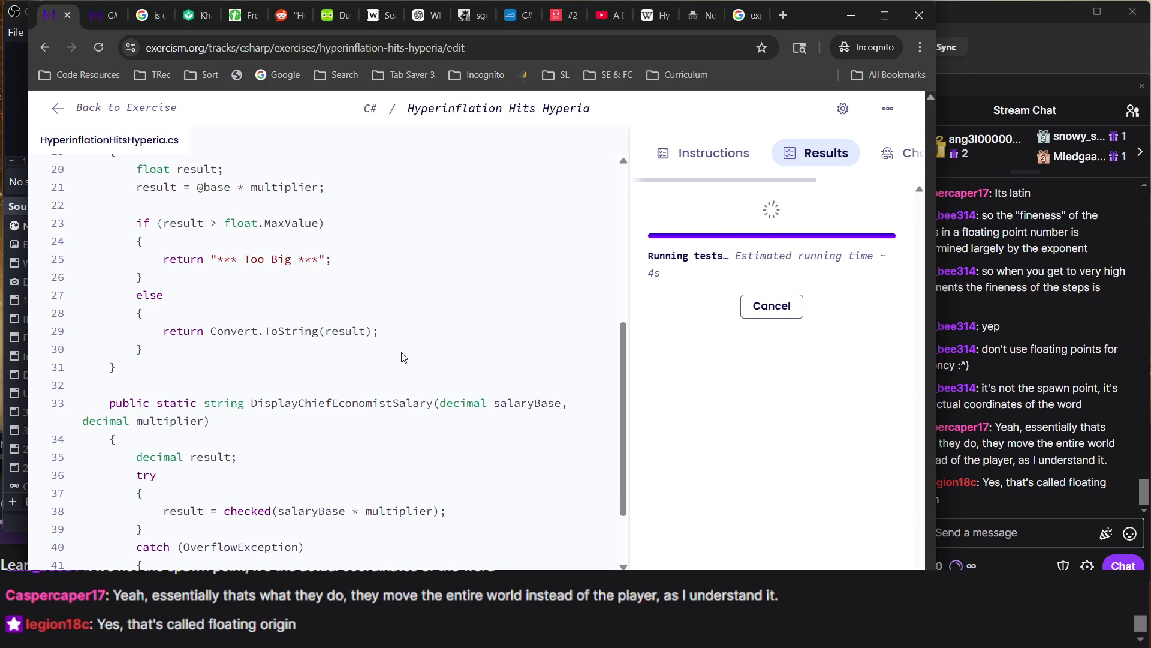
scroll(403, 358, "up", 1)
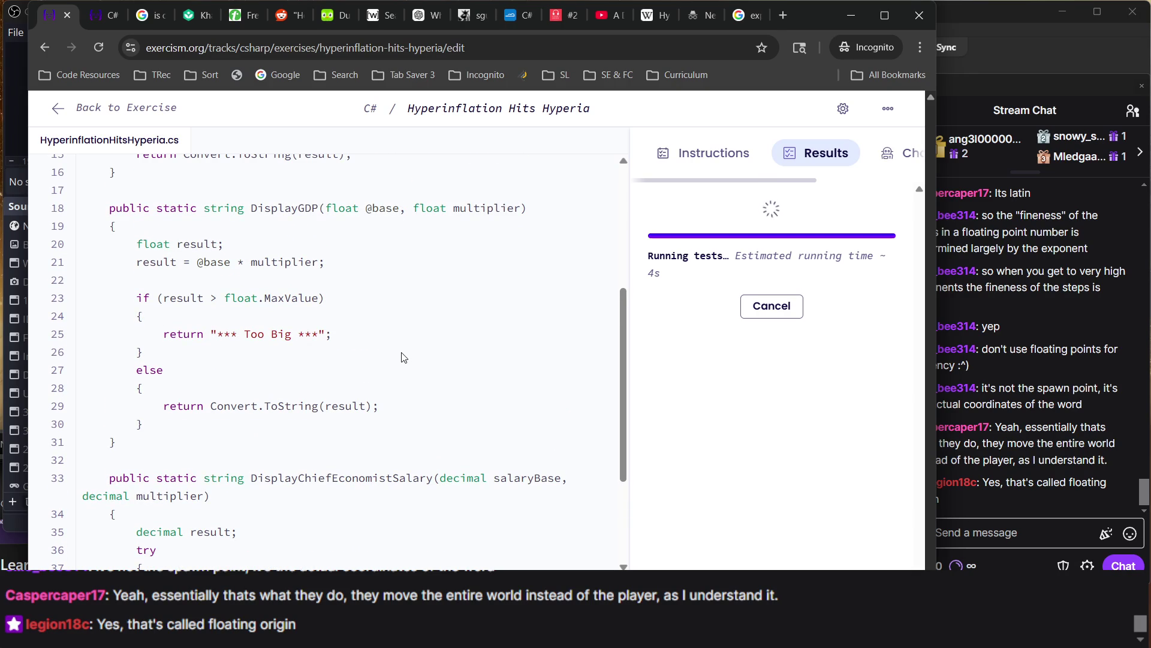
scroll(403, 357, "up", 1)
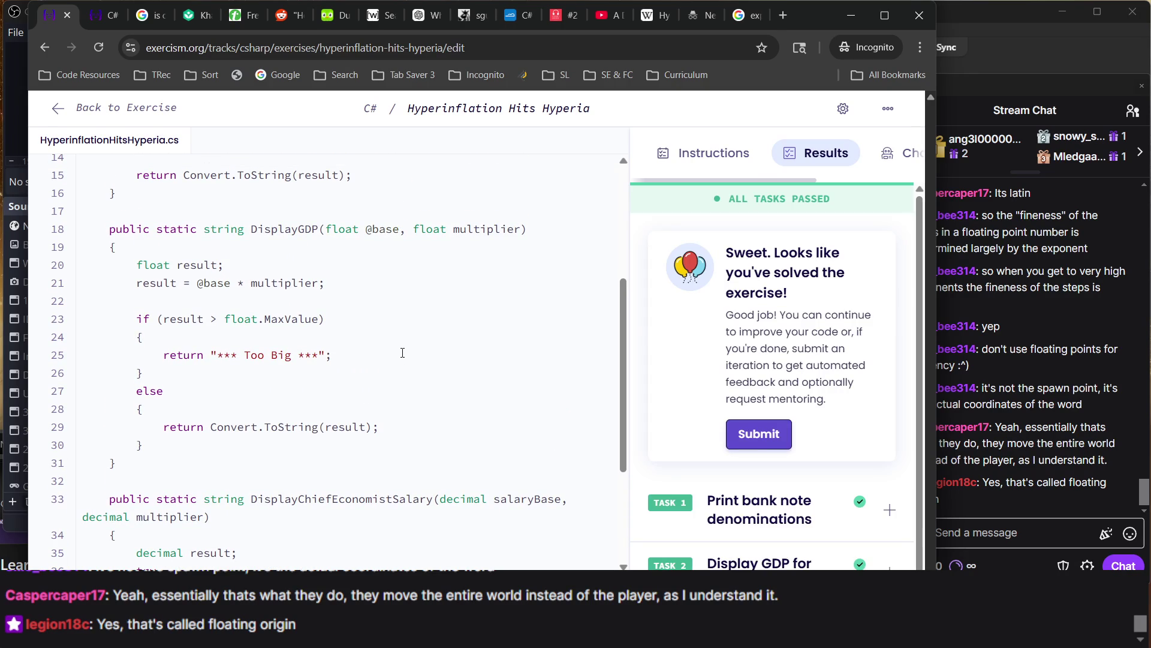
scroll(106, 334, "up", 2)
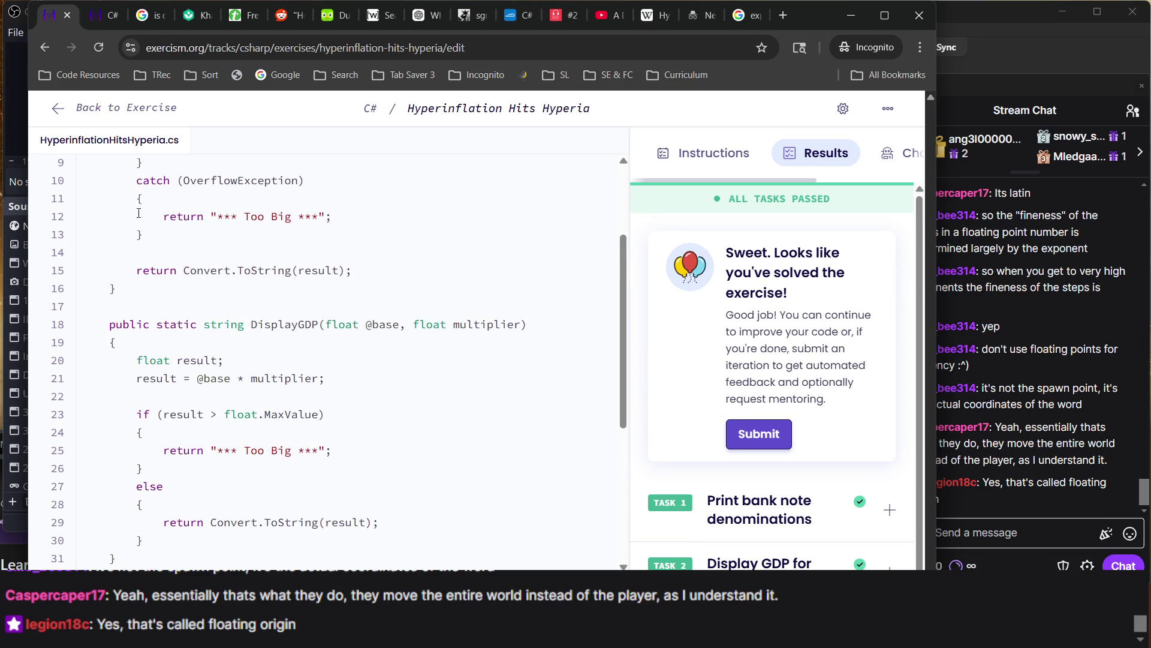
left_click(96, 16)
Copy the checked-block overflow code example from the instructions and switch to Programming Notes.txt
scroll(318, 248, "up", 3)
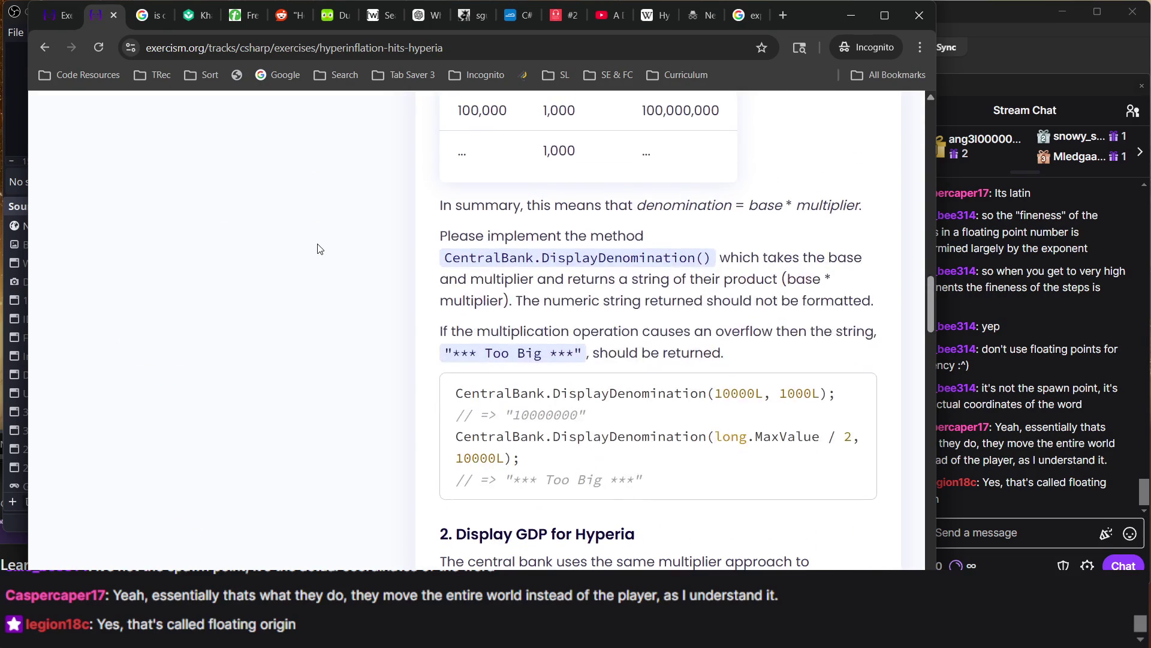
scroll(318, 249, "up", 15)
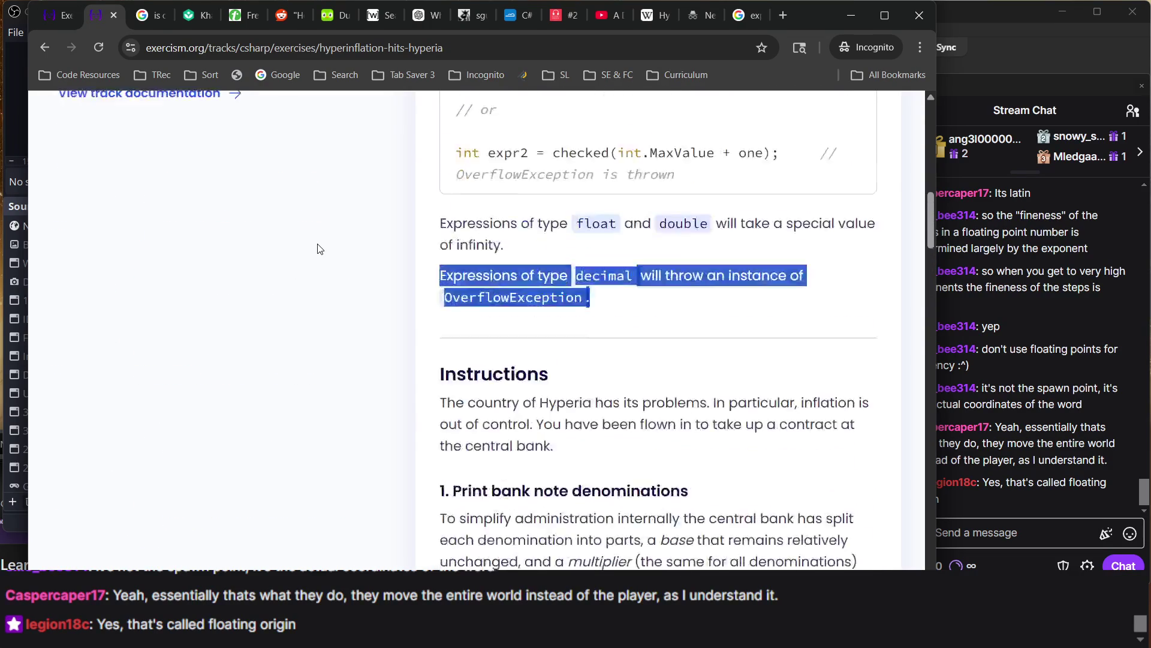
scroll(318, 249, "up", 2)
mouse_move(454, 273)
left_mouse_down()
mouse_move(700, 469)
mouse_move(708, 498)
mouse_move(598, 352)
mouse_move(570, 337)
left_mouse_up()
left_click(707, 501)
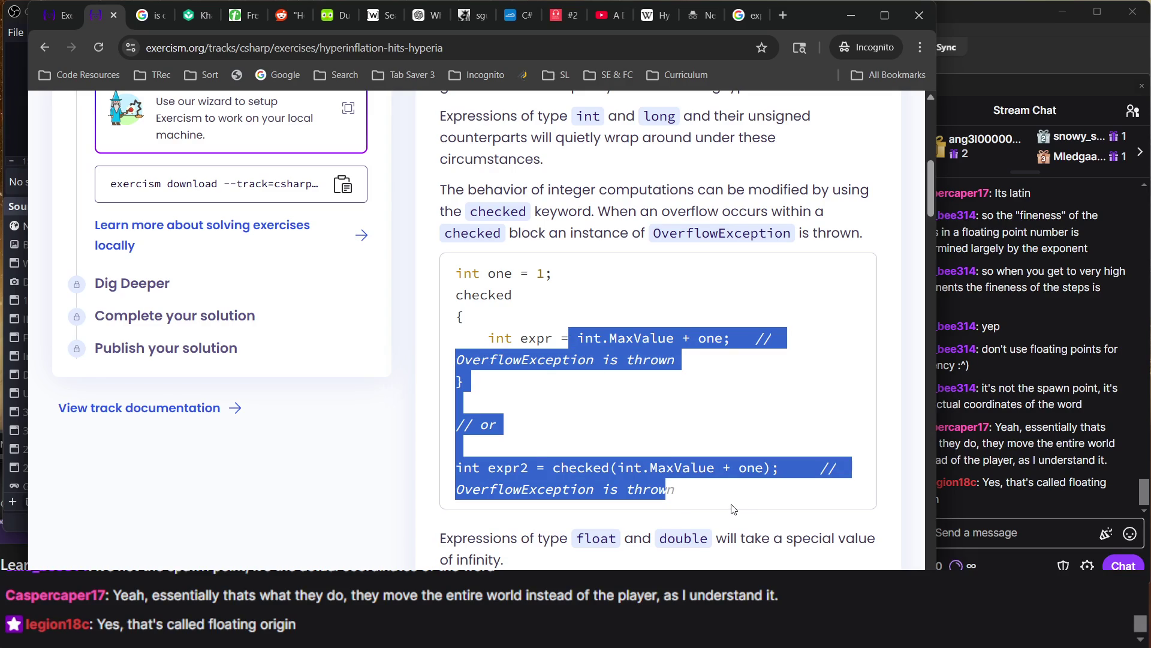
left_click_drag(733, 509, 677, 403)
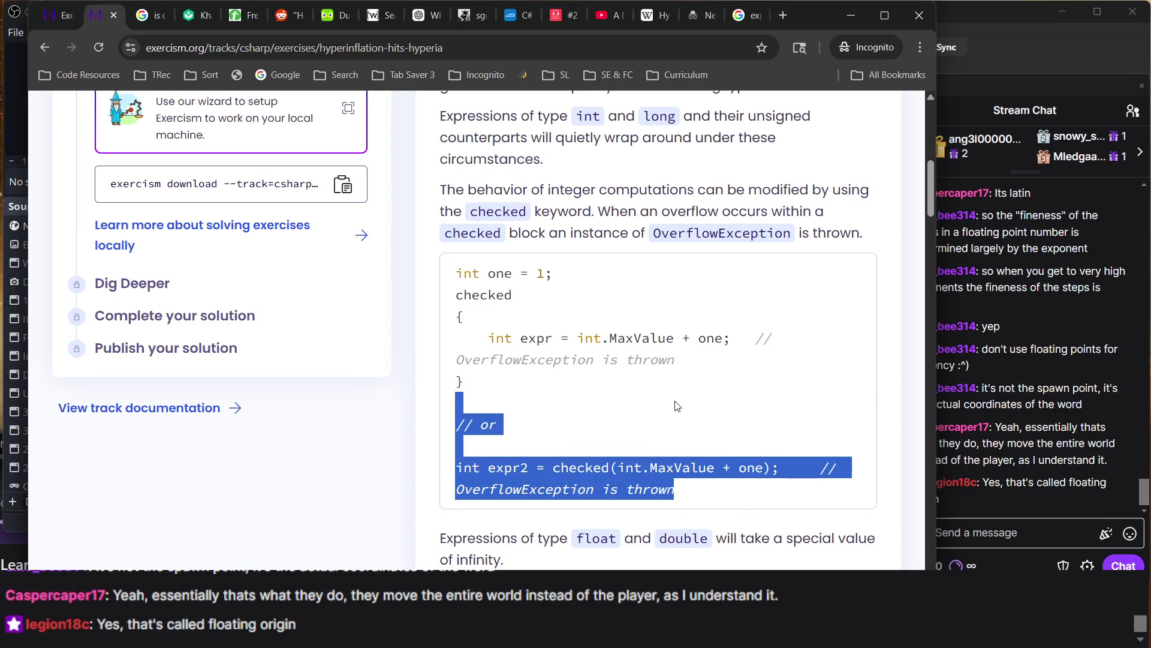
mouse_move(810, 16)
left_mouse_down()
mouse_move(798, 13)
mouse_move(784, 63)
mouse_move(766, 31)
mouse_move(776, 28)
left_mouse_up()
scroll(659, 329, "down", 1)
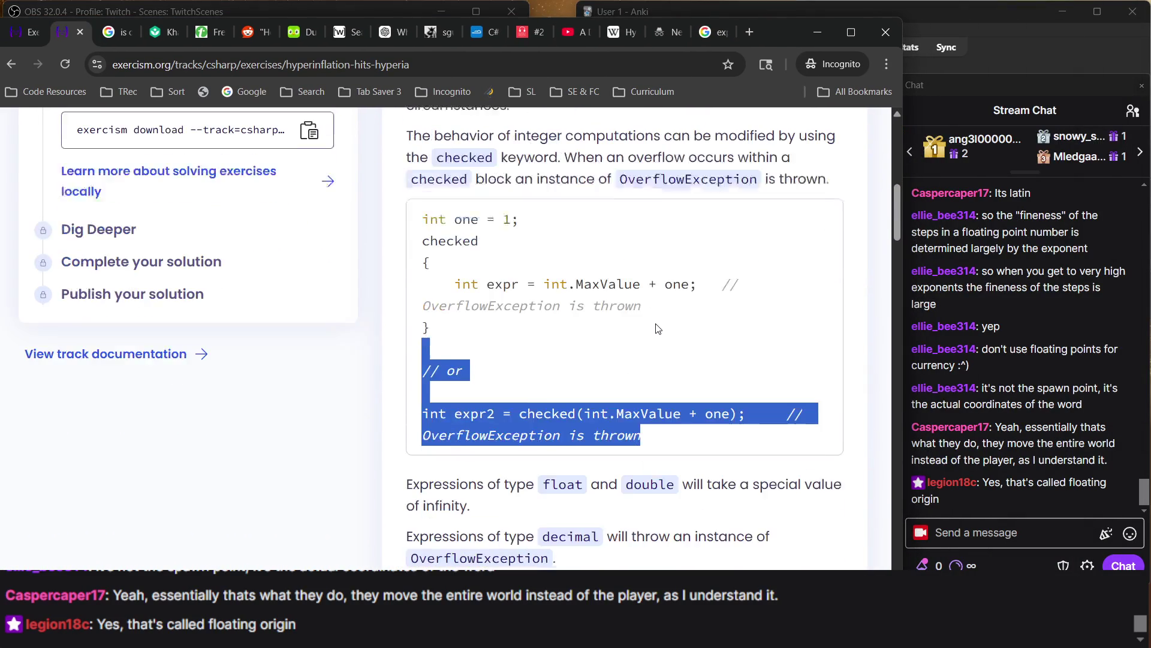
left_click(660, 427)
mouse_move(660, 427)
left_mouse_down()
mouse_move(473, 237)
mouse_move(425, 215)
left_mouse_up()
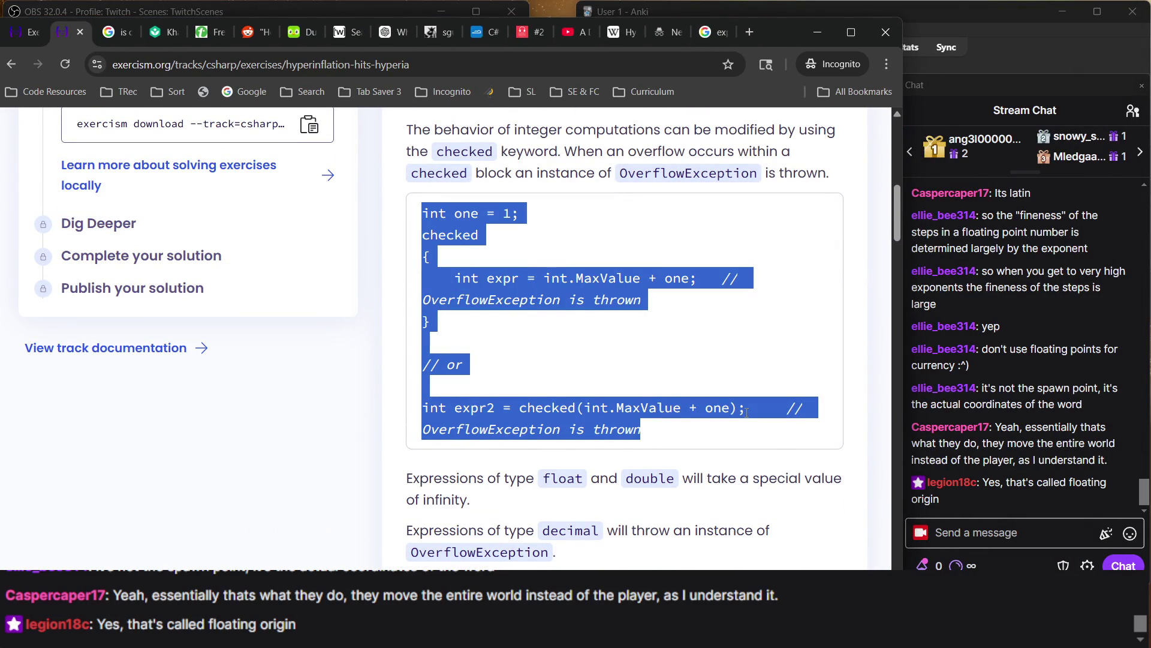
key("alt+Tab")
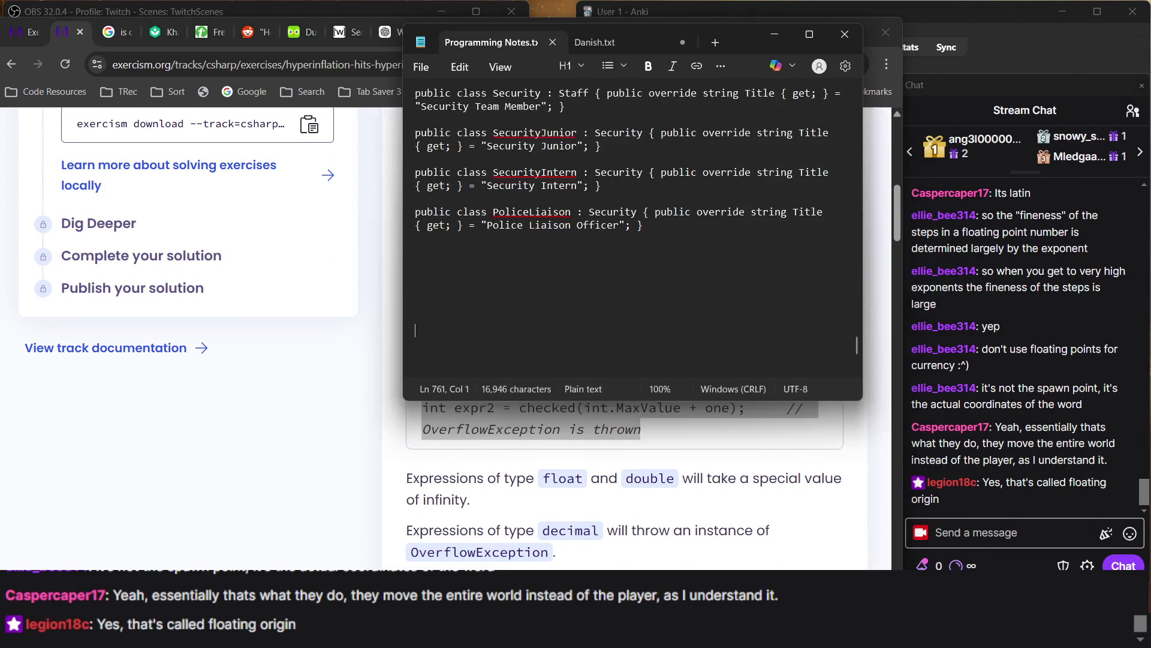
Paste the overflow example on a new line below the PoliceLiaison class, then return to the code editor
key("Return")
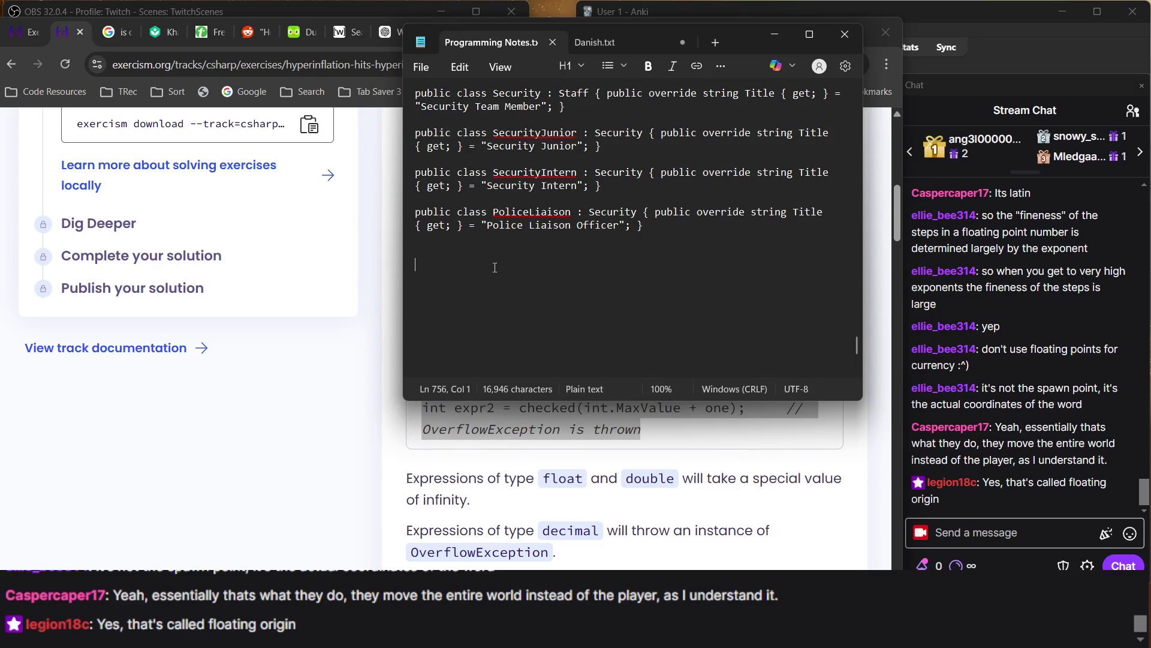
type("int one = 1; checked {     int expr = int.MaxValue + one;   // OverflowException is thrown }  // or  int expr2 = checked(int.MaxValue + one);     // OverflowException is thrown")
left_click(480, 226)
scroll(473, 240, "down", 4)
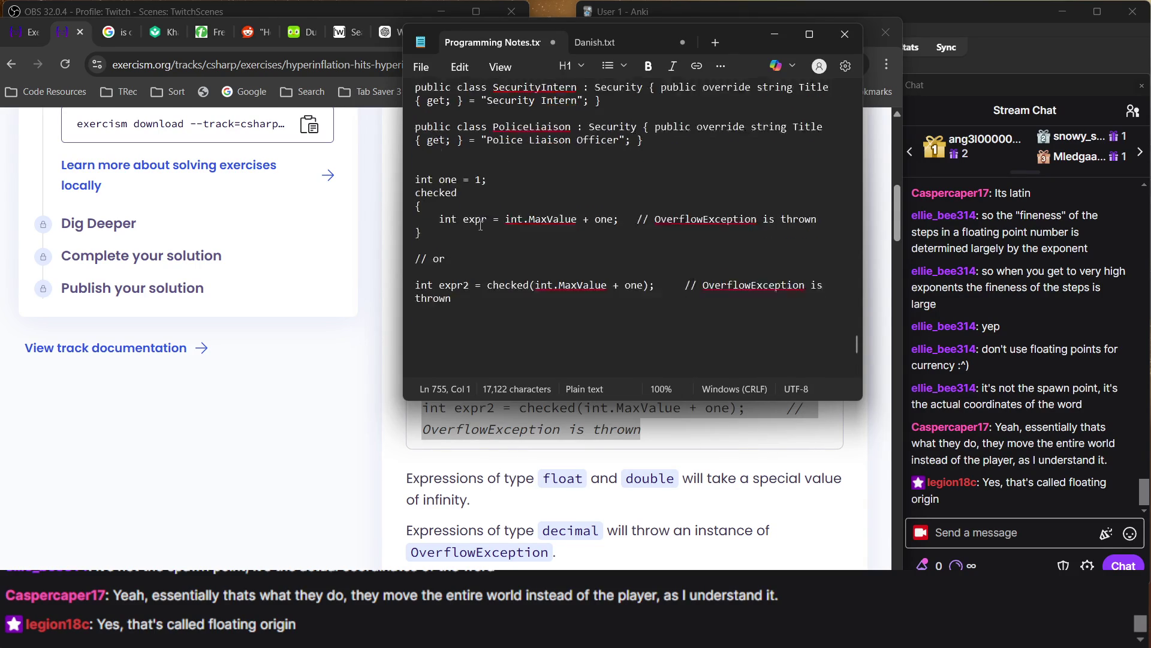
left_click(371, 400)
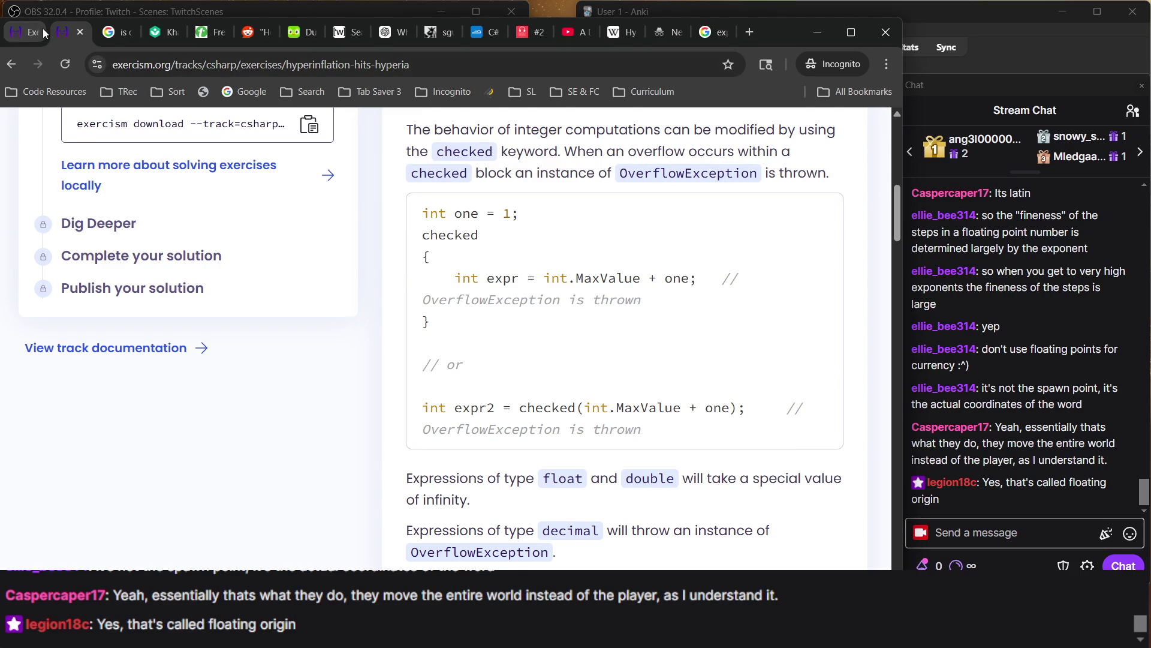
left_click(37, 30)
Copy the entire DisplayGDP method, lines 17–31, including its float.MaxValue check
scroll(403, 284, "down", 5)
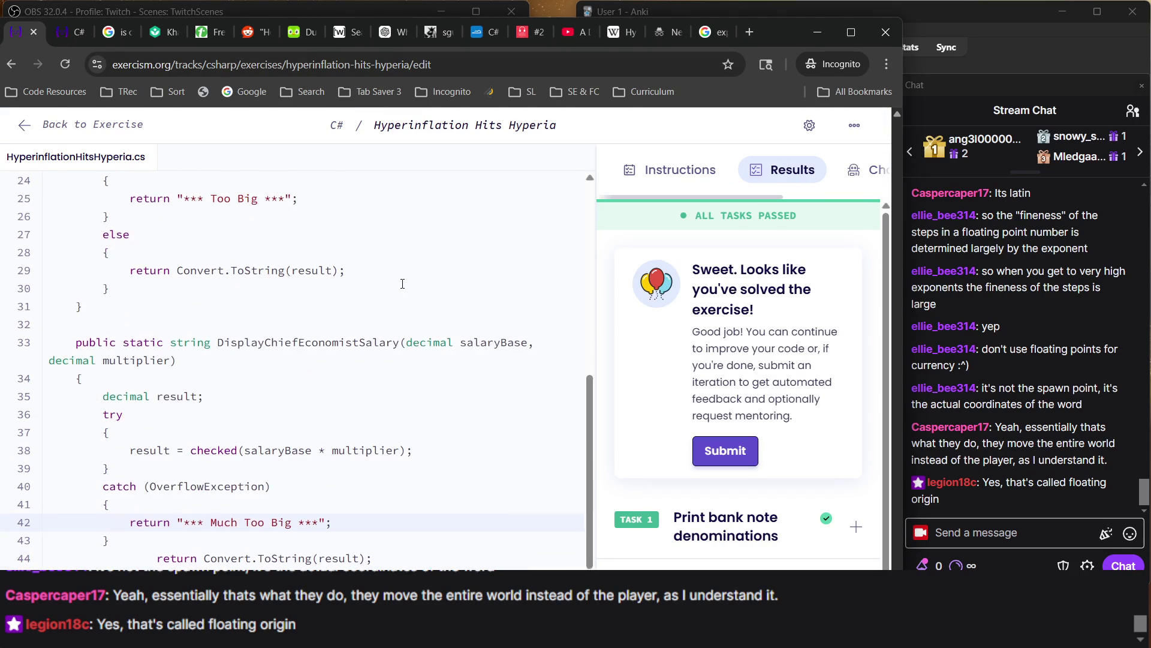
scroll(402, 284, "up", 8)
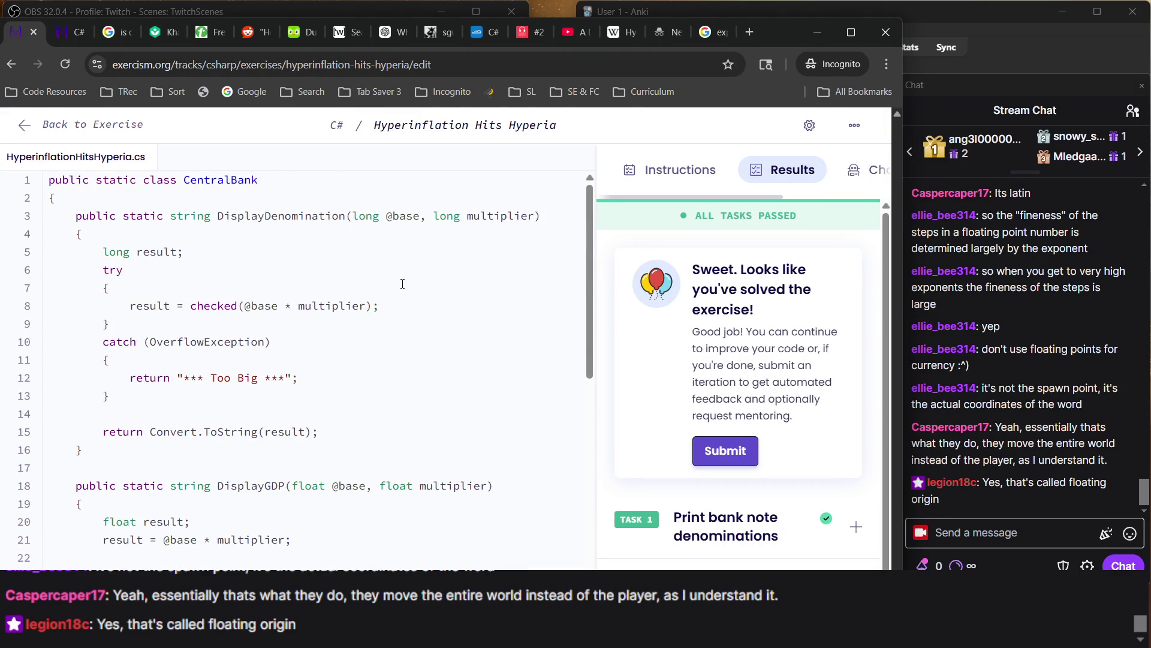
scroll(402, 284, "down", 5)
mouse_move(167, 450)
left_mouse_down()
mouse_move(49, 277)
mouse_move(50, 223)
left_mouse_up()
double_click(50, 222)
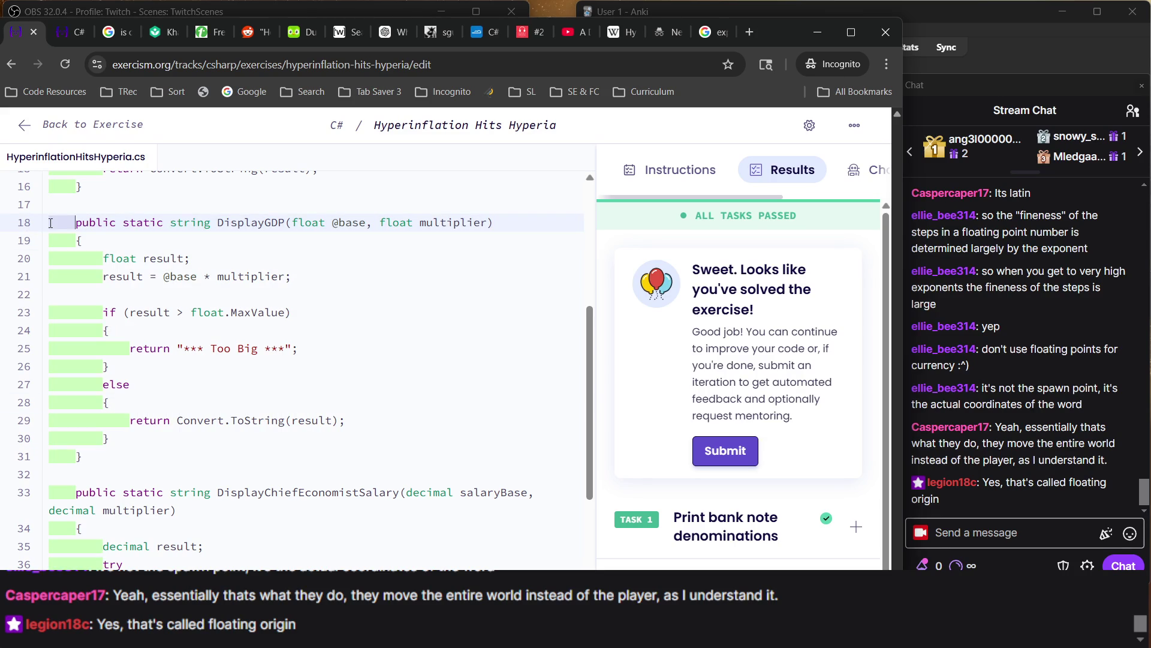
left_click(115, 240)
left_click_drag(89, 457, 49, 255)
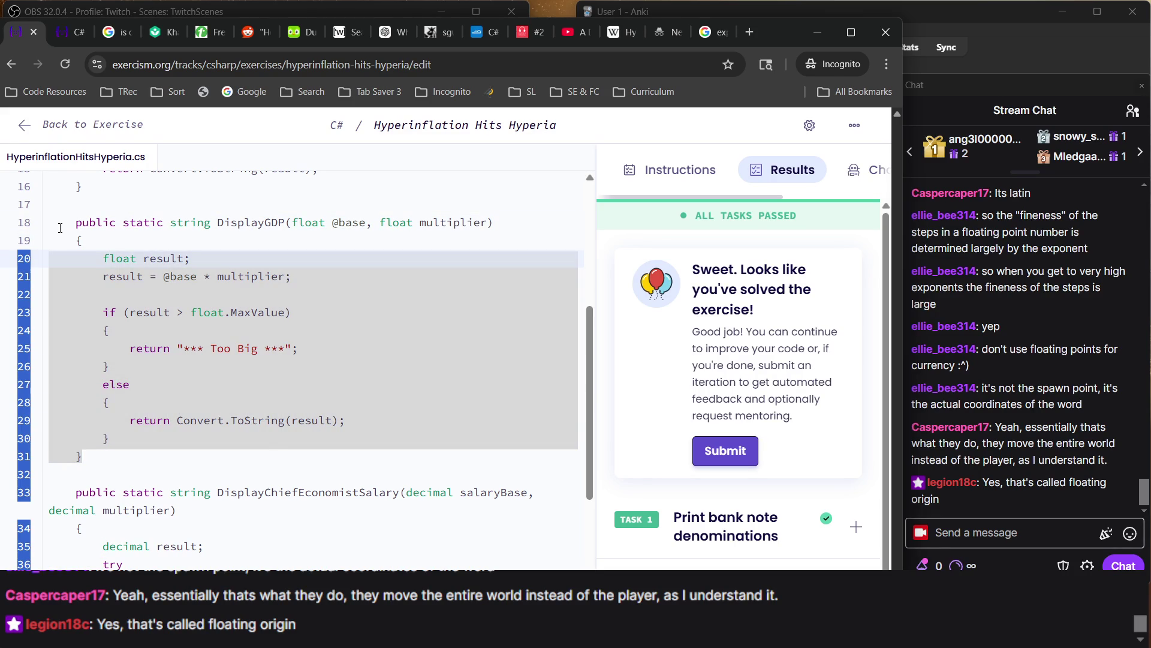
left_click(57, 222)
mouse_move(154, 457)
left_mouse_down()
mouse_move(60, 330)
mouse_move(48, 223)
mouse_move(57, 214)
left_mouse_up()
key("ctrl+c")
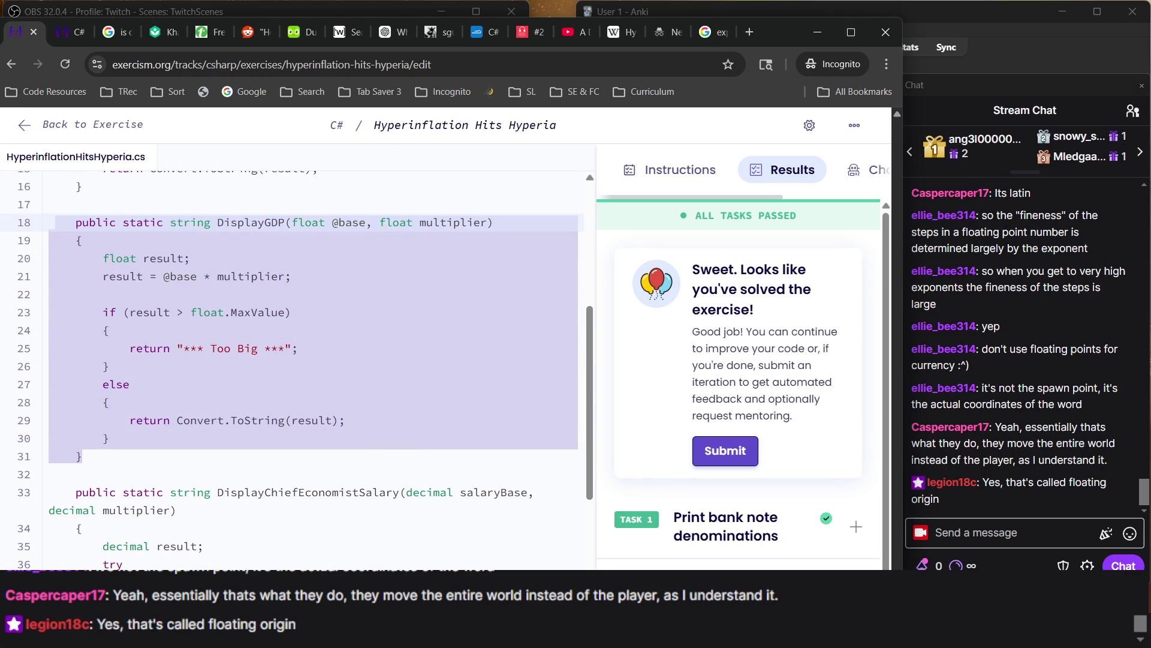
left_click(792, 528)
Paste DisplayGDP into the notes, add blank separator lines, and save Programming Notes.txt
key("ctrl+v")
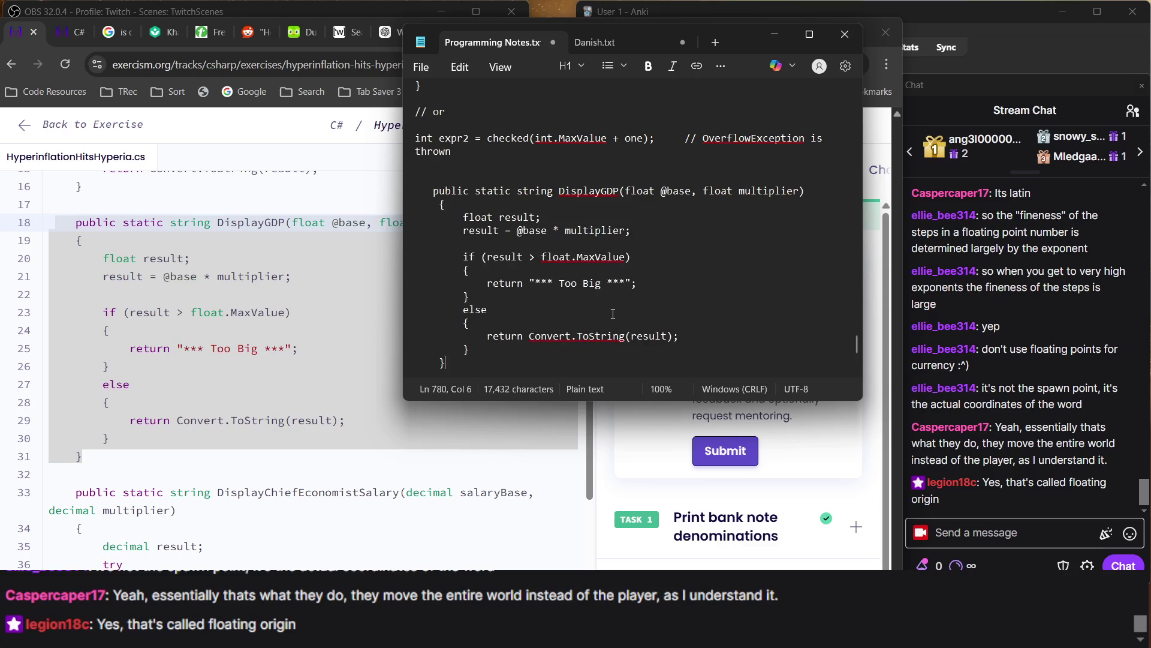
scroll(502, 198, "up", 1)
left_click(503, 198)
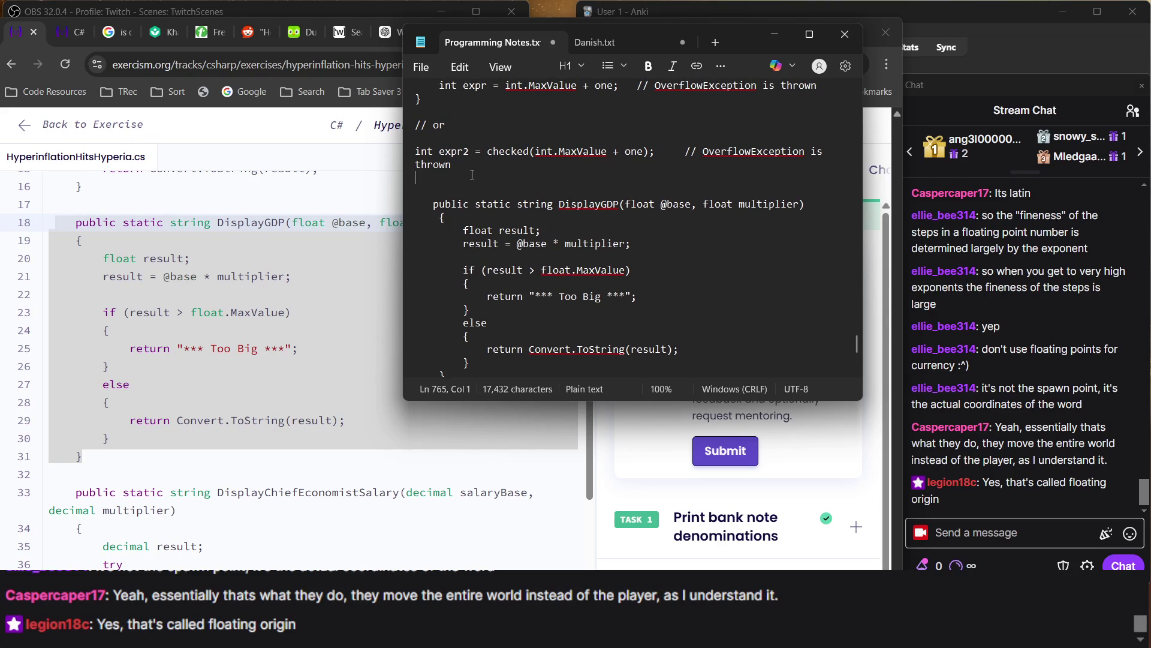
key("Return")
scroll(480, 284, "up", 6)
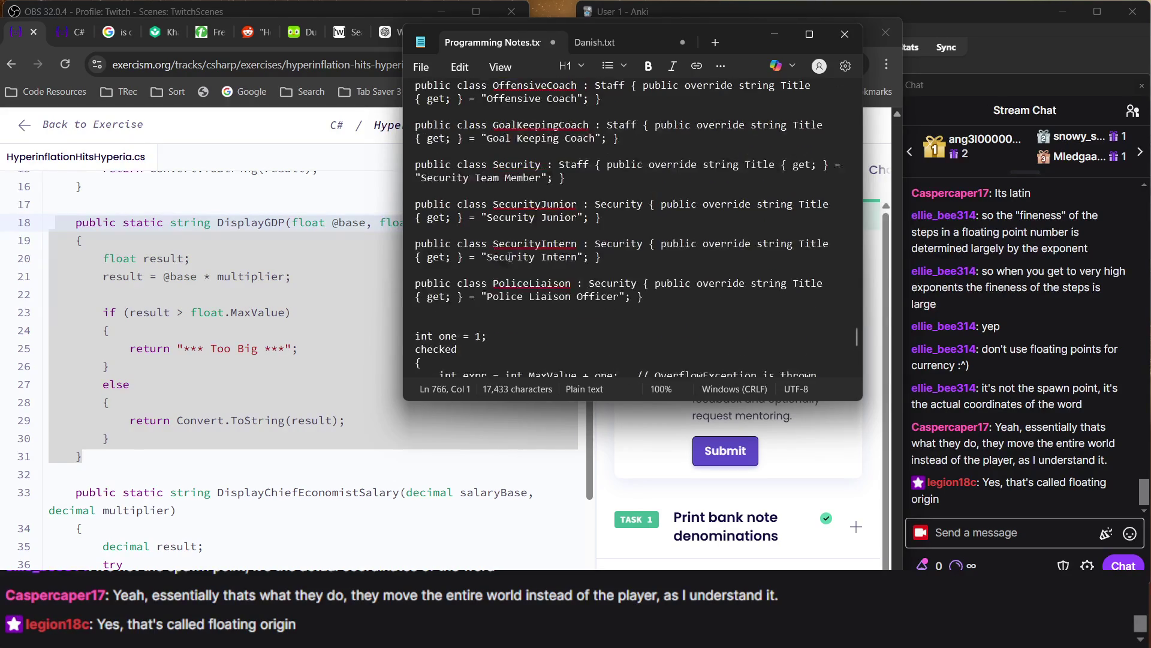
left_click(479, 284)
key("Return")
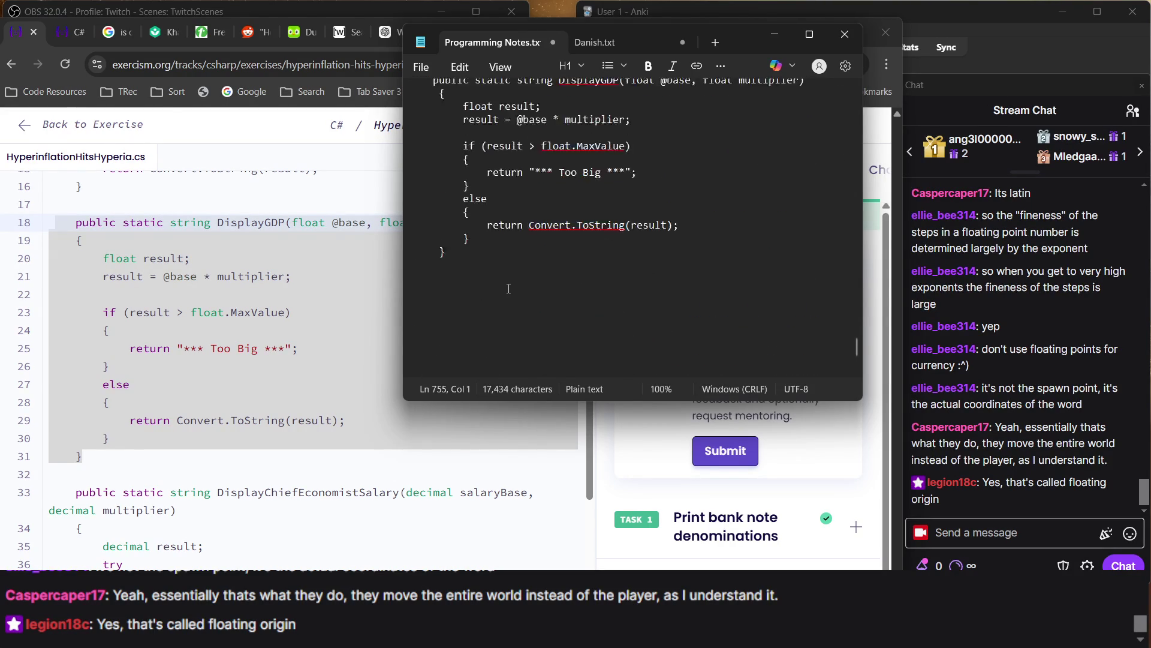
key("ctrl+s")
left_click(232, 420)
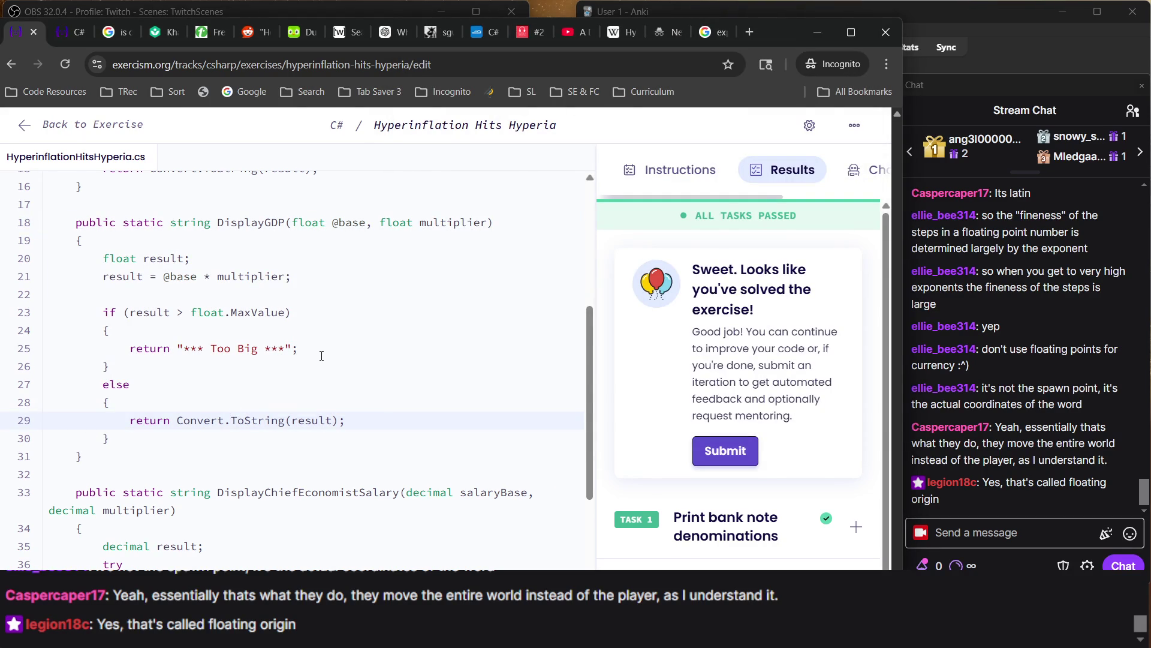
Submit Hyperinflation Hits Hyperia, mark it complete, publish all iterations, and view more C# concepts
scroll(321, 356, "up", 4)
scroll(321, 356, "down", 7)
left_click(727, 449)
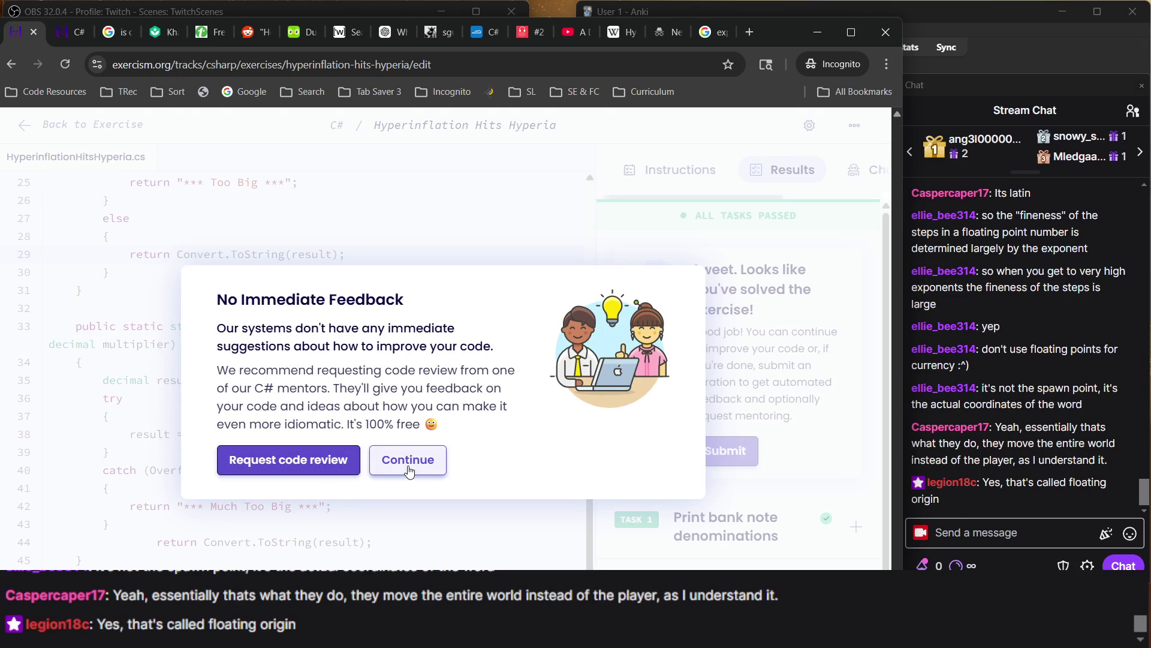
left_click(372, 465)
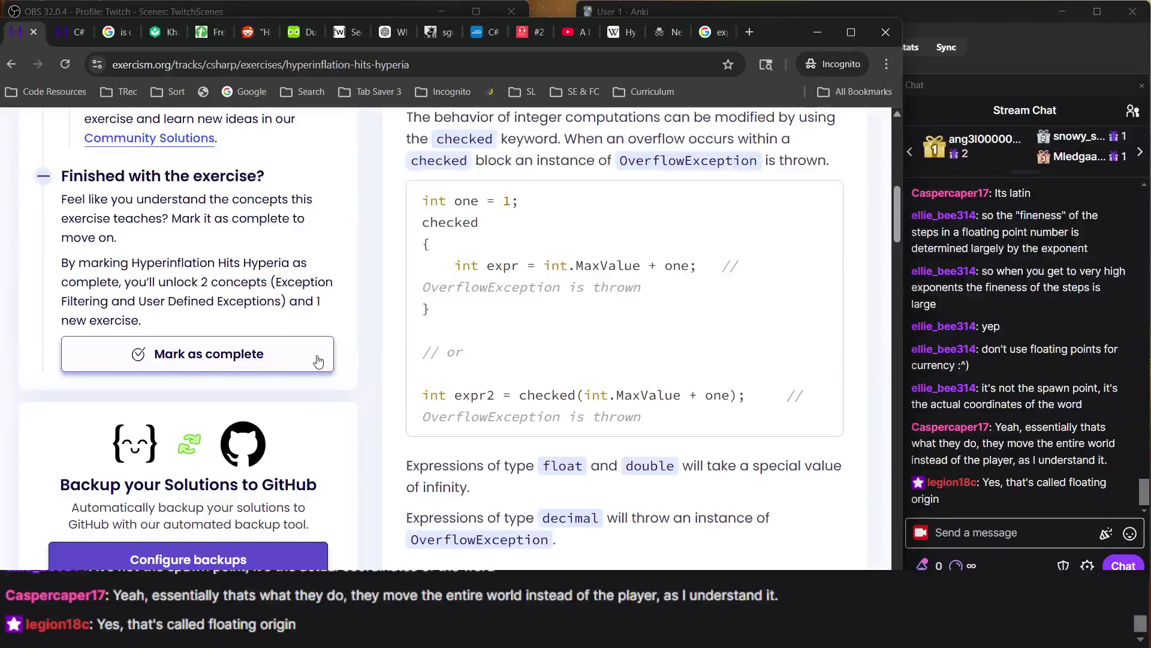
left_click(316, 286)
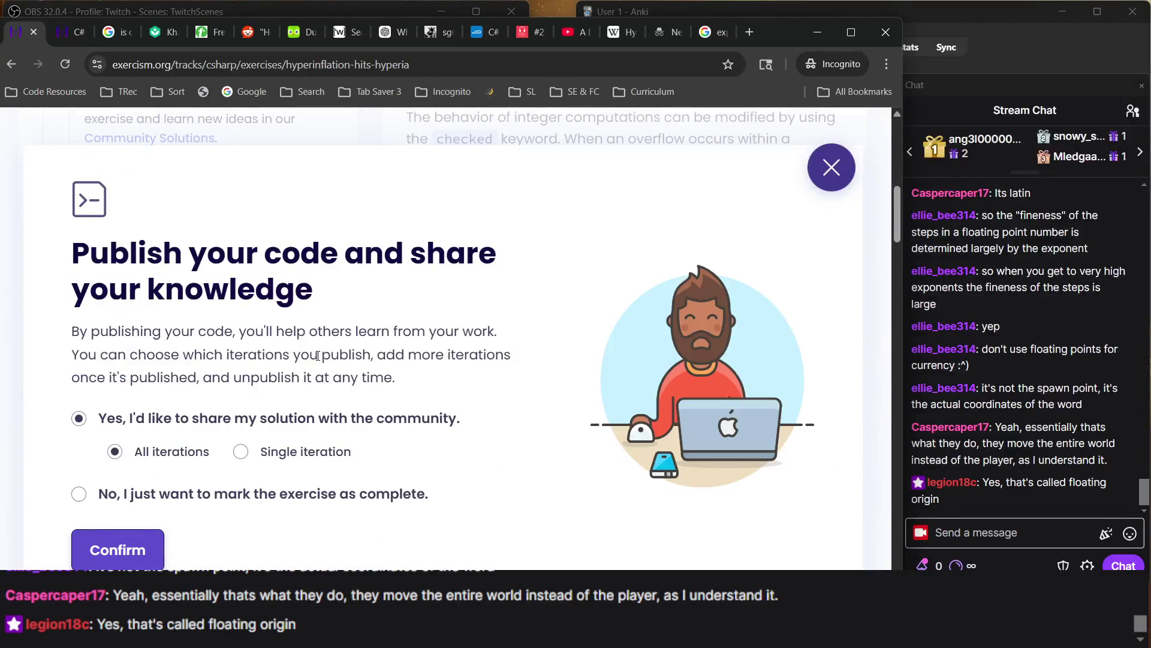
left_click(142, 550)
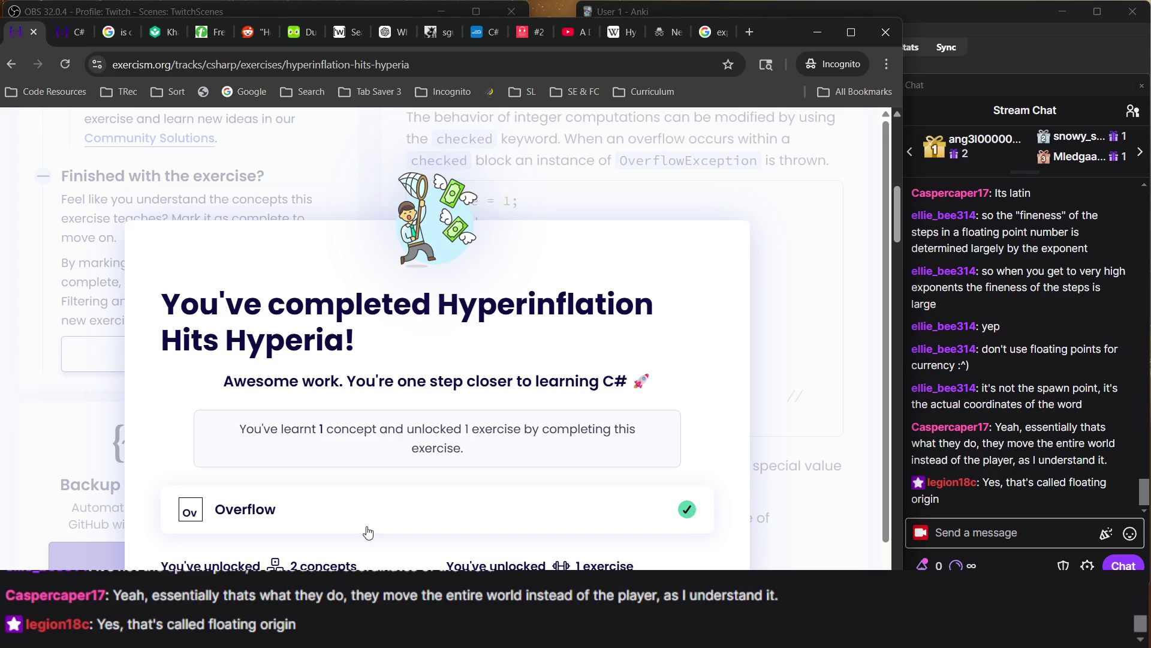
scroll(368, 532, "down", 2)
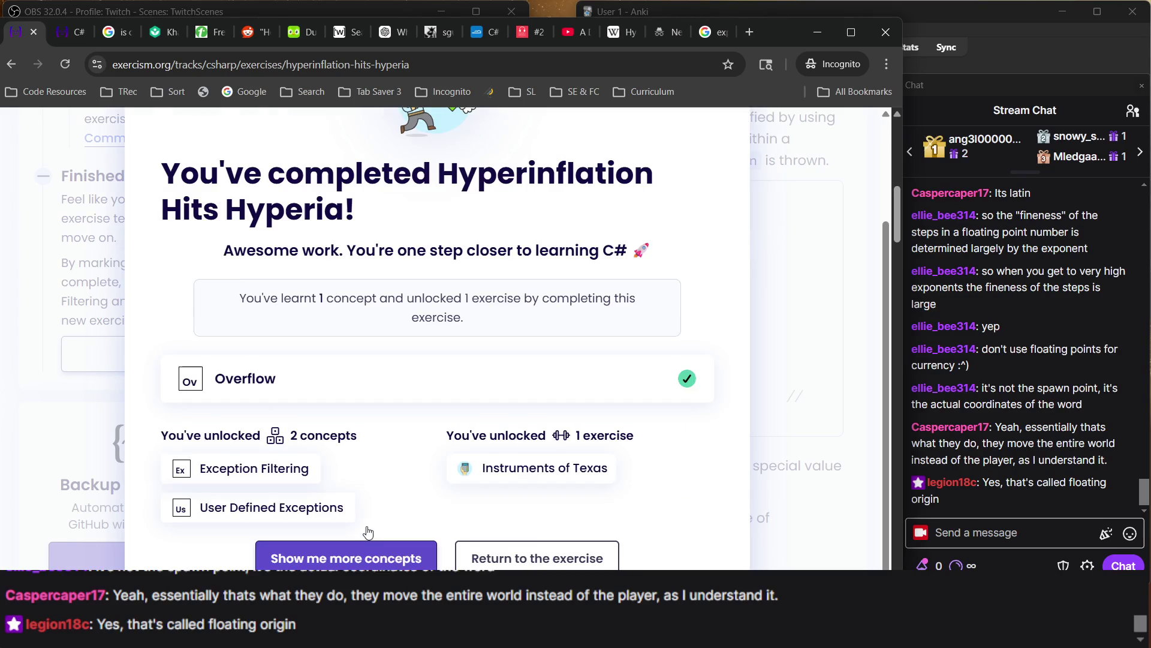
left_click(391, 558)
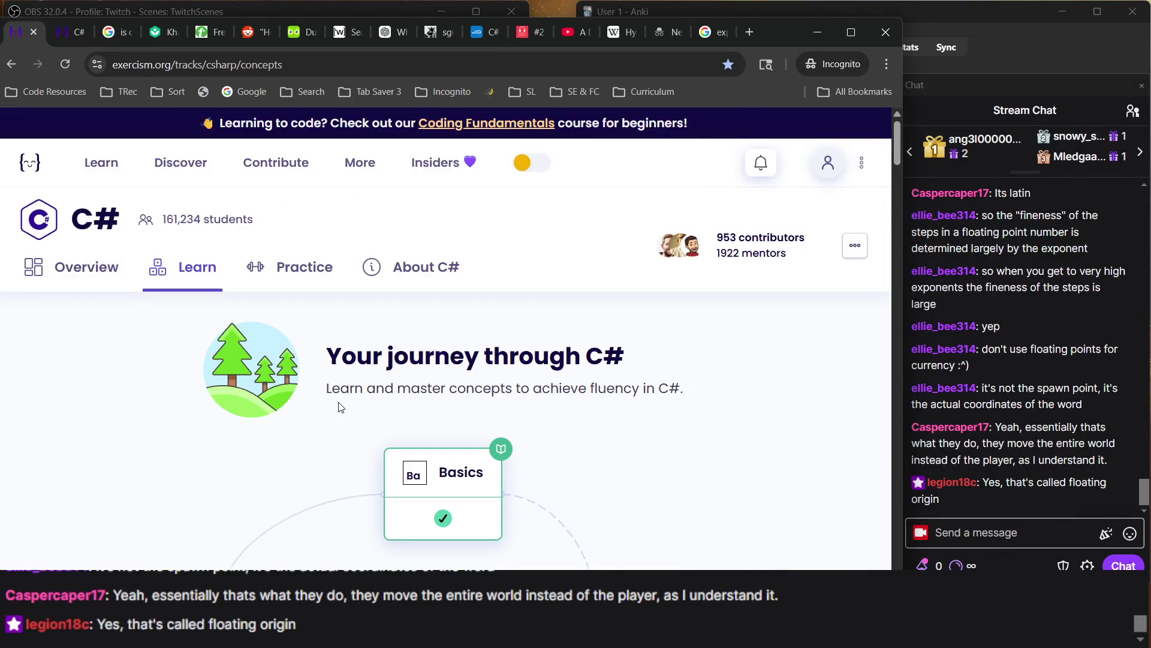
scroll(337, 395, "down", 5)
scroll(337, 395, "down", 15)
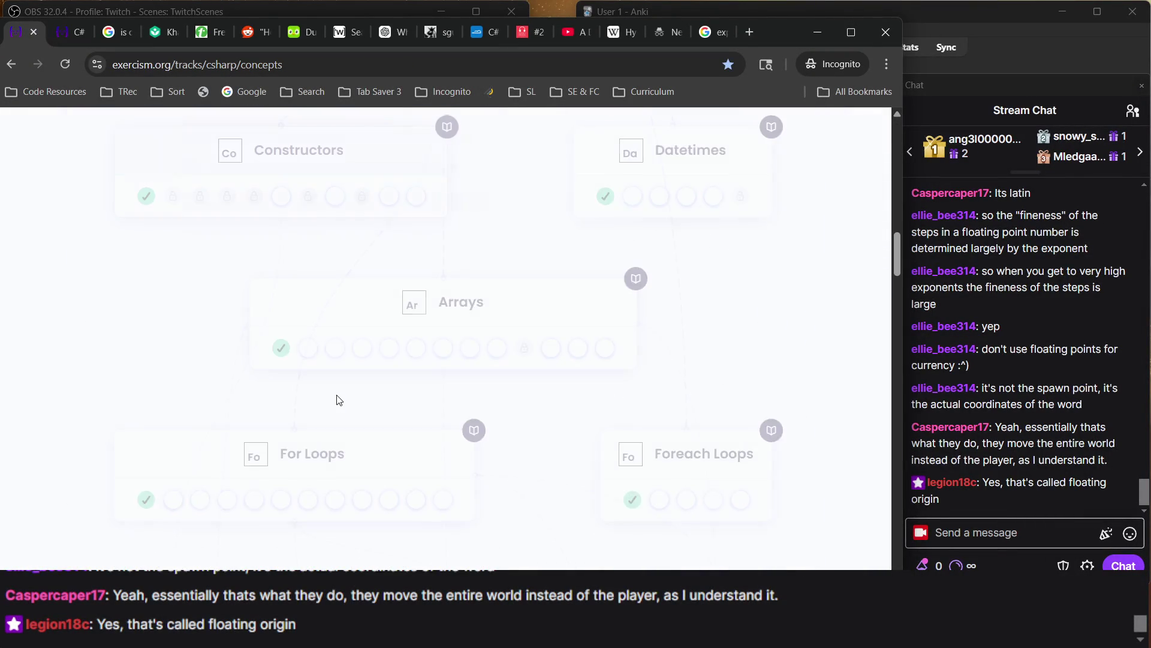
scroll(338, 398, "up", 2)
scroll(338, 400, "down", 15)
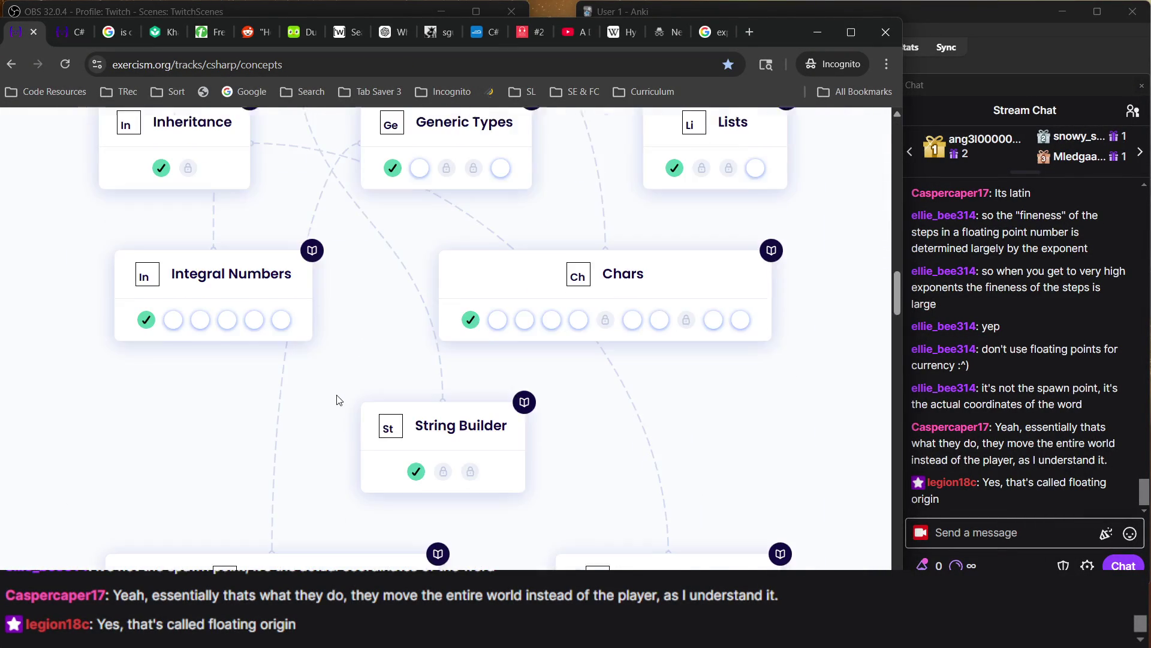
scroll(381, 415, "down", 10)
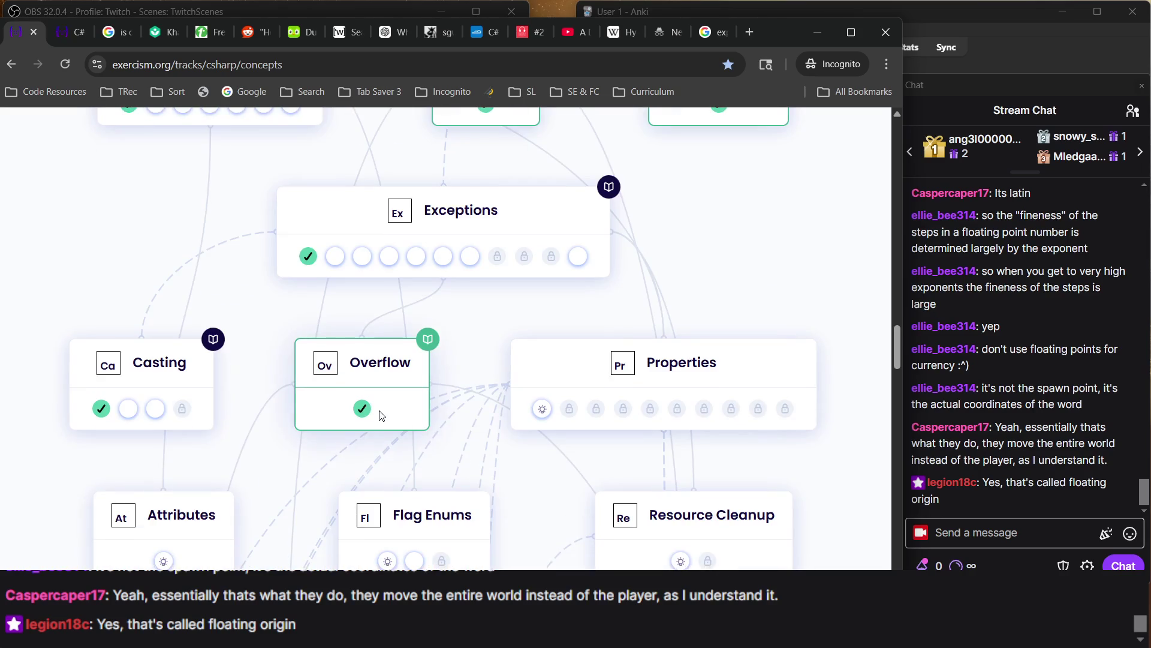
scroll(472, 422, "up", 2)
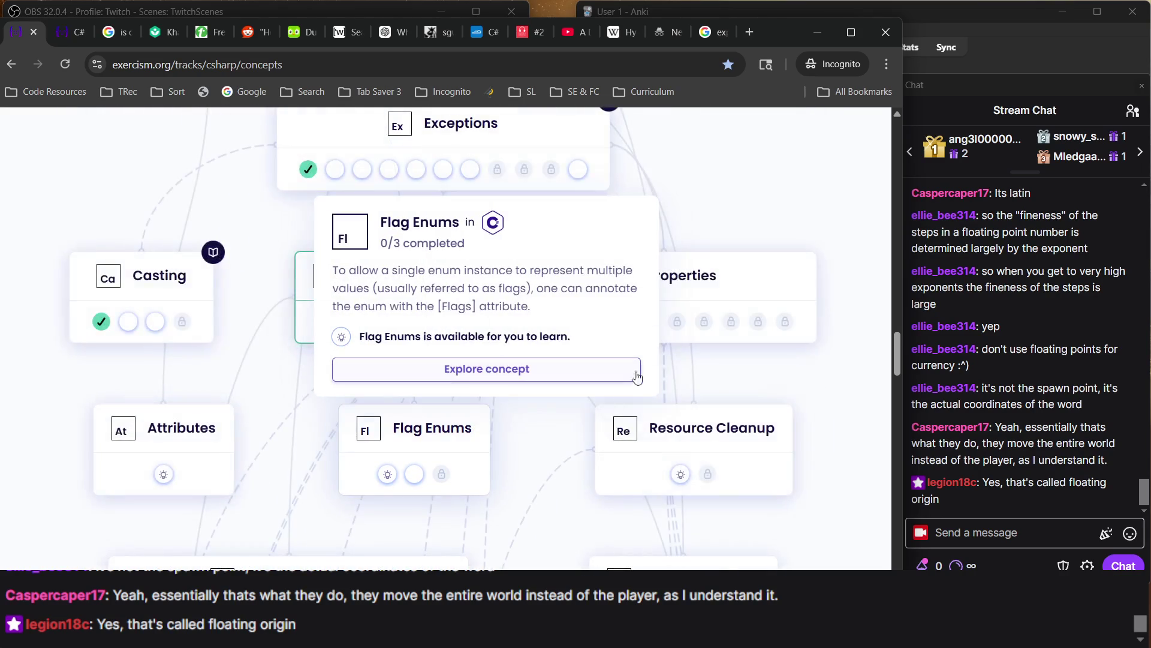
mouse_move(542, 324)
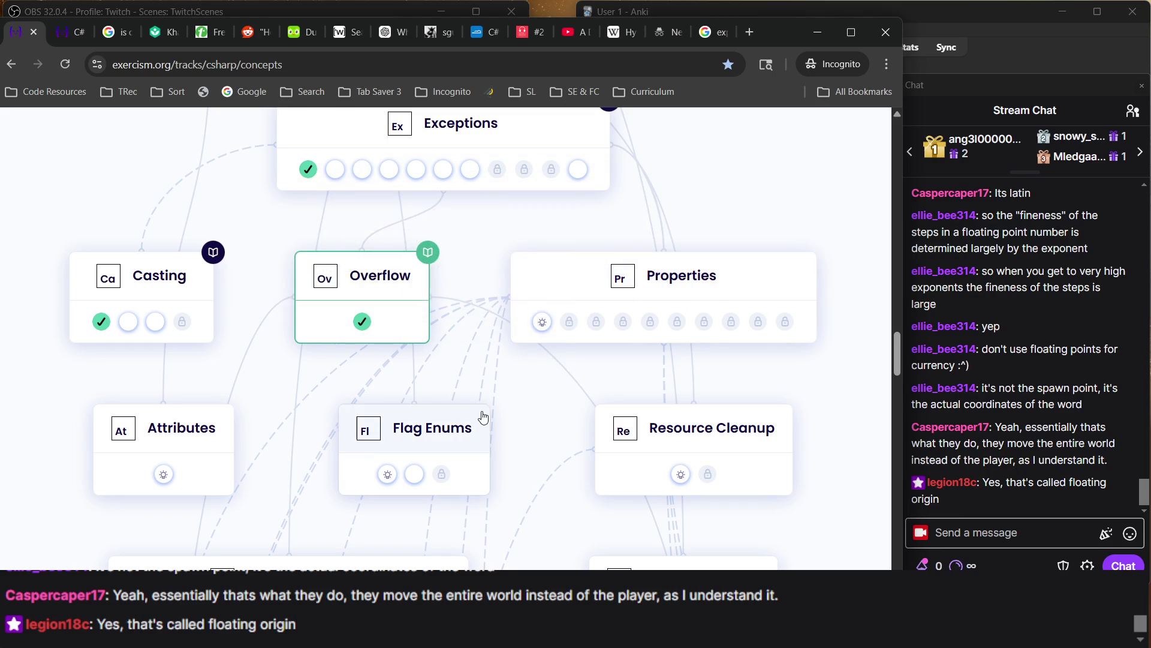
scroll(531, 469, "down", 1)
scroll(530, 468, "down", 2)
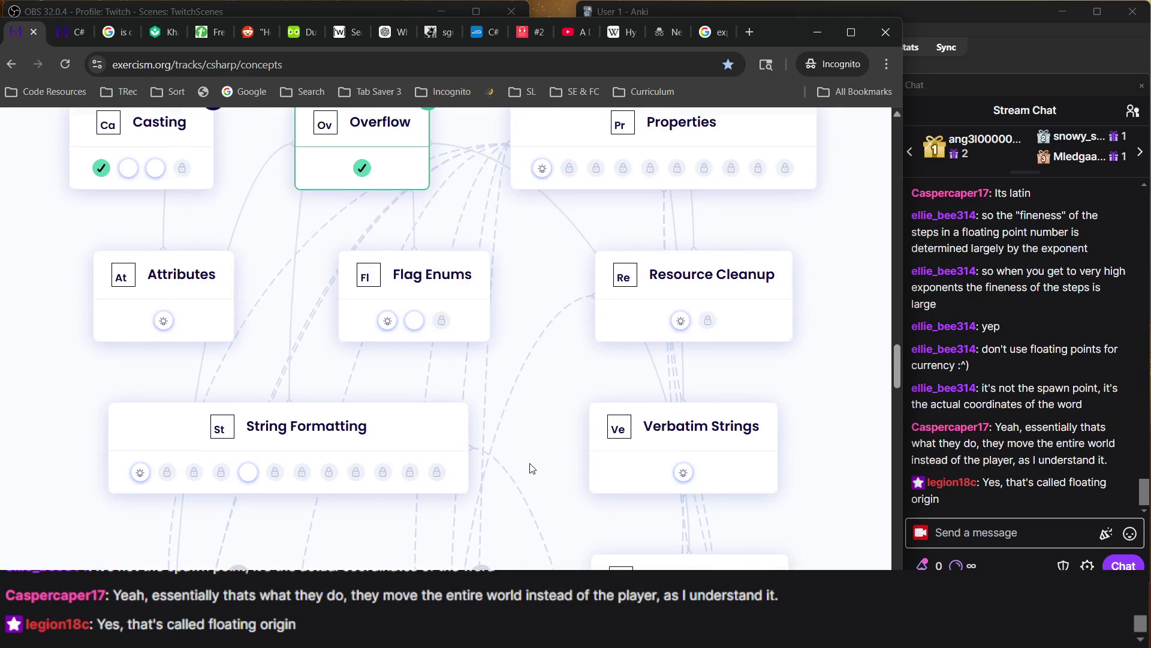
mouse_move(213, 304)
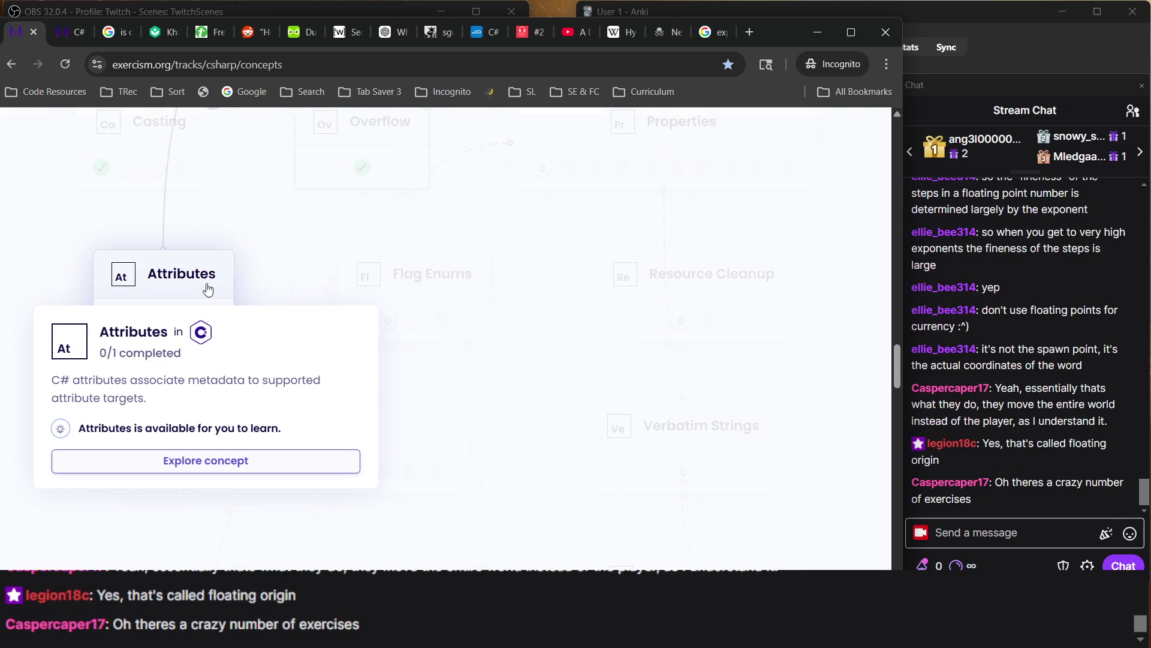
mouse_move(412, 286)
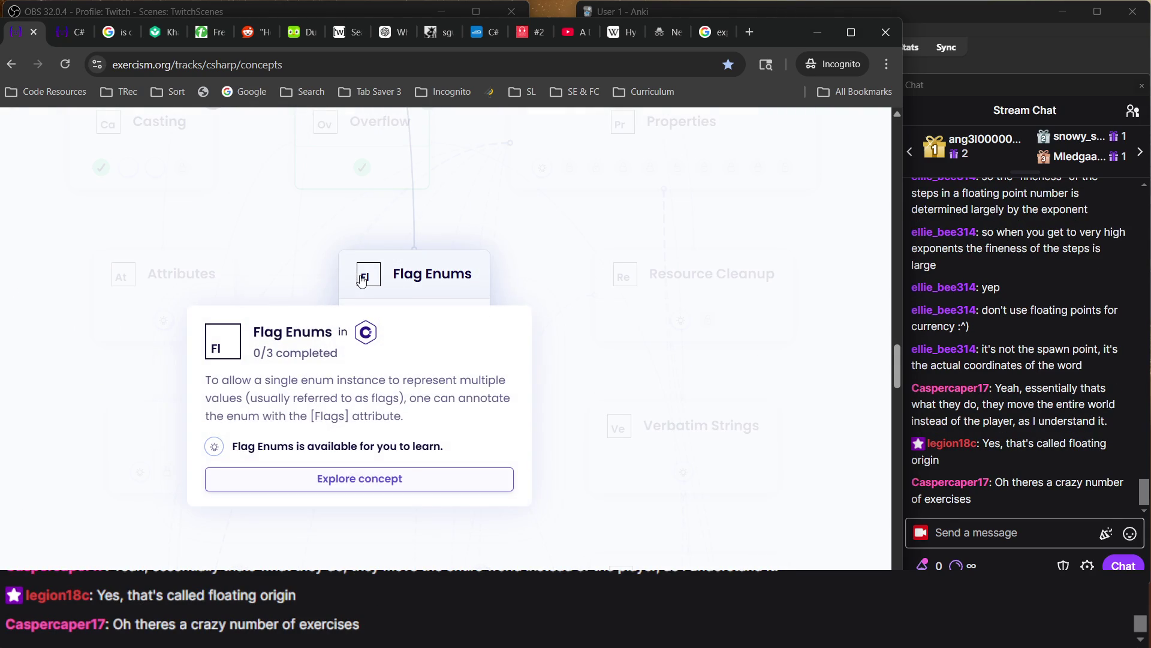
mouse_move(717, 424)
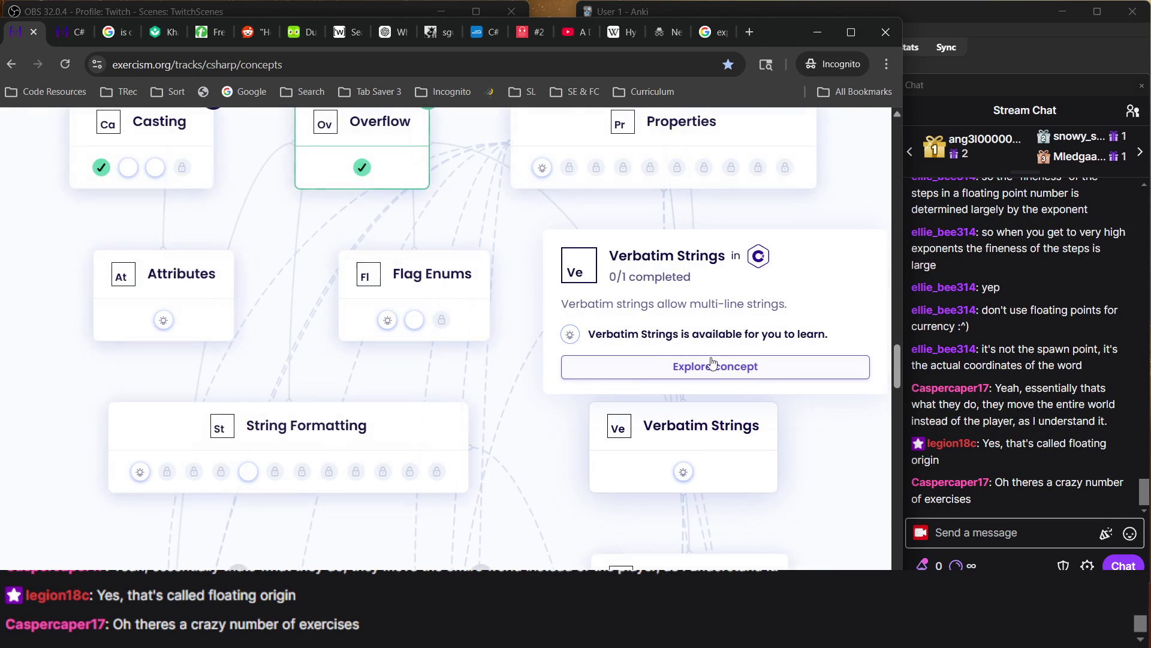
scroll(536, 383, "down", 15)
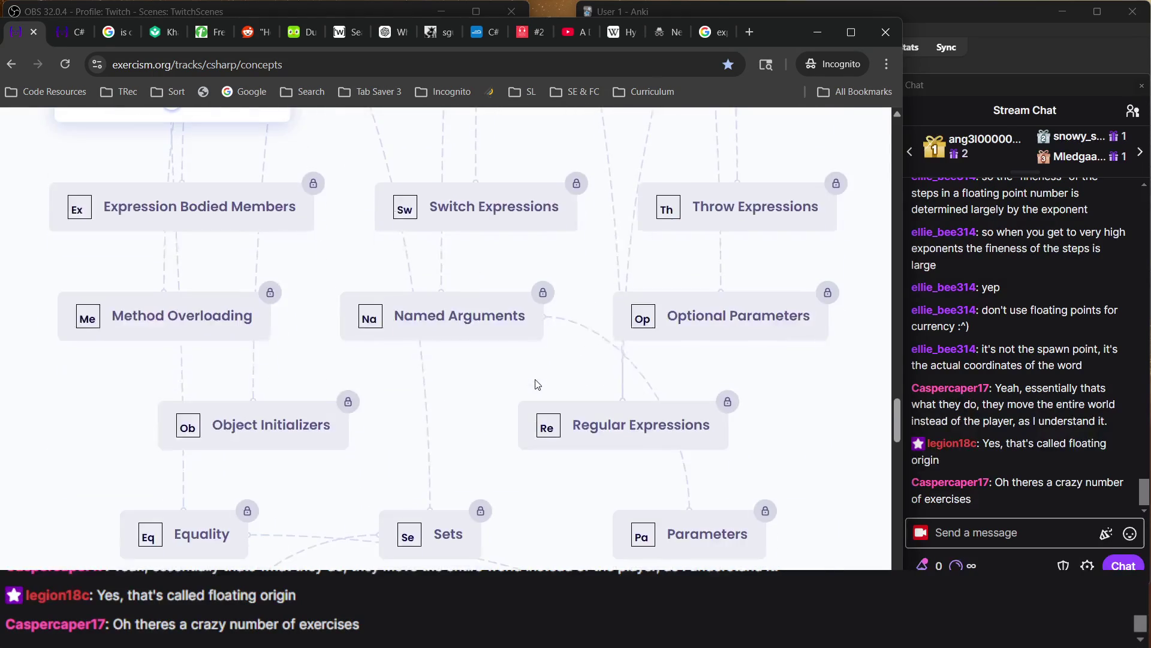
scroll(537, 384, "up", 15)
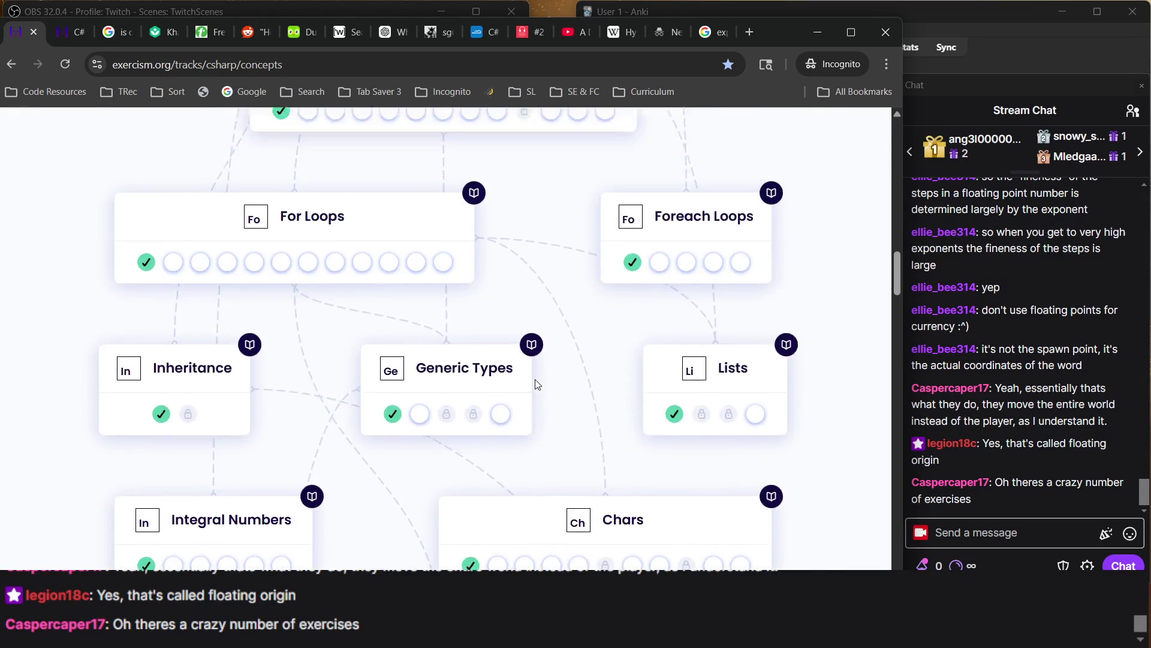
scroll(497, 321, "up", 3)
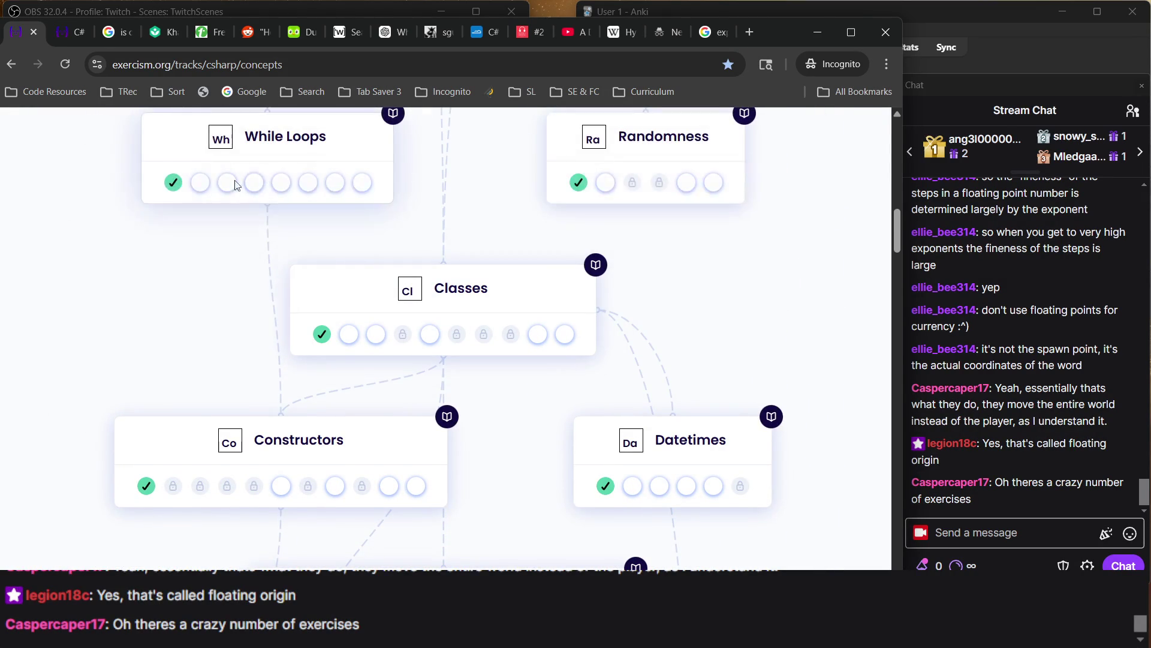
mouse_move(208, 184)
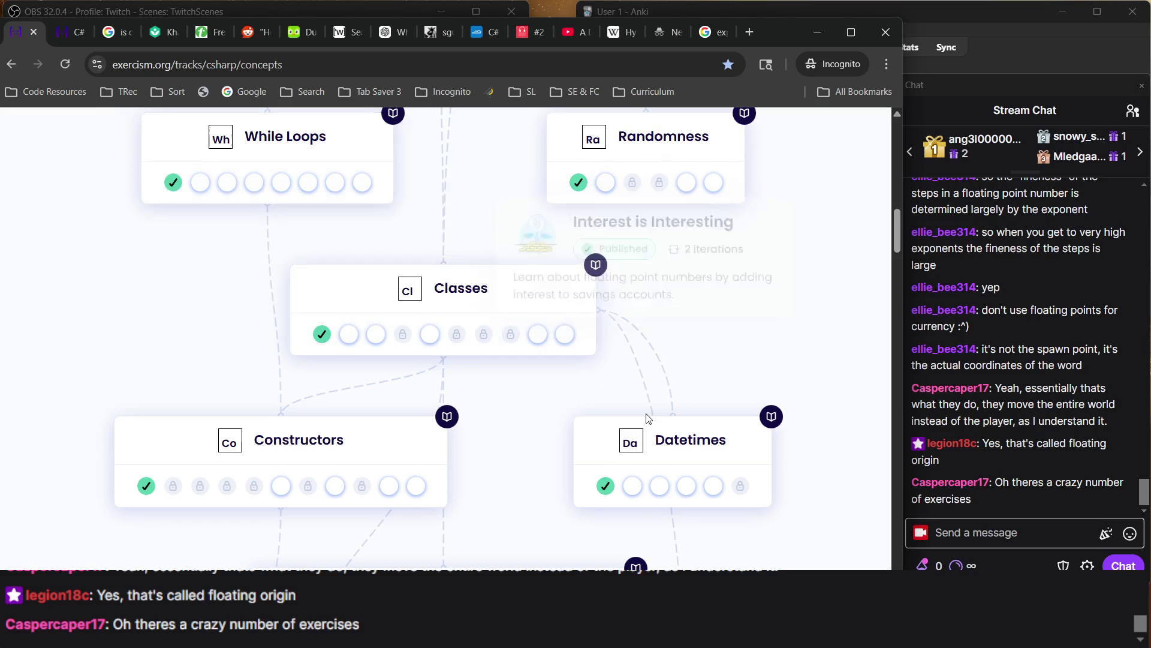
scroll(647, 416, "down", 5)
scroll(648, 418, "up", 4)
scroll(648, 418, "up", 4)
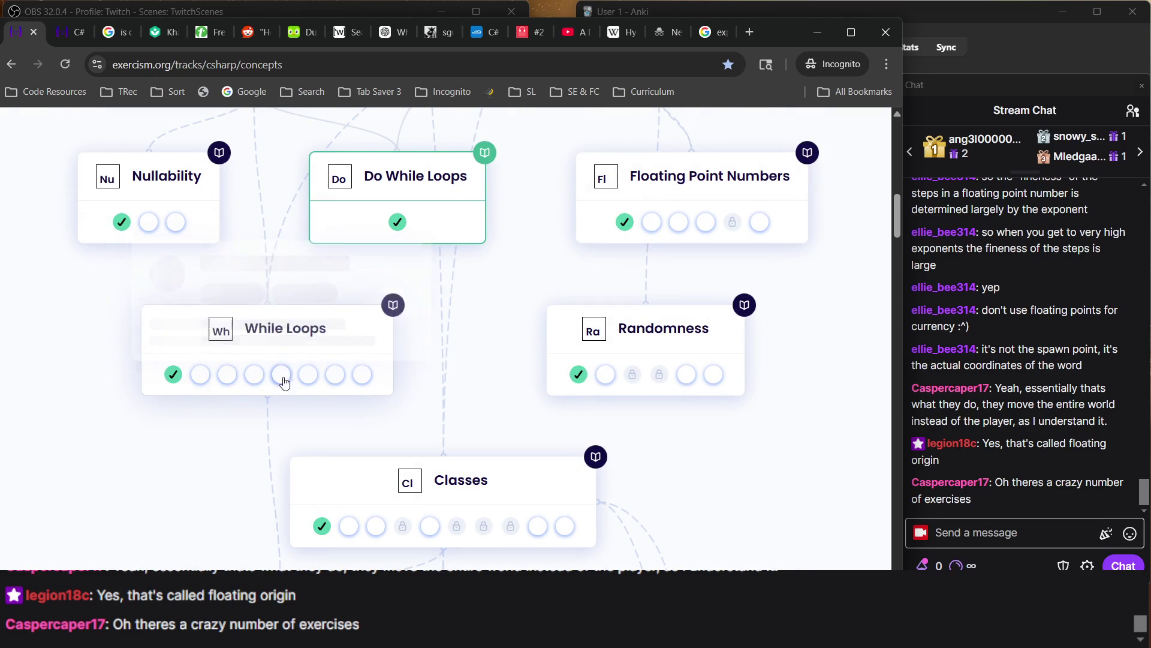
scroll(394, 380, "down", 10)
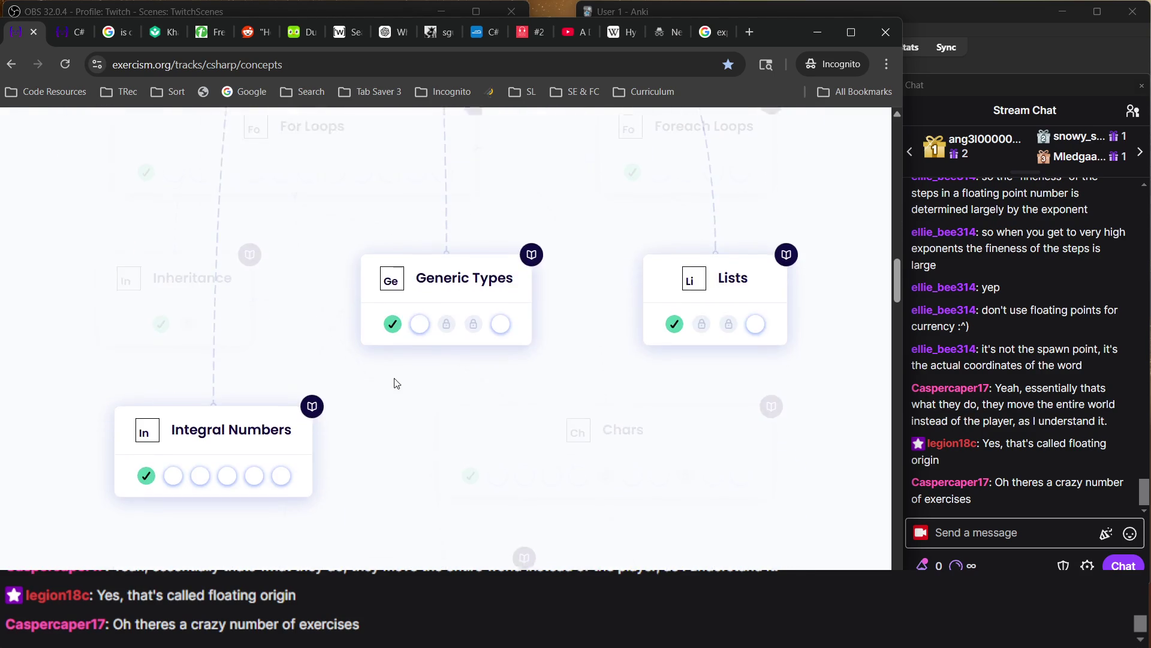
scroll(393, 385, "up", 8)
scroll(394, 383, "down", 1)
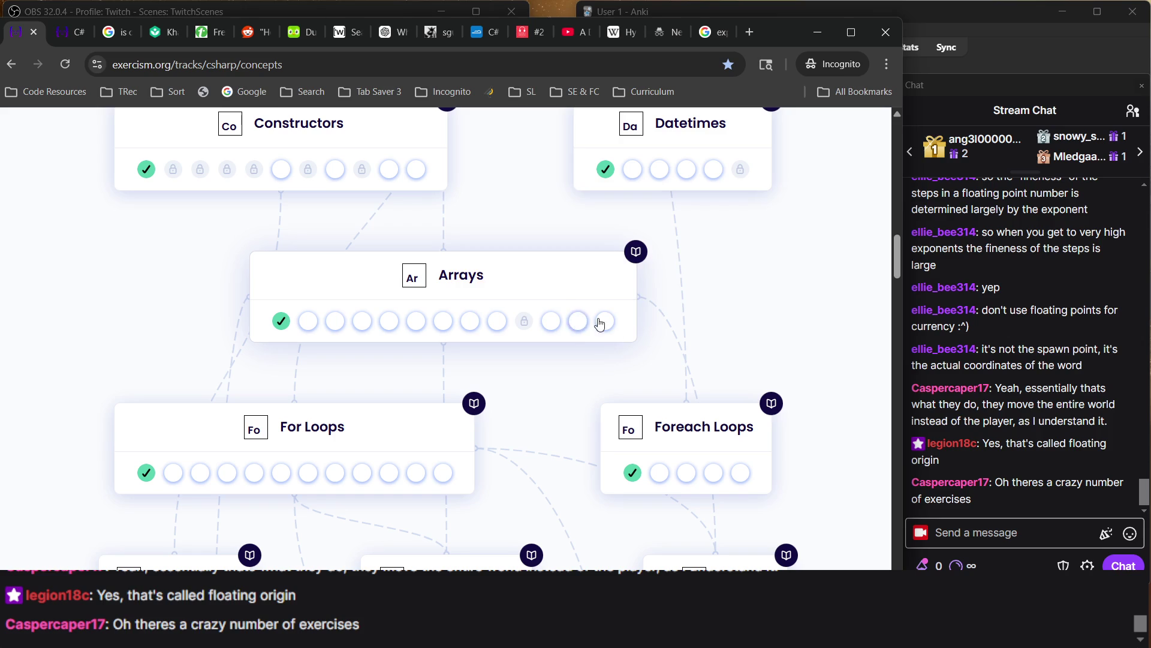
scroll(555, 485, "down", 5)
scroll(555, 484, "up", 5)
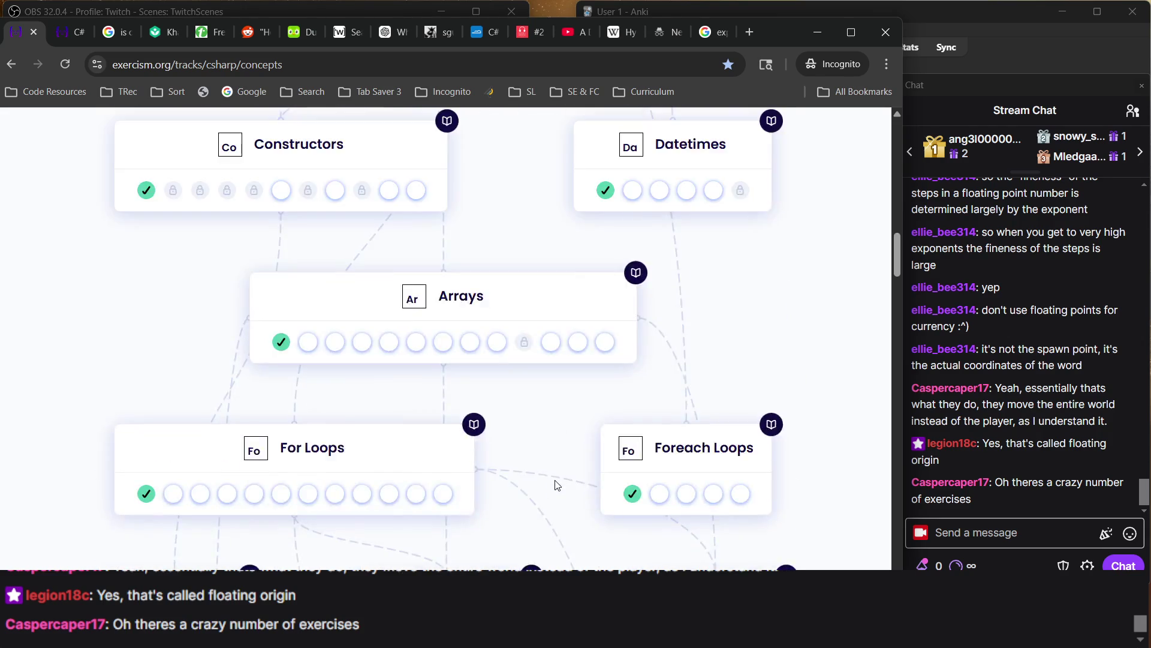
scroll(556, 485, "up", 4)
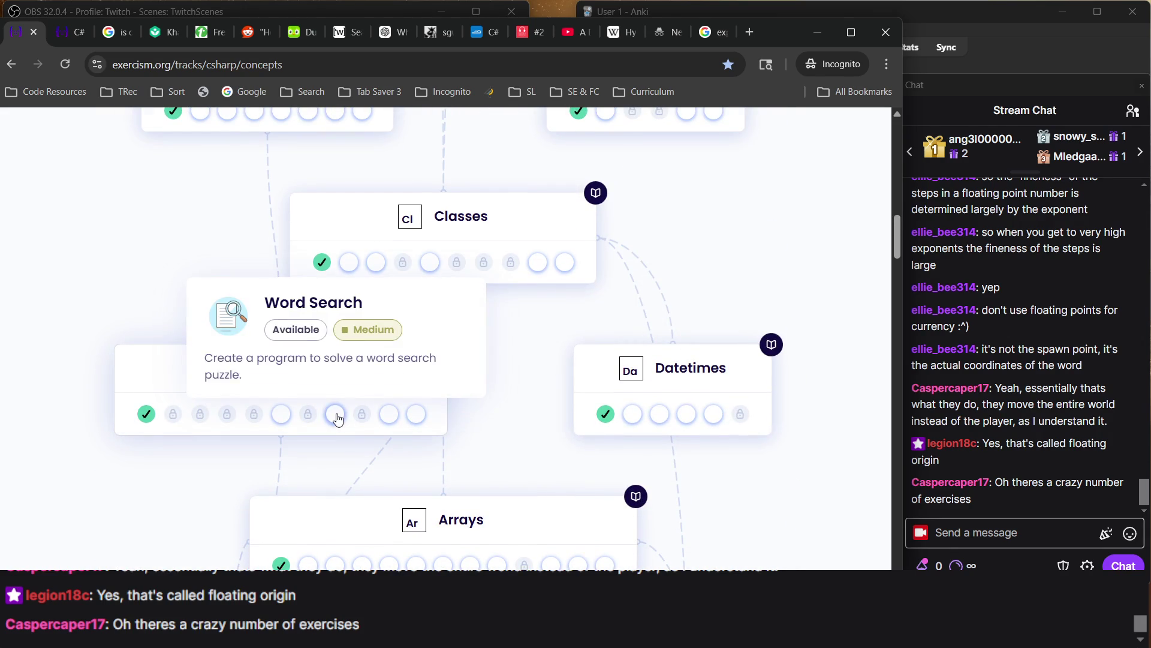
mouse_move(344, 266)
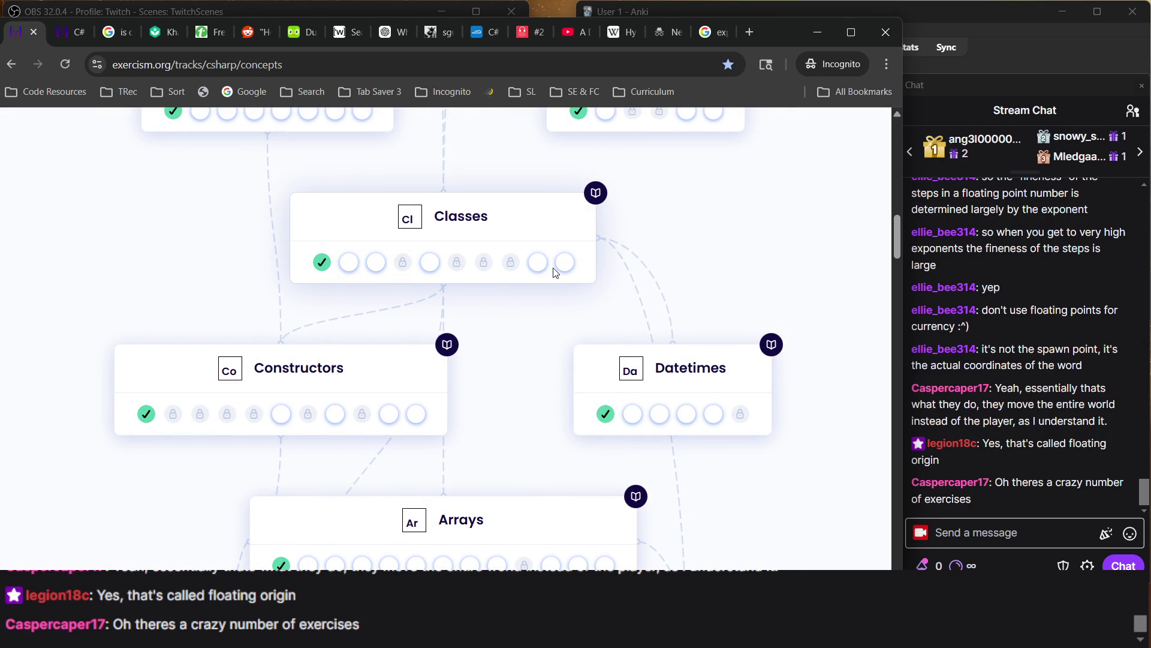
mouse_move(530, 267)
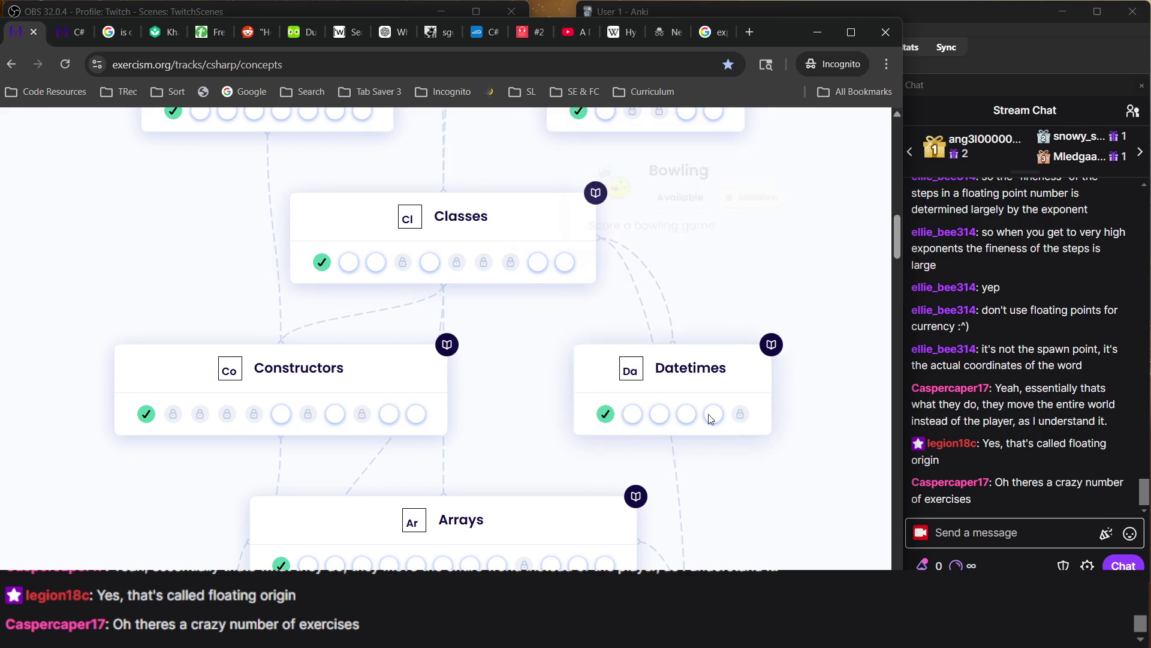
mouse_move(611, 415)
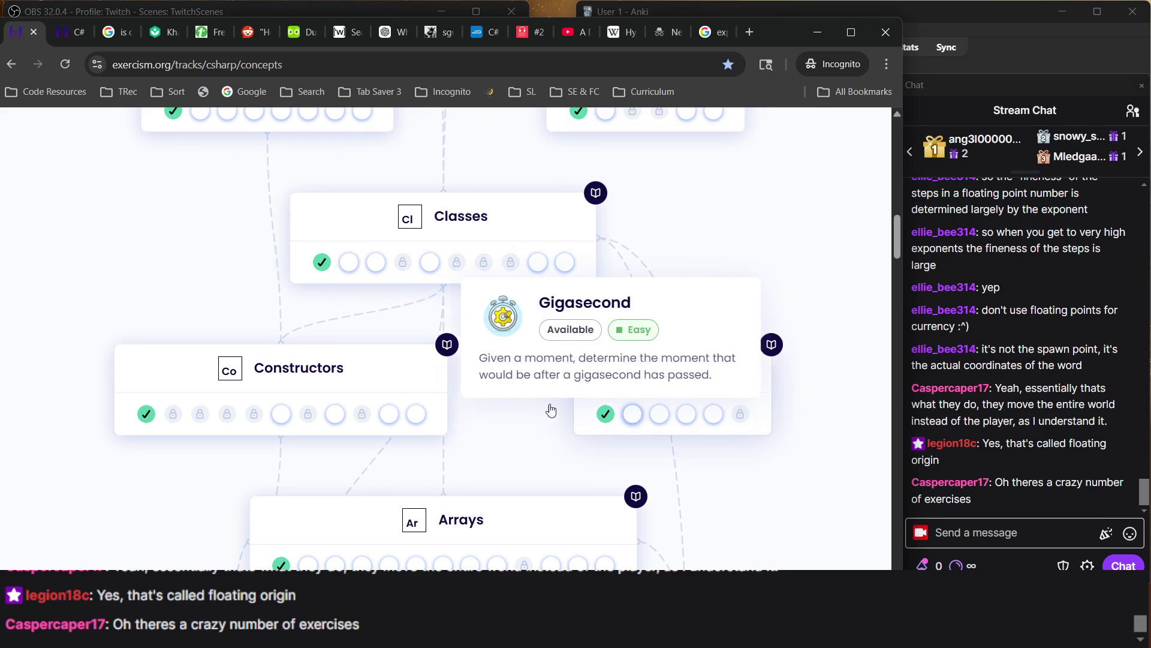
scroll(421, 429, "up", 7)
scroll(420, 430, "up", 10)
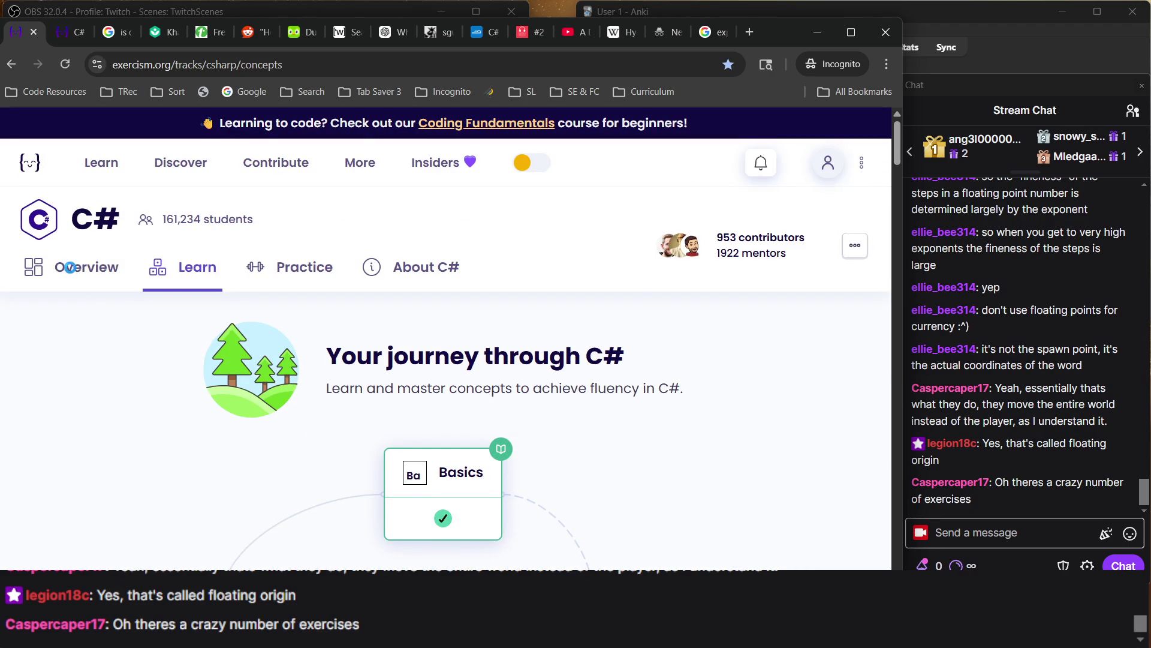
Browse the C# track Overview's exercise grid: 176 total, 102 available, 49 locked
left_click(69, 266)
scroll(479, 306, "down", 5)
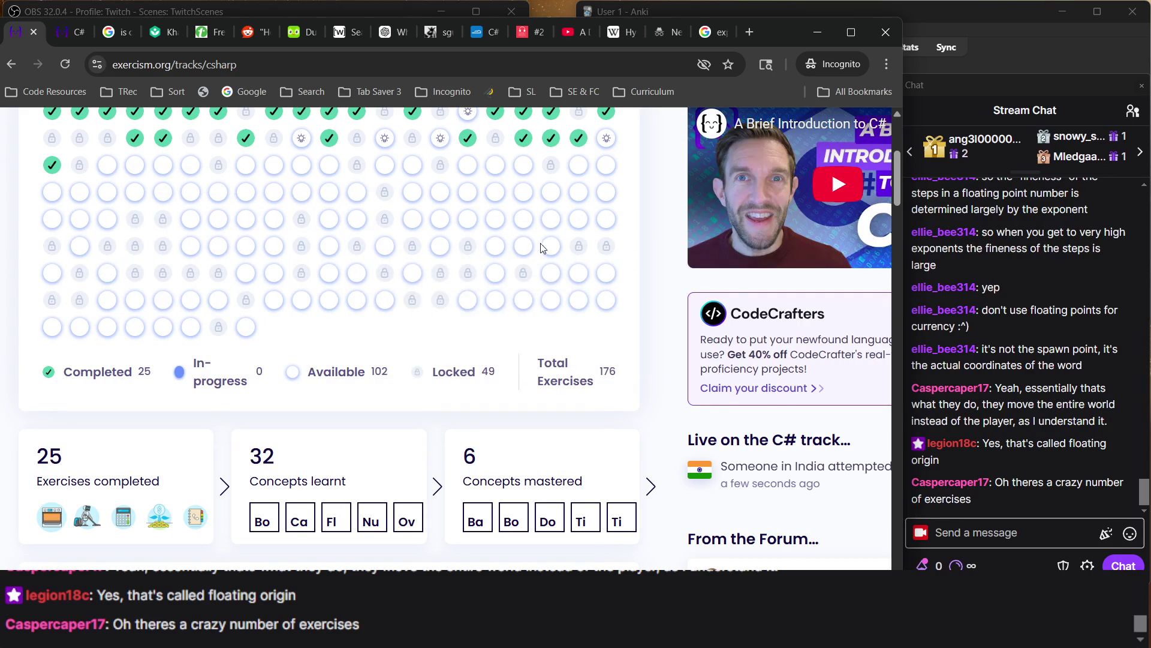
mouse_move(605, 221)
mouse_move(286, 220)
scroll(117, 215, "up", 4)
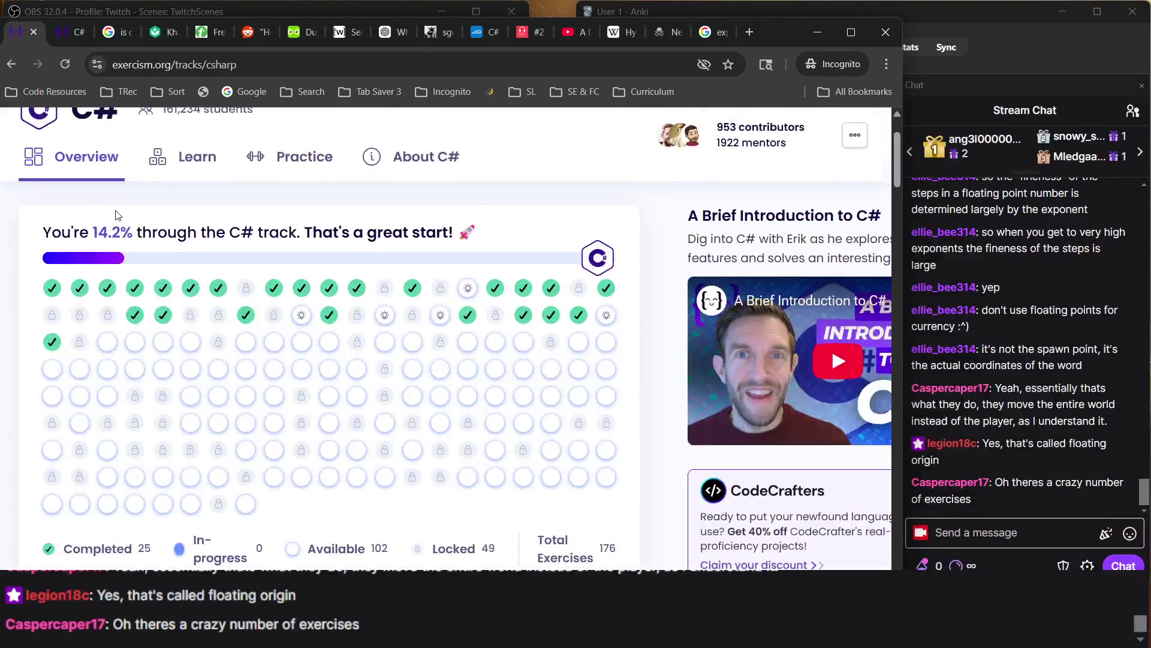
scroll(233, 230, "down", 6)
scroll(232, 231, "down", 5)
scroll(228, 232, "up", 7)
mouse_move(291, 175)
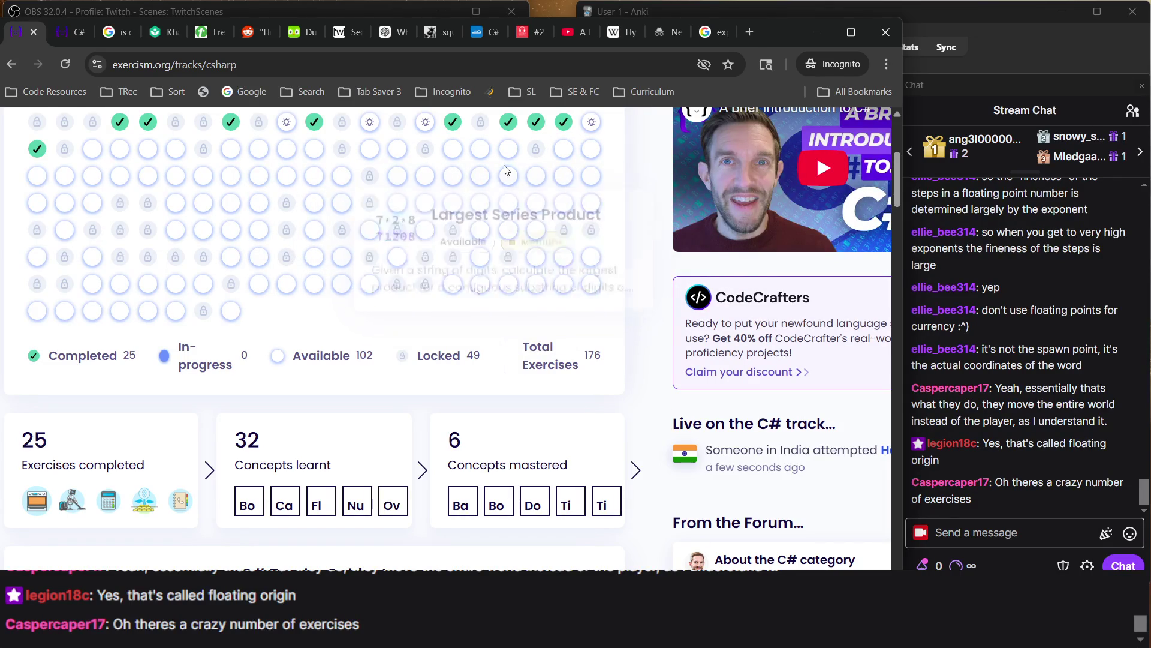
scroll(503, 181, "up", 3, "ctrl")
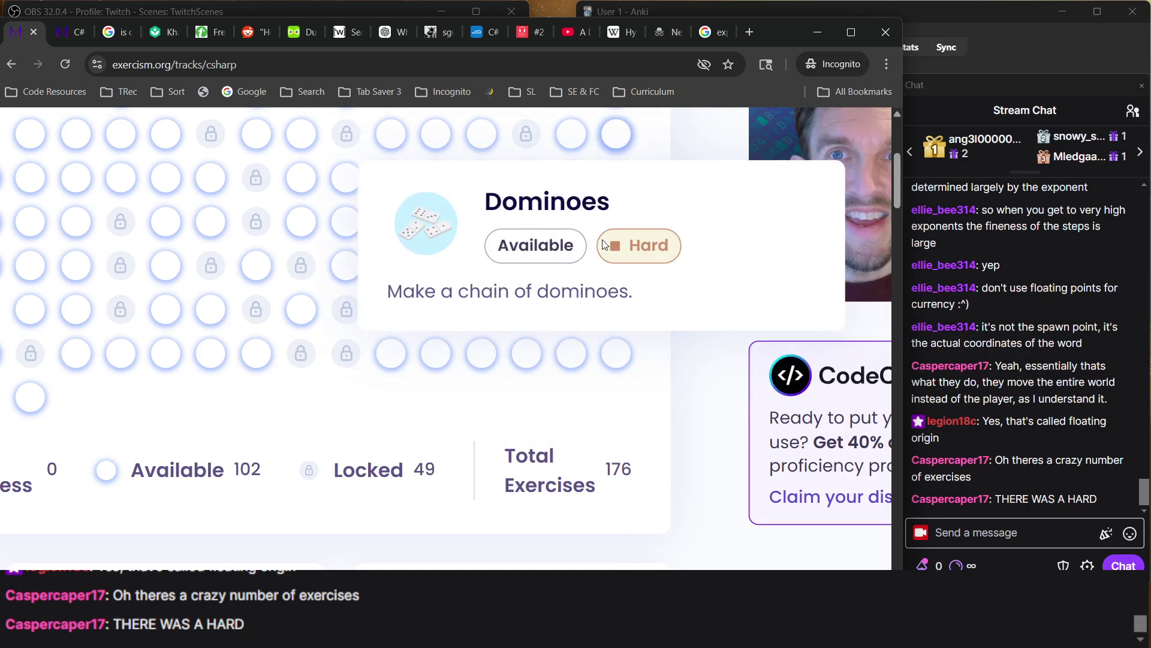
Zoom the C# overview out twice and inspect exercise cards showing 14.2% progress, 25 completed
scroll(604, 244, "up", 3)
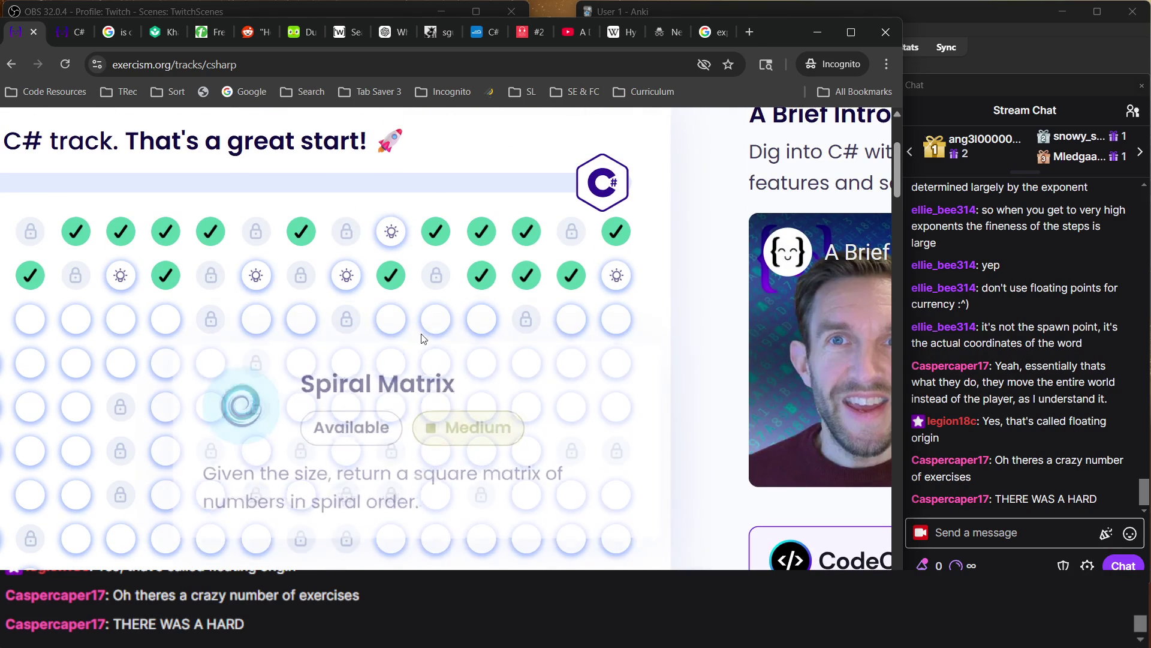
key("ctrl+minus")
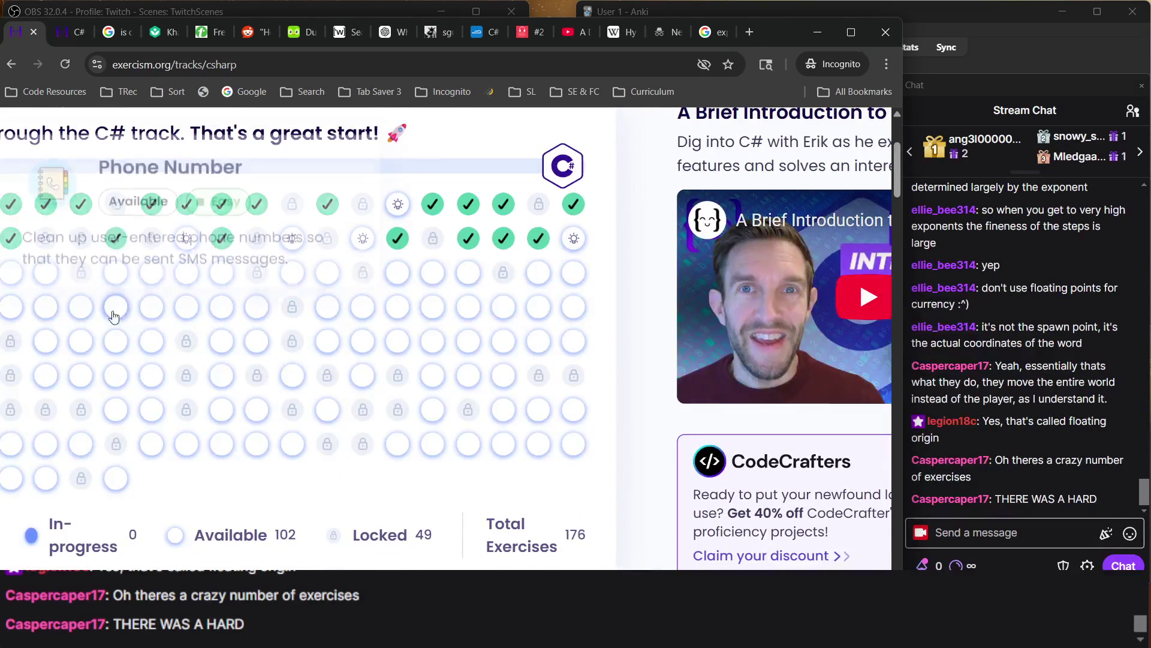
key("ctrl+minus")
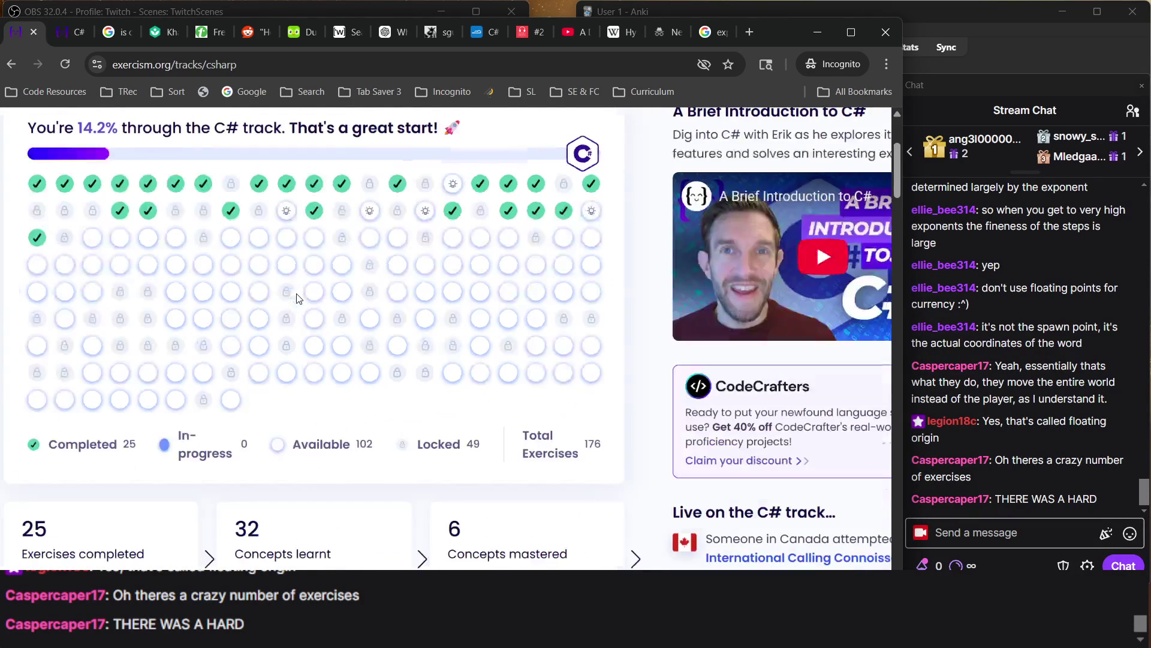
scroll(323, 295, "down", 3)
scroll(331, 296, "up", 3)
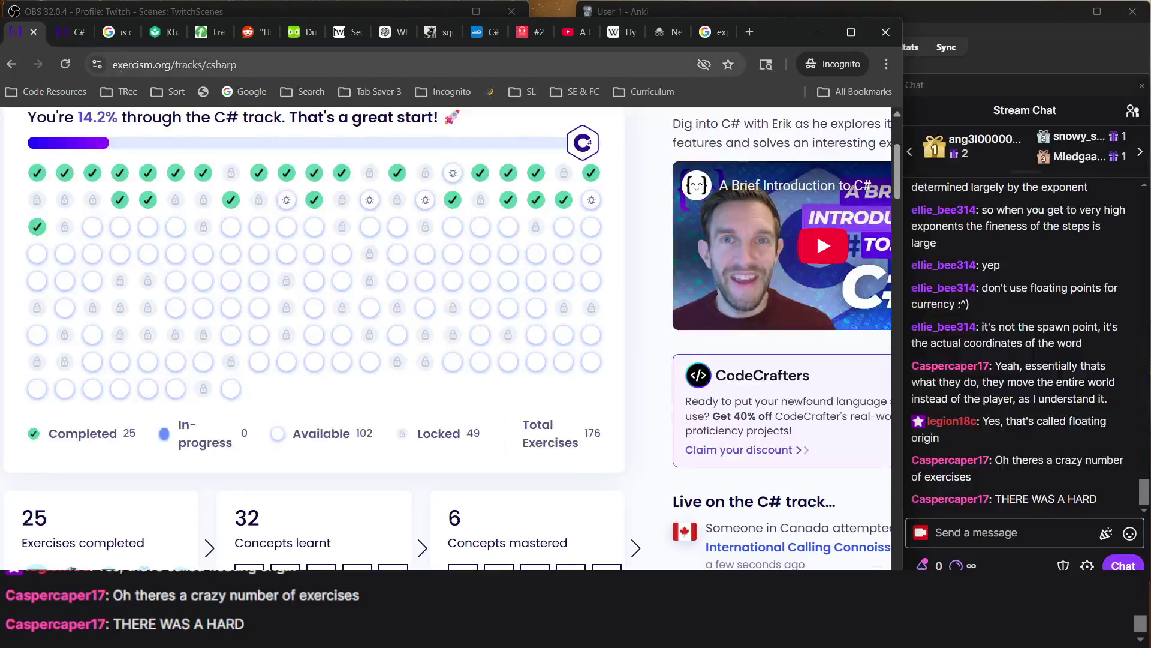
mouse_move(593, 203)
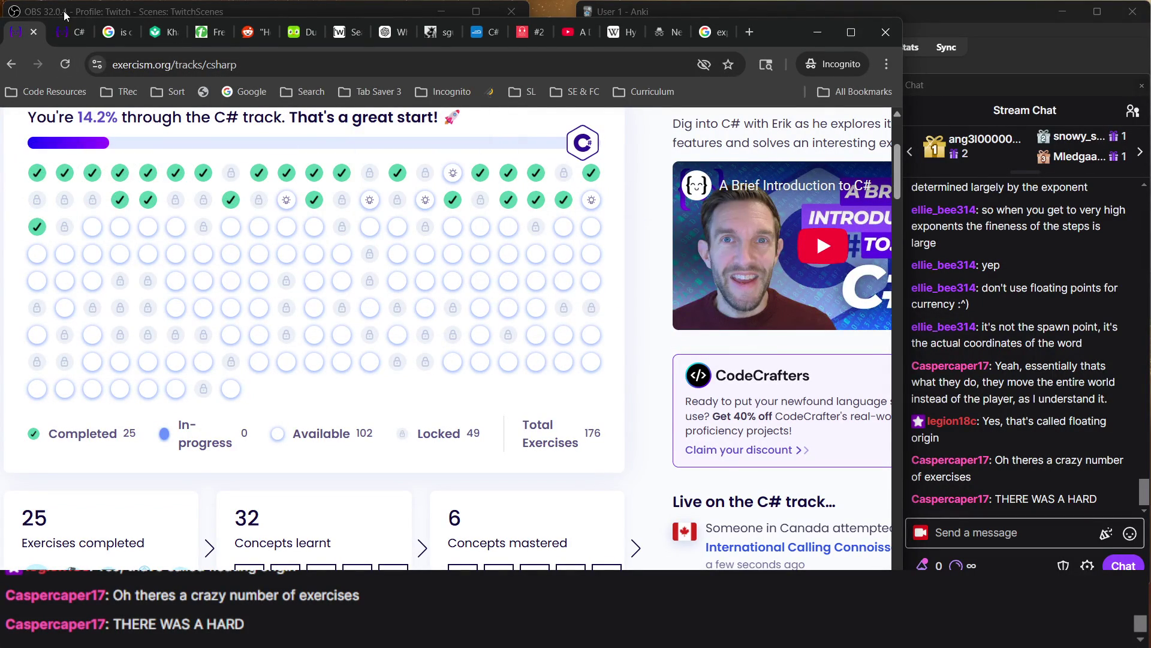
scroll(165, 346, "up", 1)
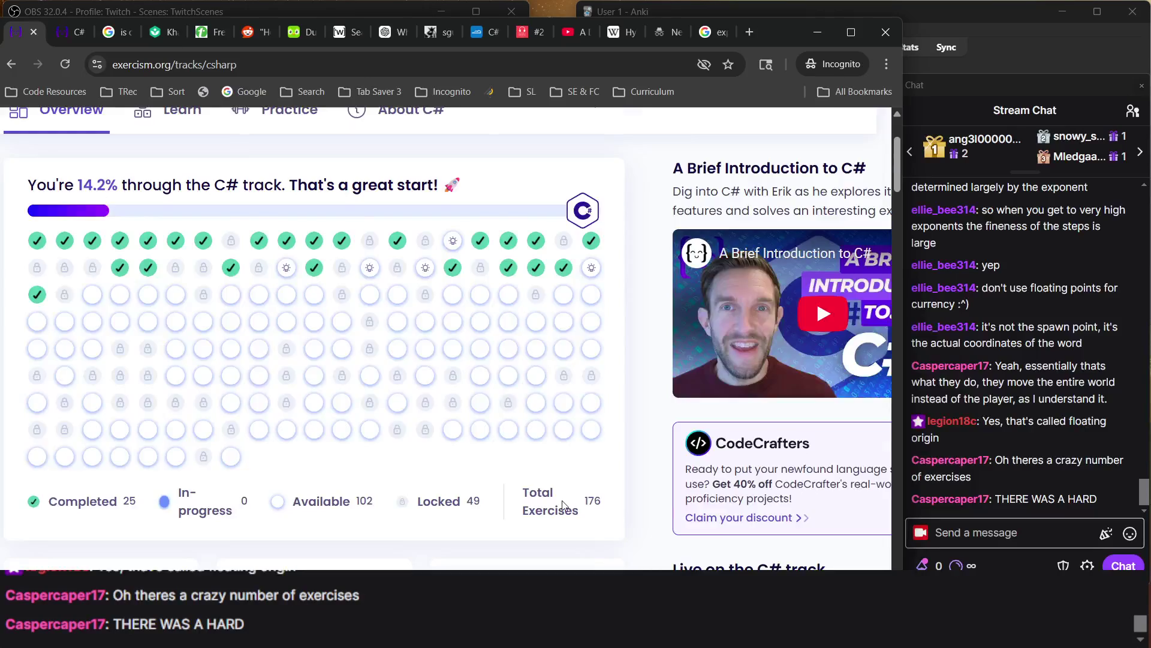
scroll(562, 506, "down", 10)
scroll(563, 504, "up", 10)
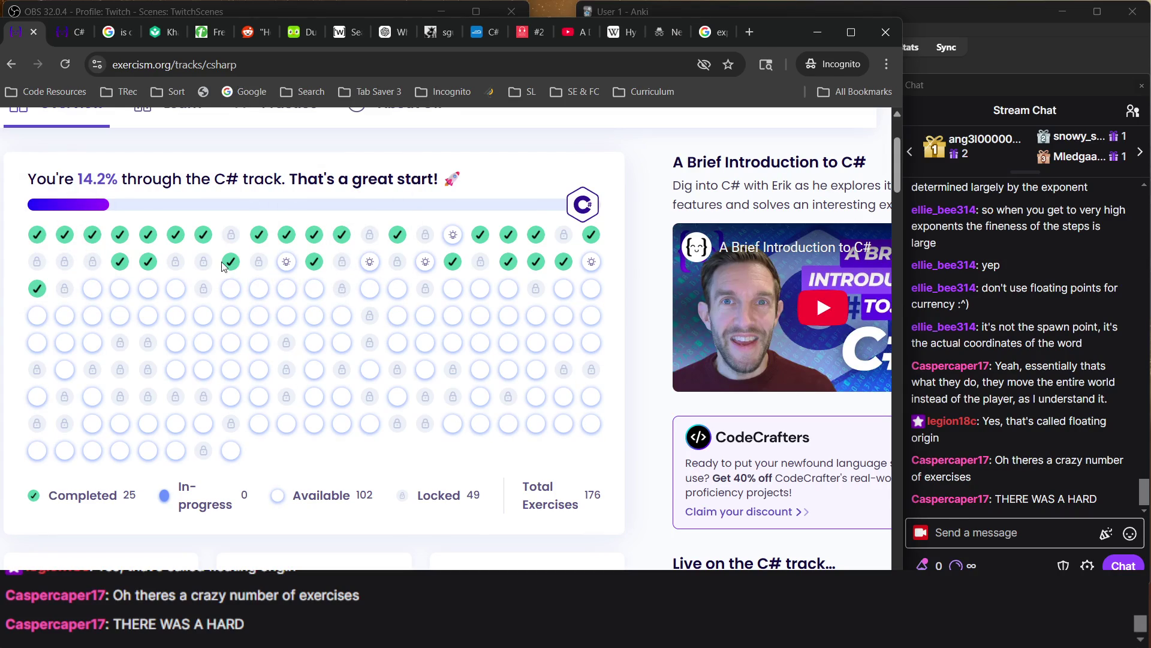
mouse_move(360, 260)
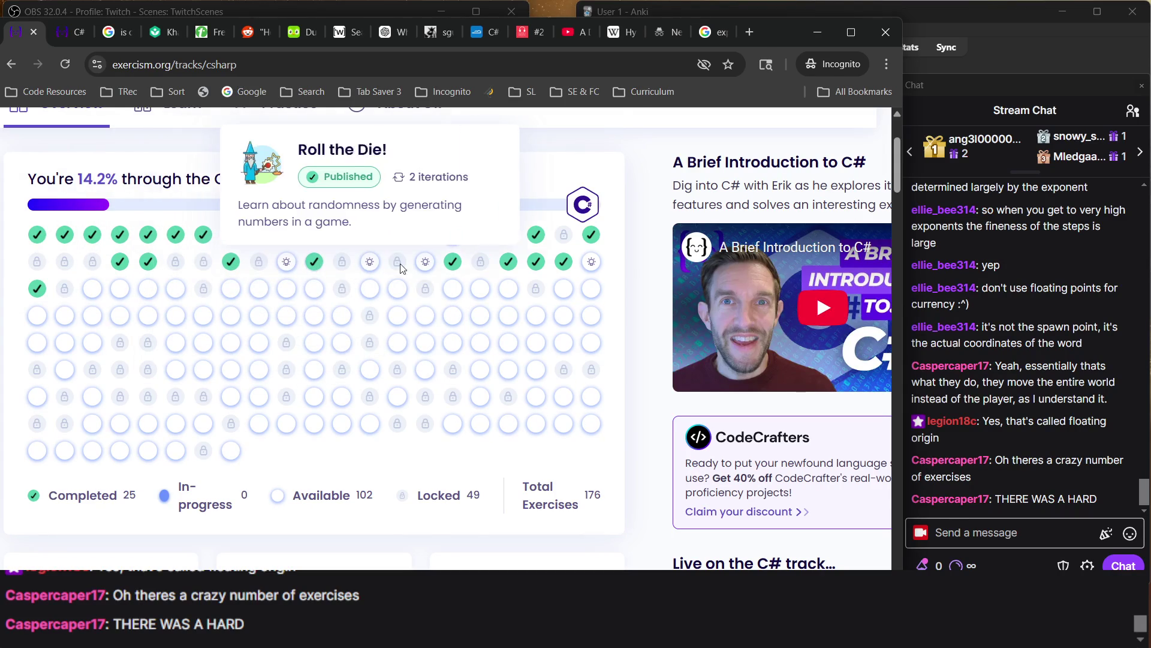
mouse_move(567, 316)
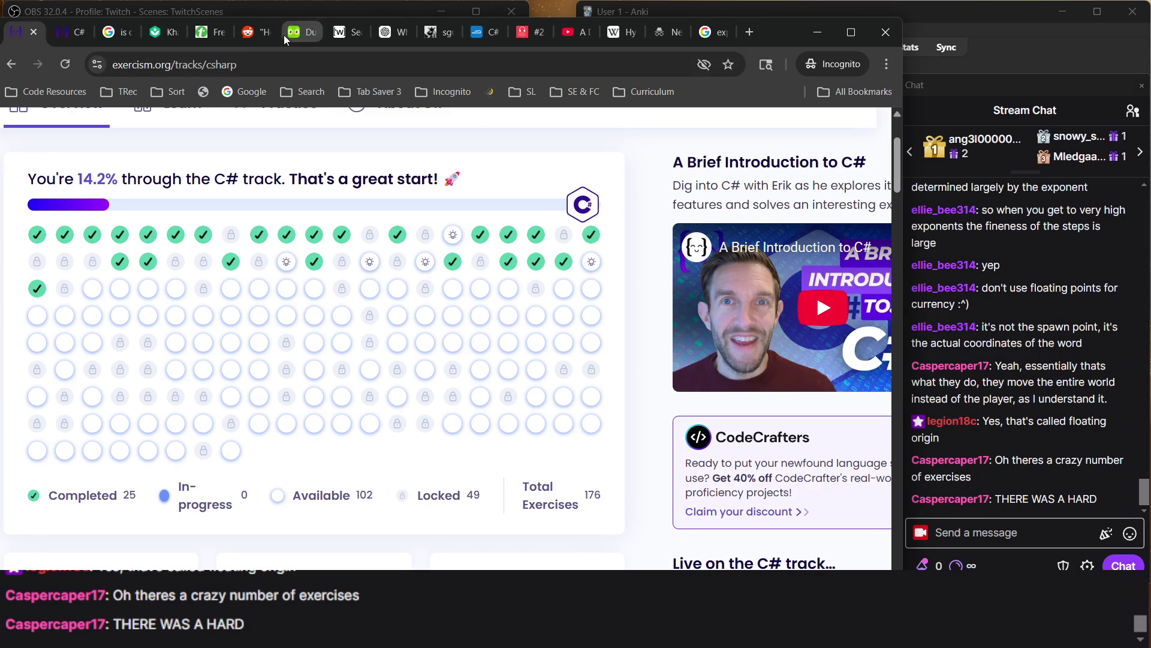
left_click(60, 45)
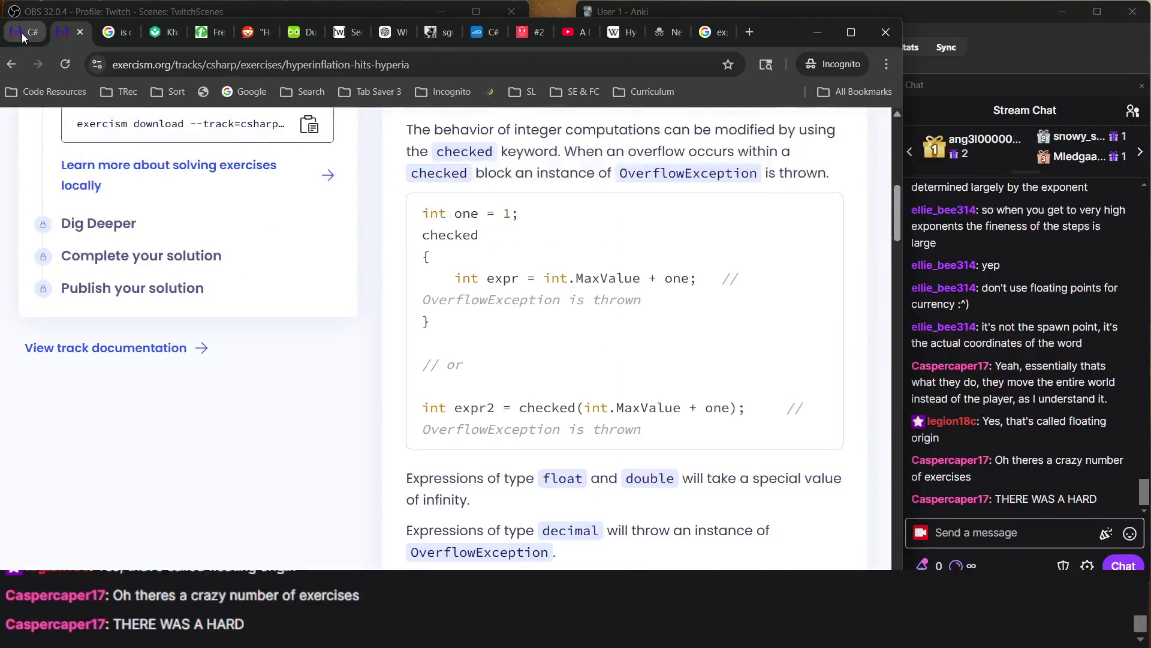
left_click(21, 34)
scroll(259, 330, "up", 1)
scroll(259, 329, "down", 3)
scroll(258, 328, "up", 3)
scroll(233, 269, "up", 2)
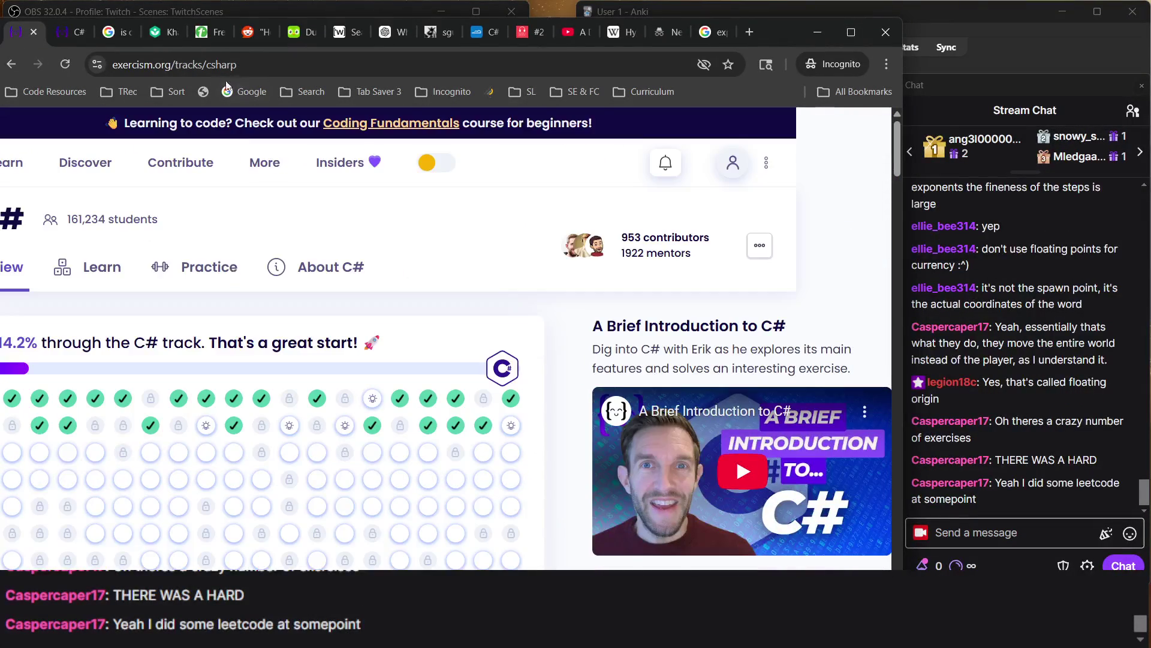
left_click(163, 39)
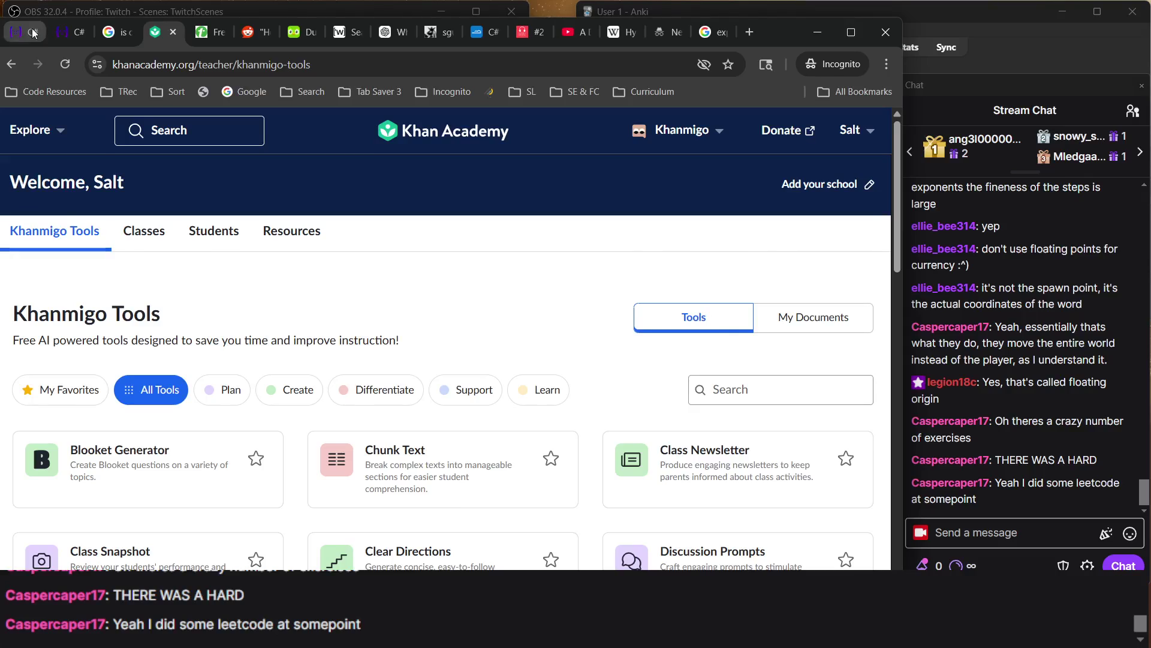
left_click(35, 31)
scroll(638, 420, "down", 3)
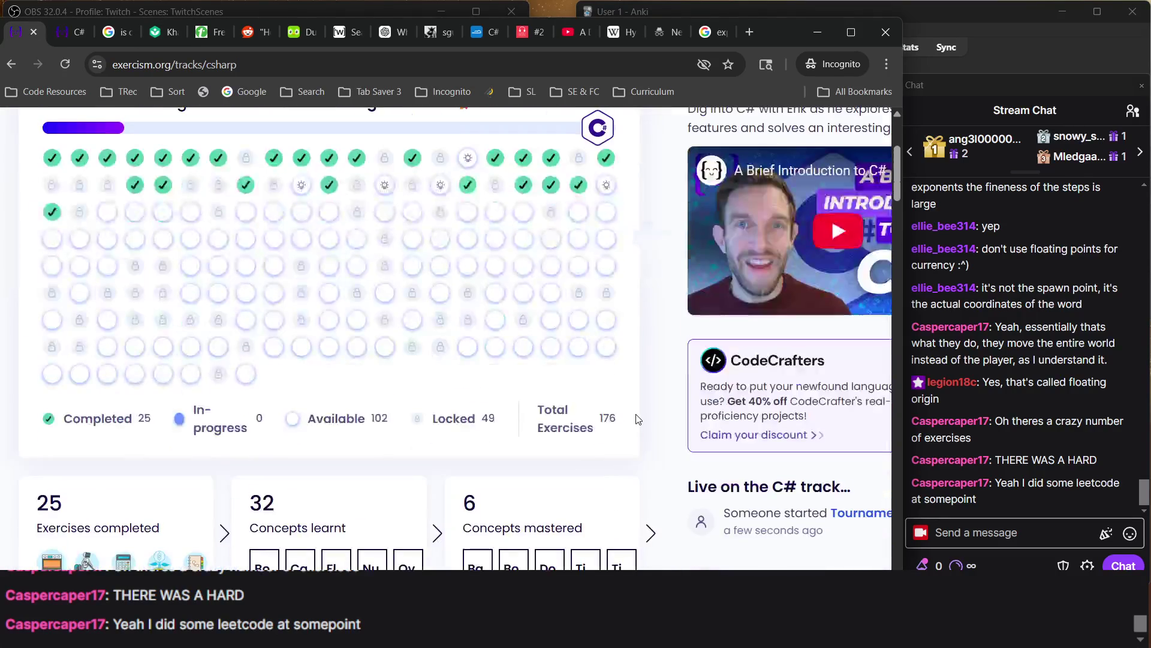
left_click(994, 398)
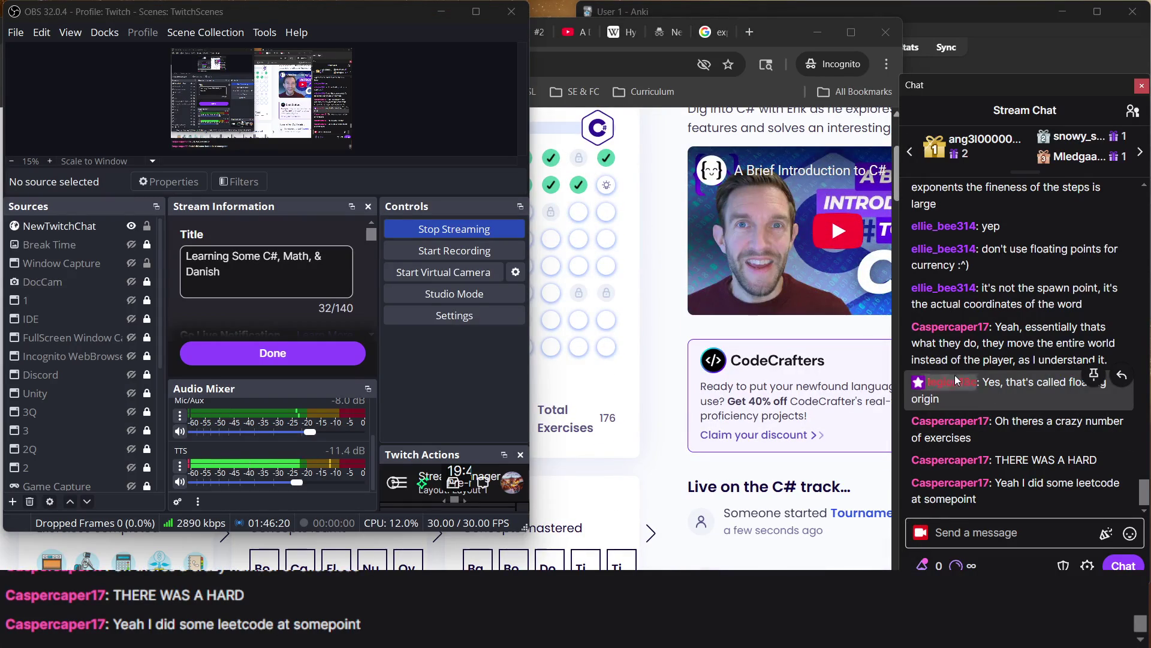
left_click(658, 458)
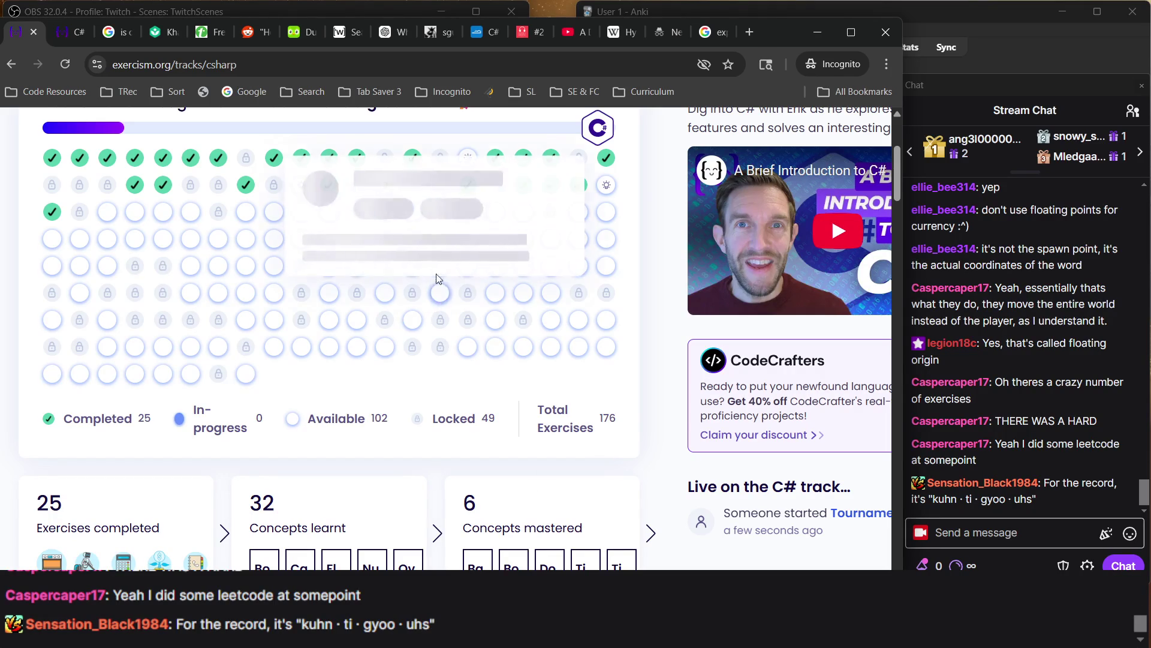
scroll(637, 407, "up", 2)
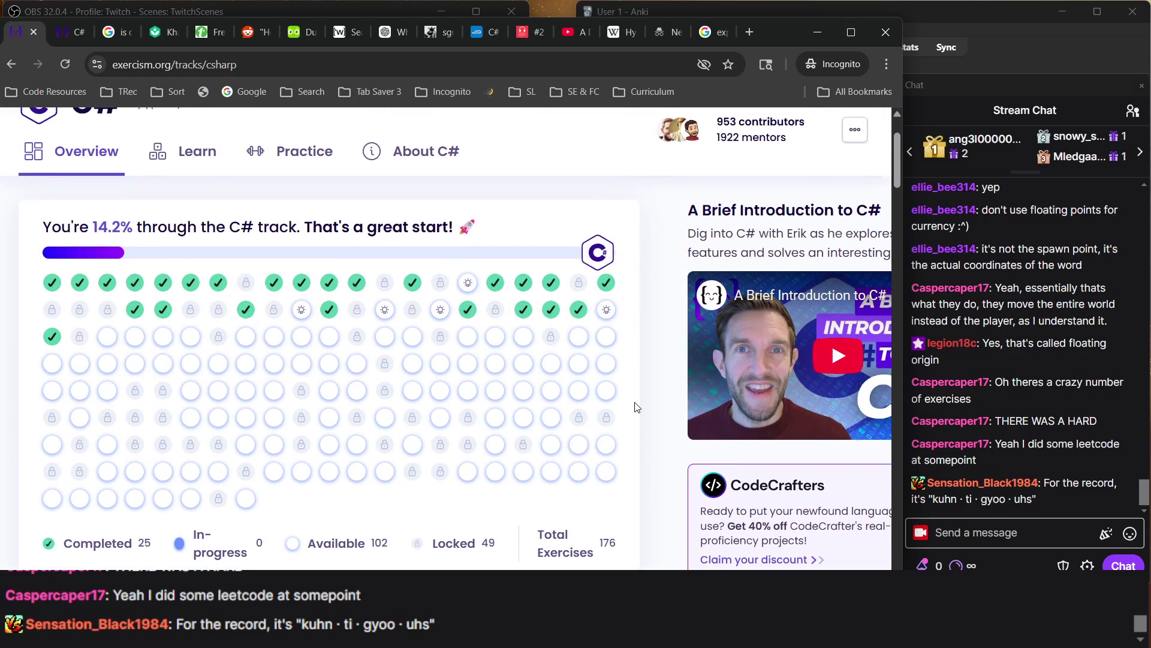
left_click(78, 41)
Scroll through the Hyperinflation Hits Hyperia exercise page, then go back to the C# track overview
scroll(630, 352, "up", 8)
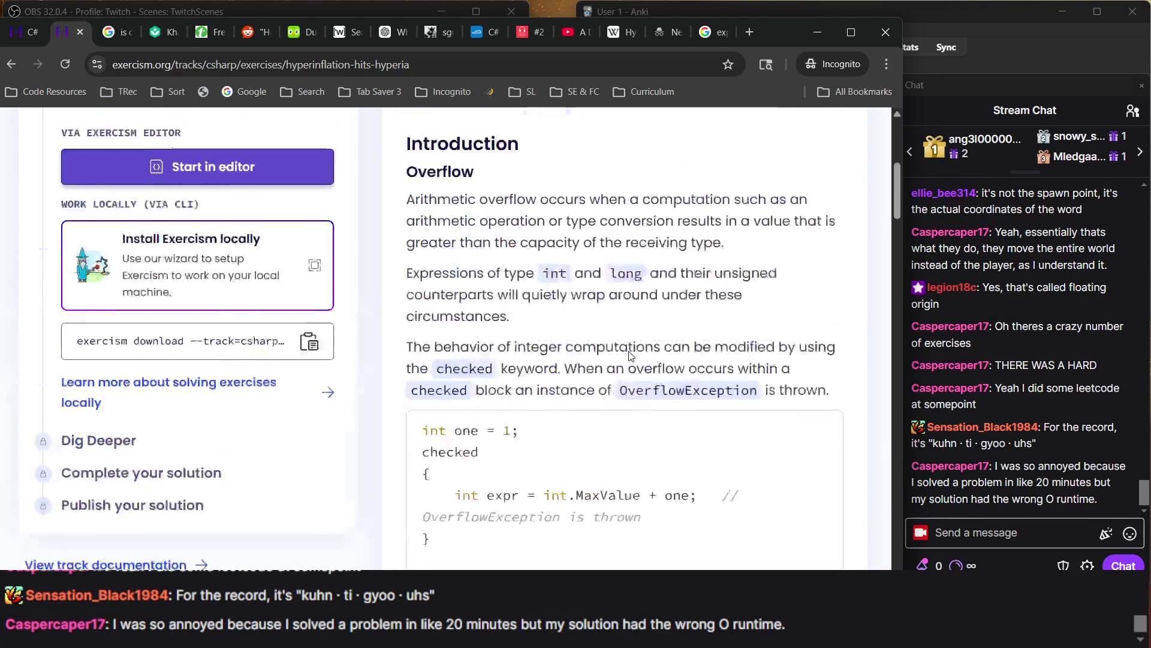
scroll(630, 351, "down", 20)
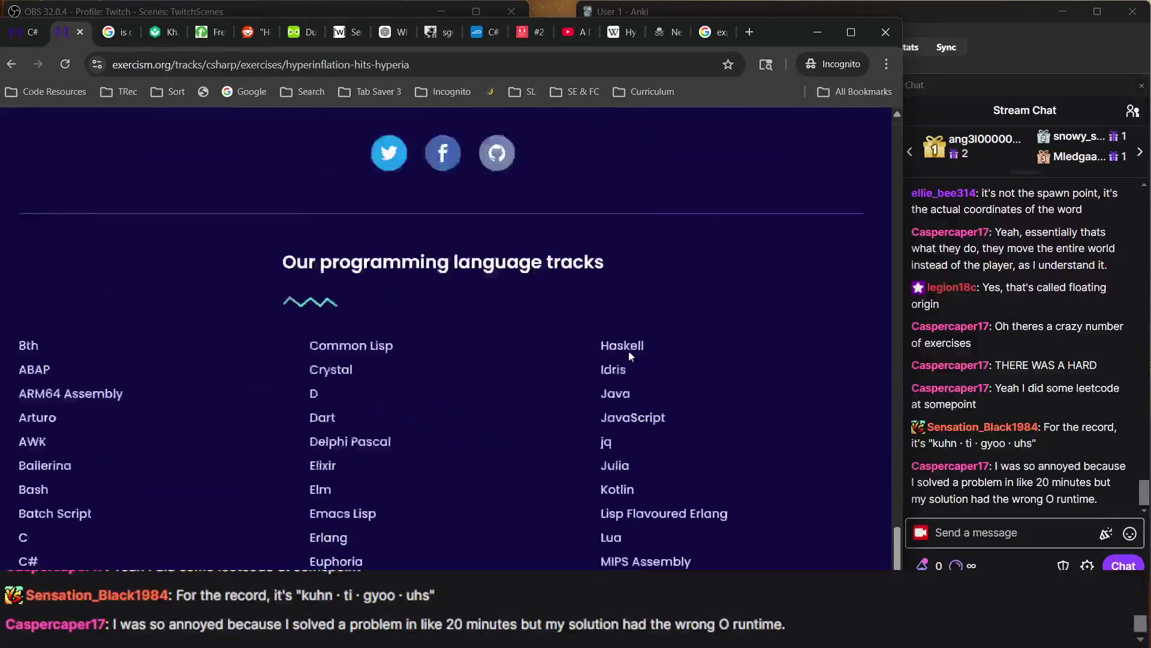
scroll(629, 357, "up", 20)
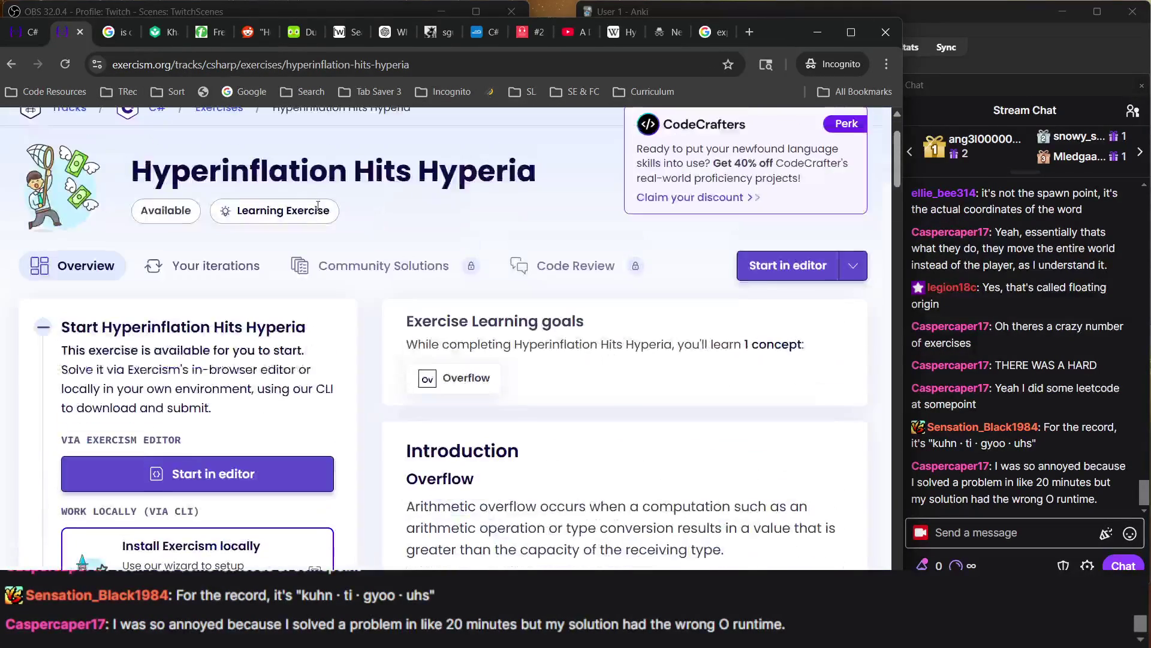
scroll(318, 204, "up", 1)
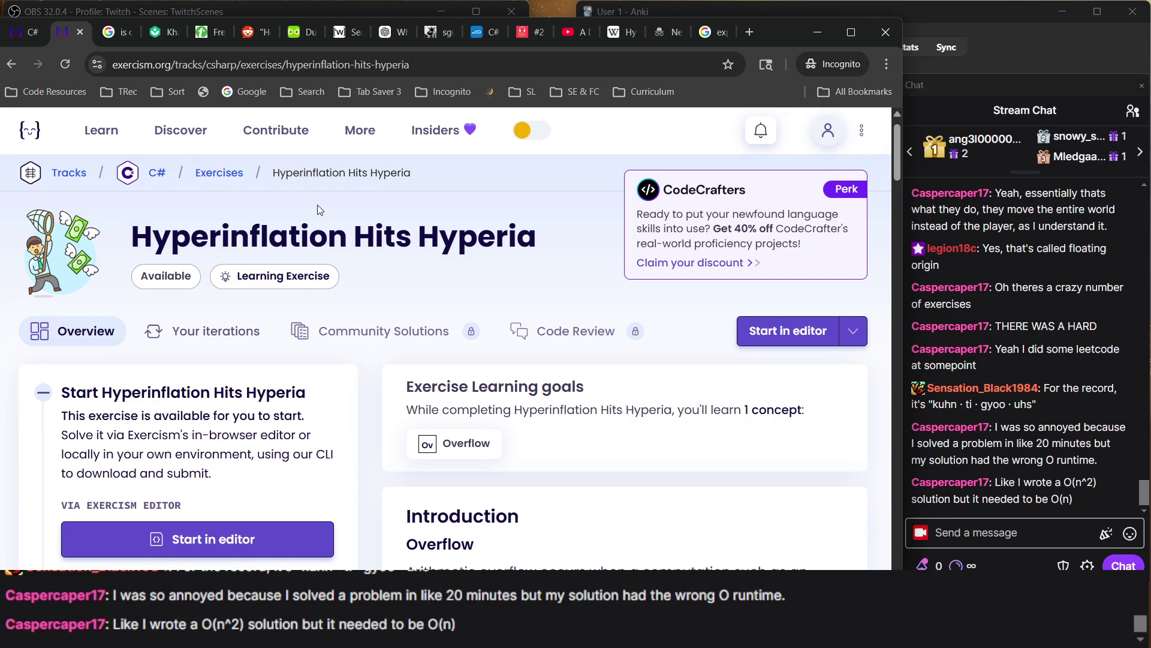
mouse_move(102, 130)
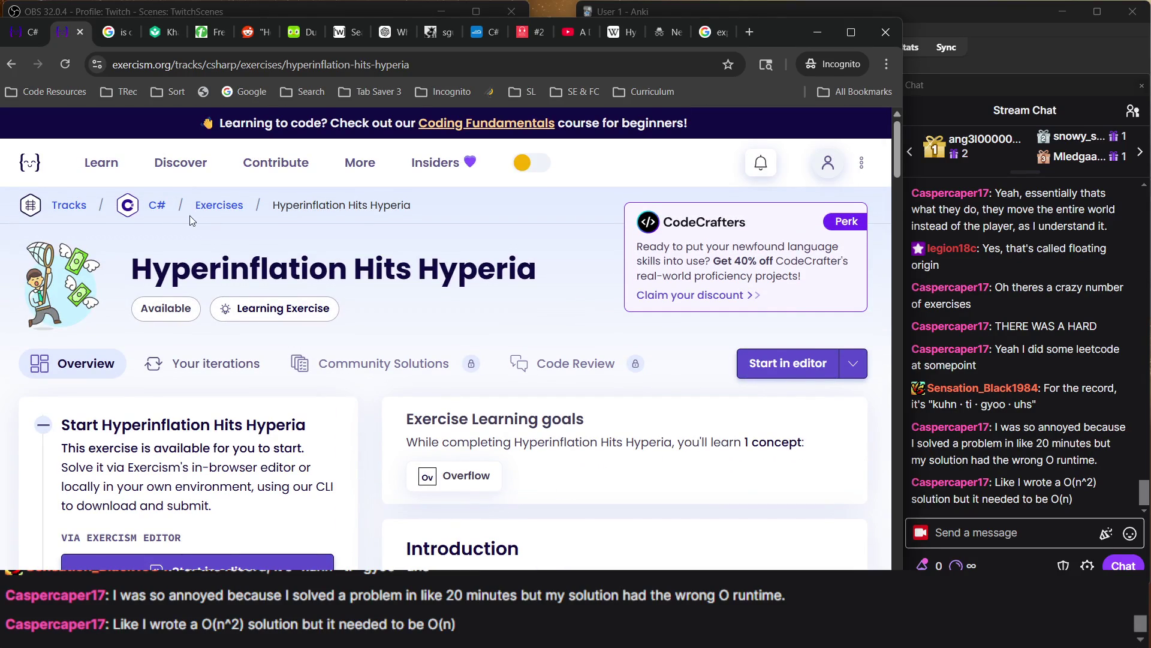
left_click(160, 205)
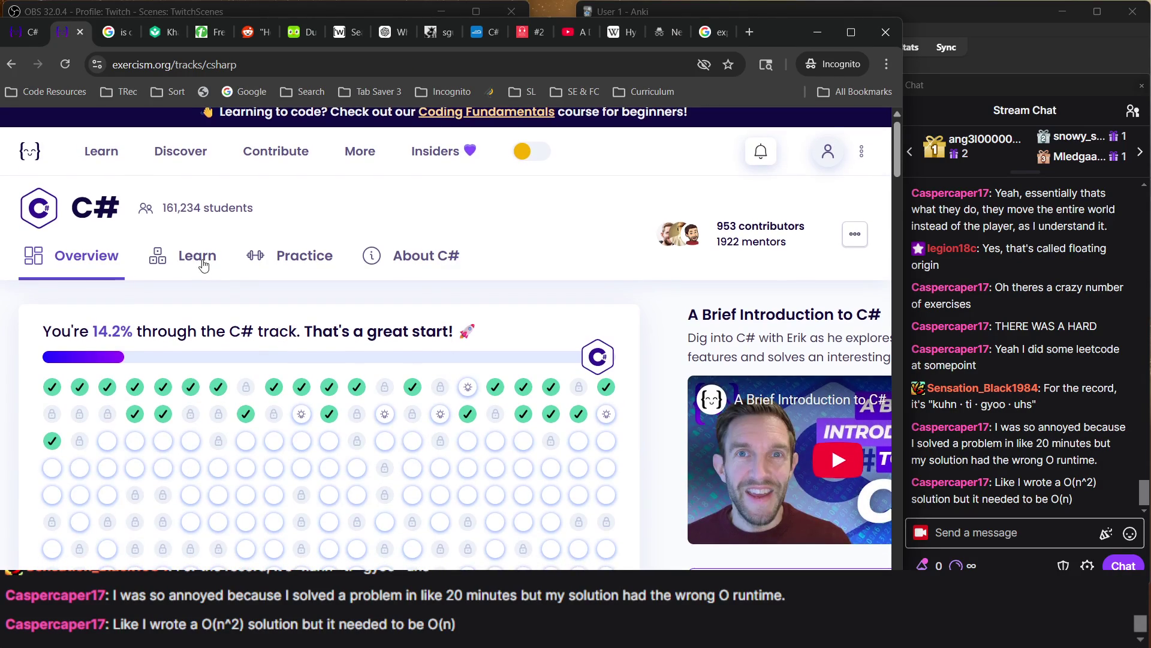
Open the C# concepts map, scroll to Properties and open its Weighing Machine exercise
left_click(191, 258)
left_click(38, 39)
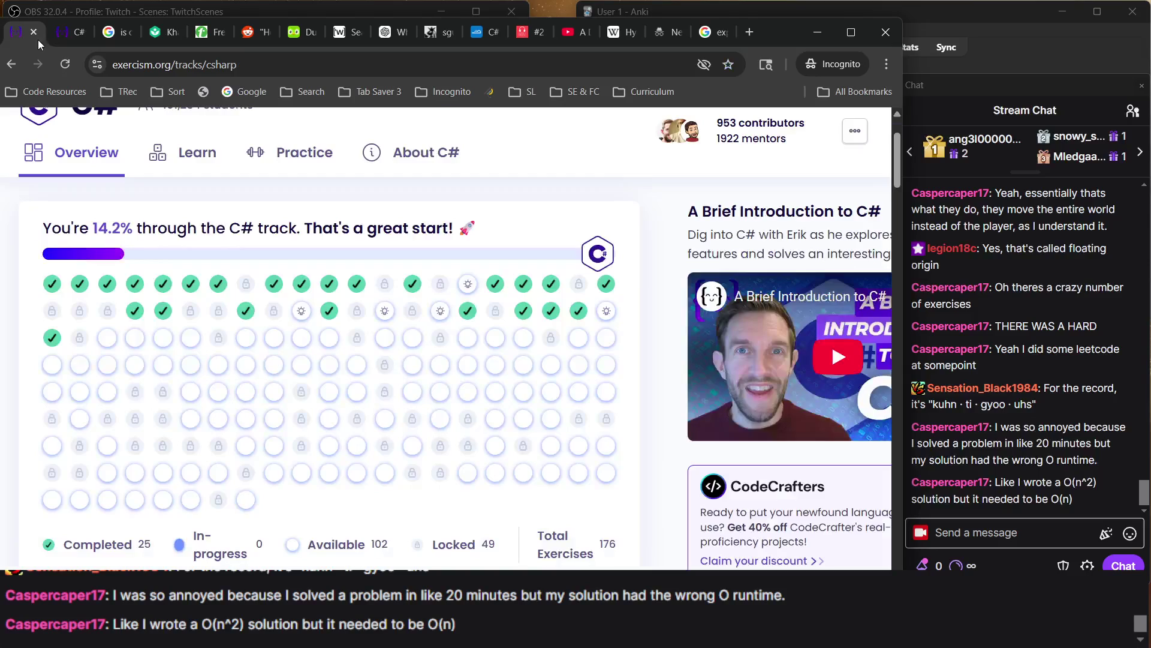
left_click(65, 41)
scroll(256, 381, "down", 5)
scroll(256, 381, "down", 20)
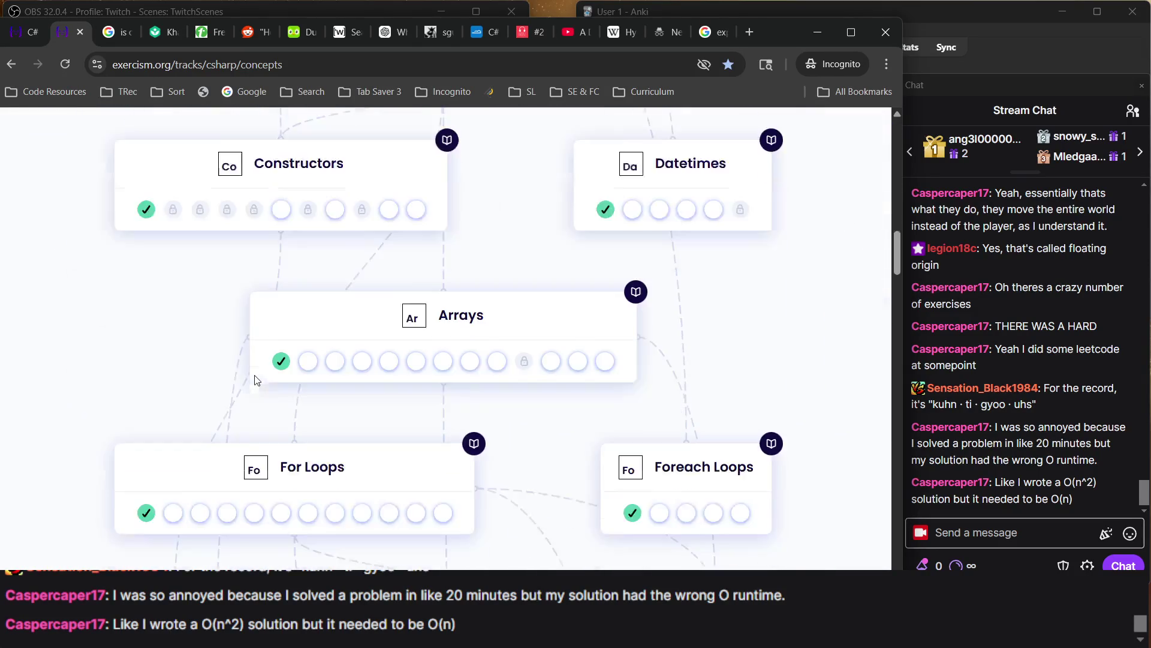
scroll(256, 381, "down", 12)
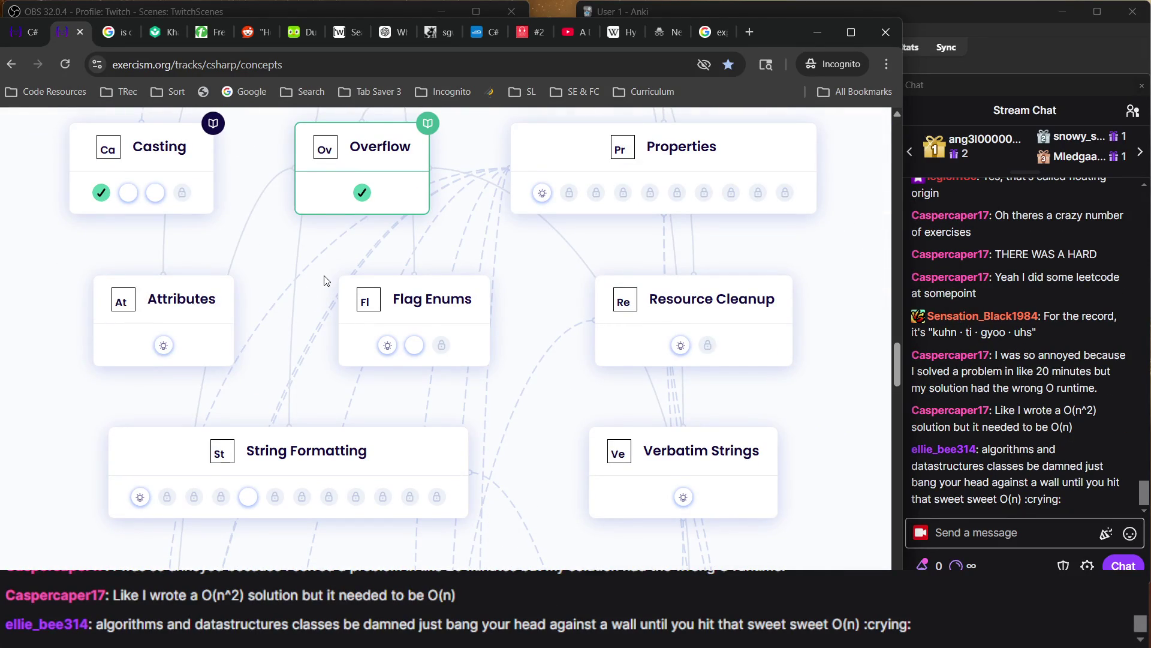
left_click(542, 192)
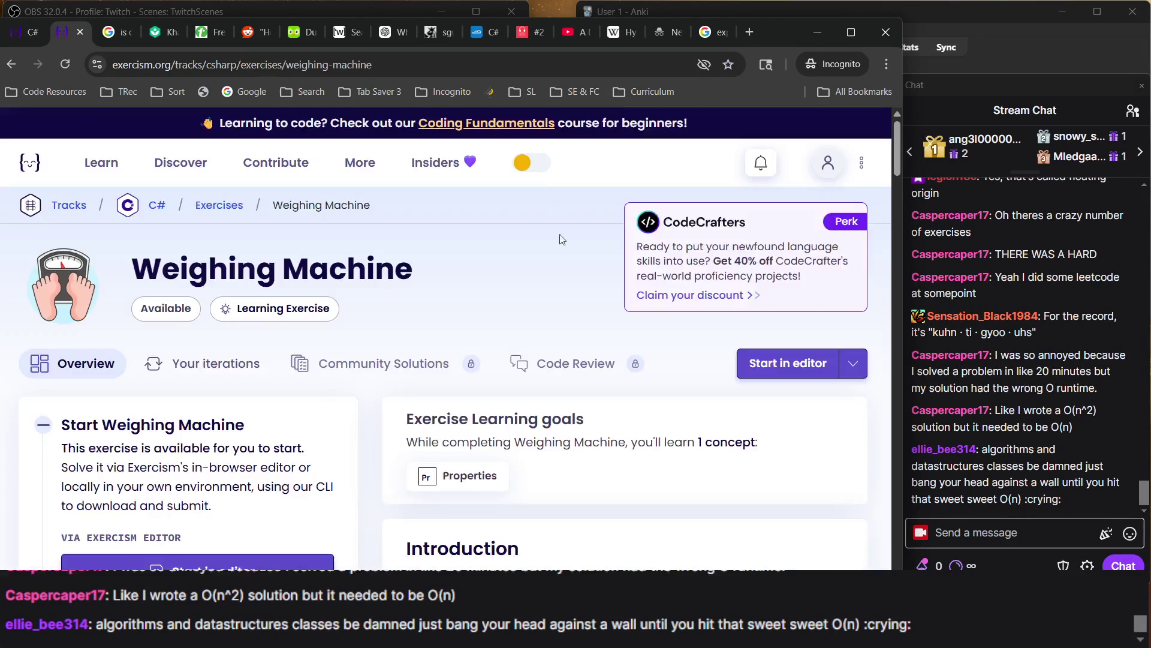
In the other tab, open the C# concepts map from the track overview
scroll(476, 236, "down", 1)
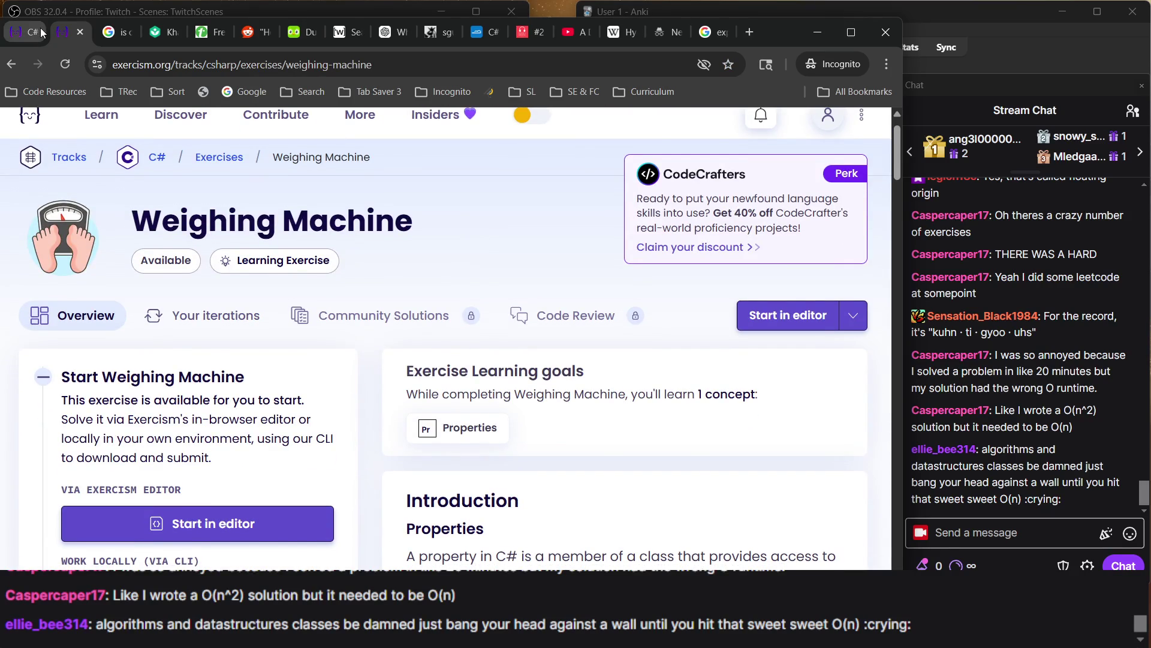
left_click(41, 28)
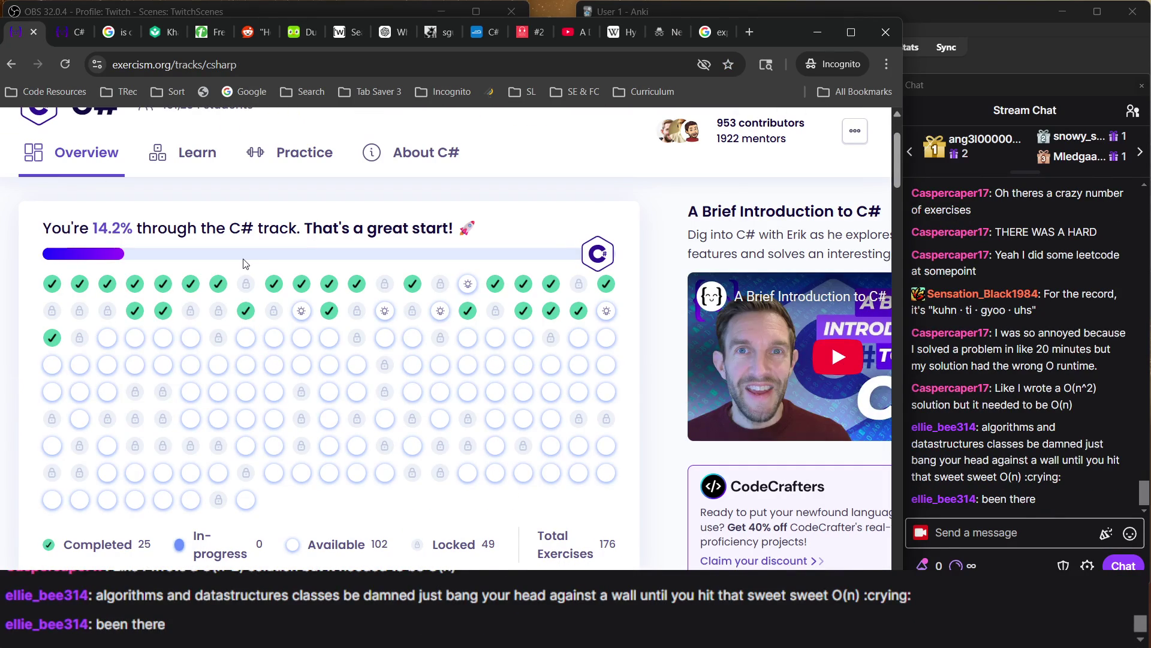
left_click(199, 155)
mouse_move(201, 157)
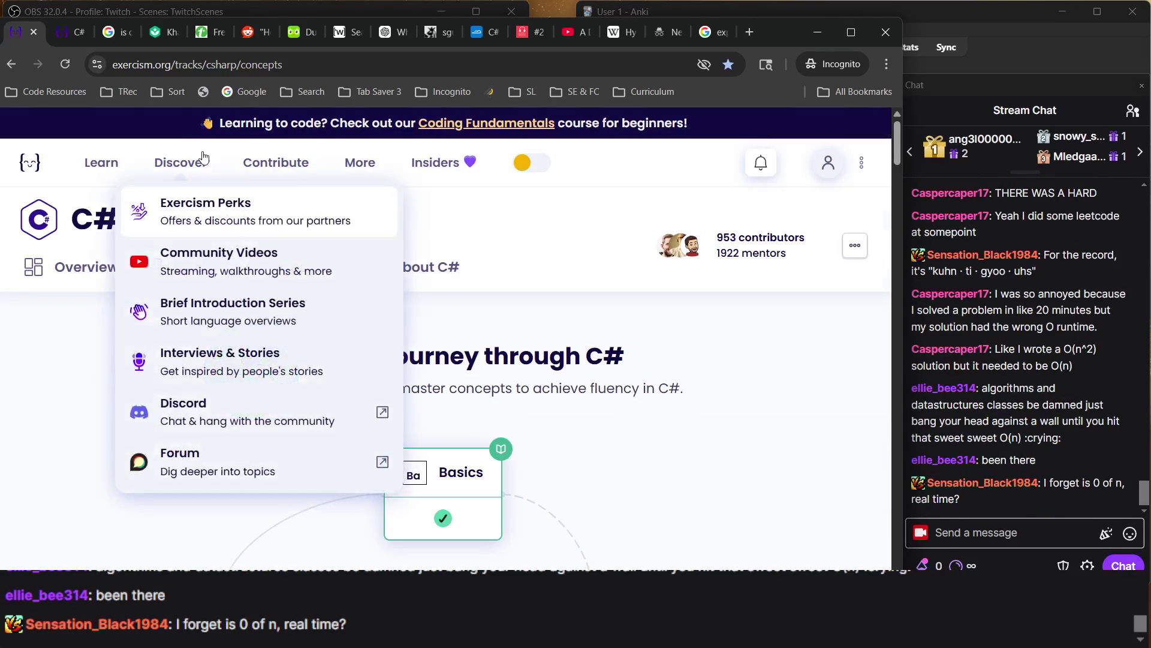
mouse_move(276, 163)
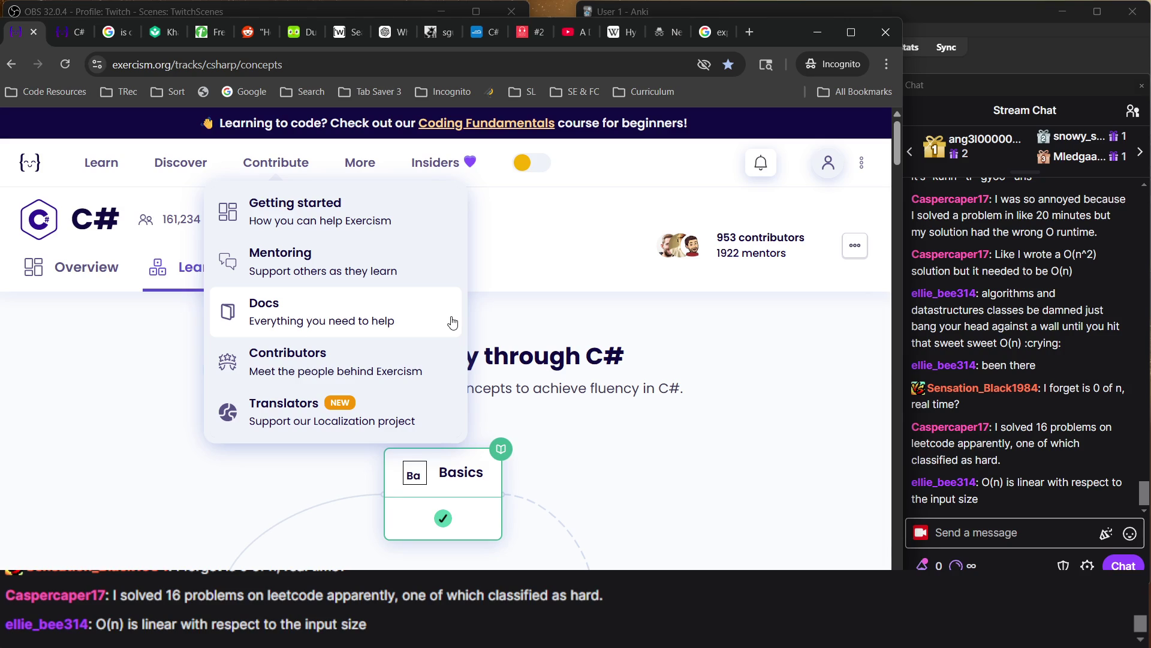
scroll(588, 405, "down", 10)
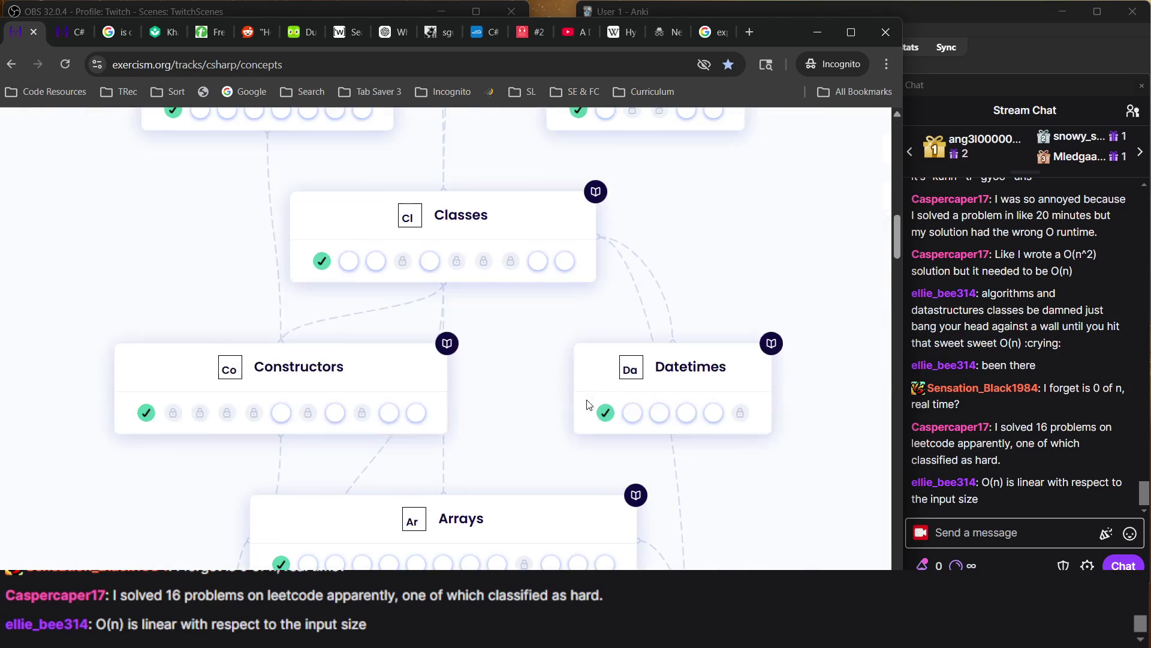
scroll(587, 405, "down", 8)
mouse_move(587, 406)
scroll(712, 524, "down", 10)
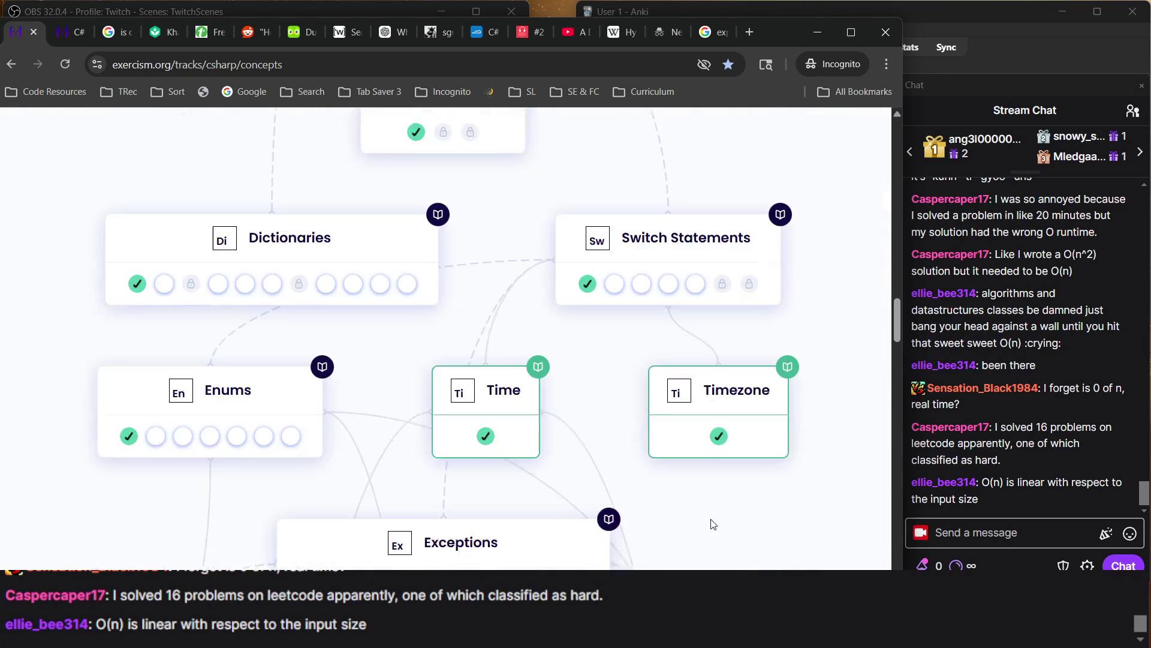
scroll(712, 524, "down", 7)
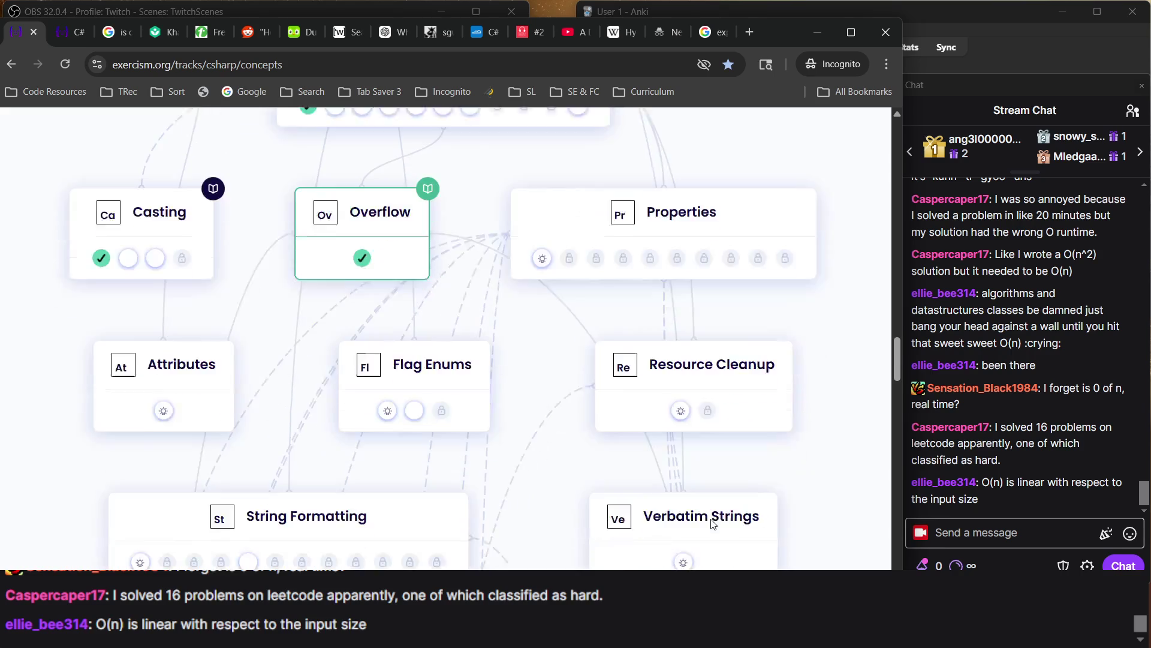
Start the Weighing Machine exercise from the Properties card in the in-browser editor
left_click(541, 220)
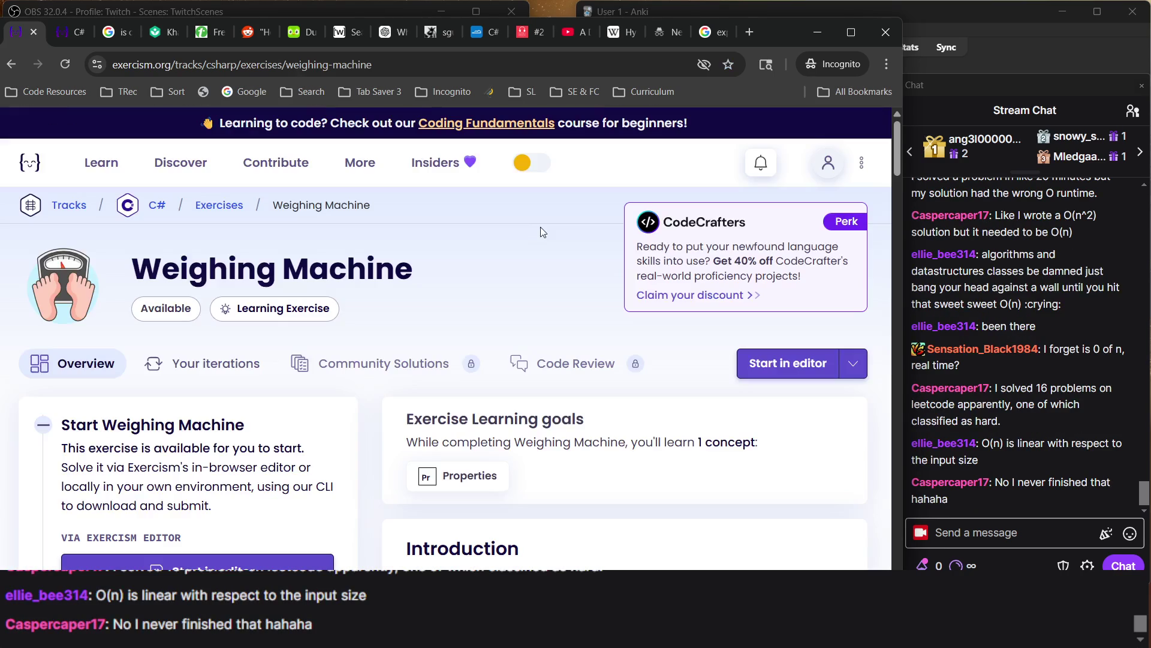
left_click(832, 363)
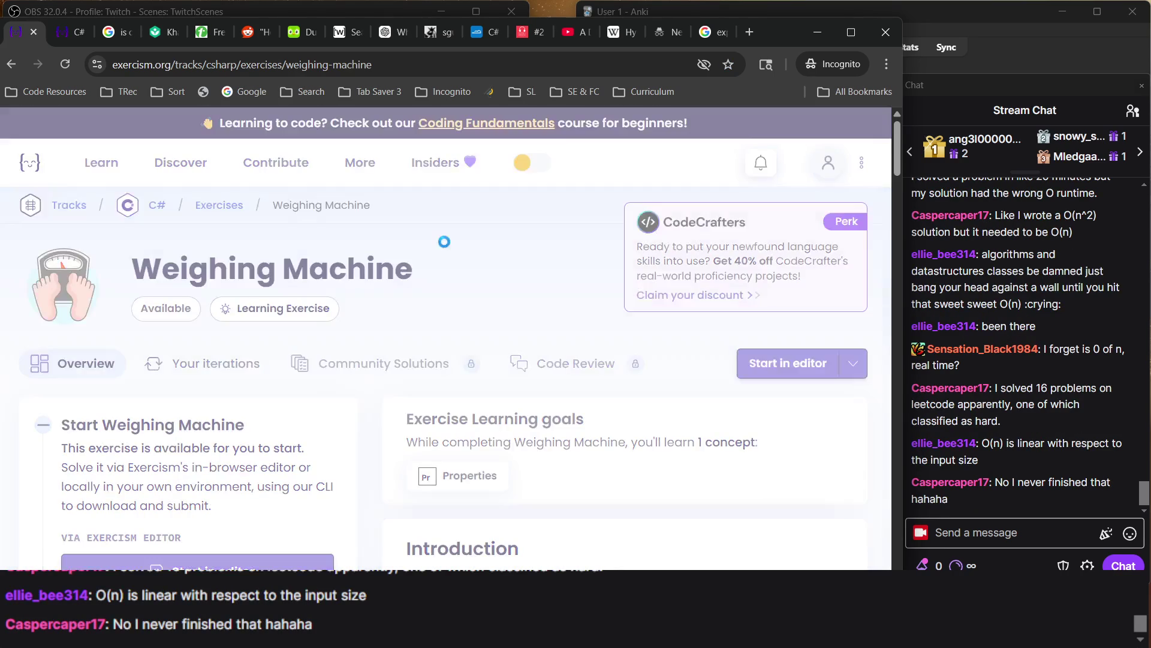
key("alt+Tab")
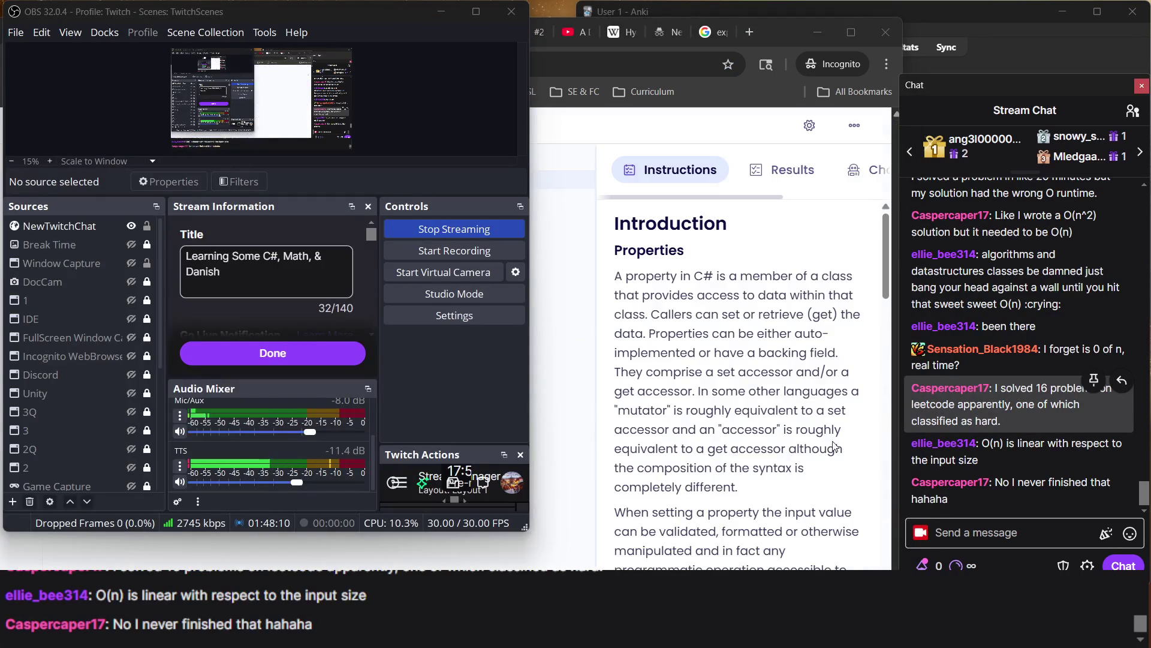
left_click(697, 454)
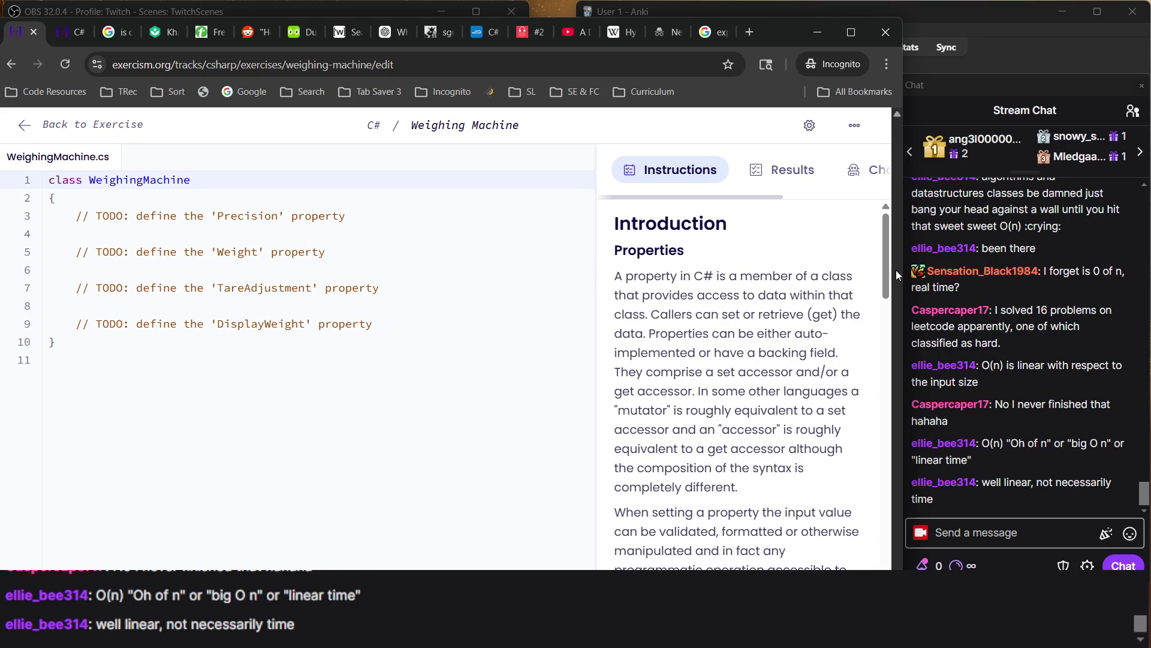
Revisit the Google results for 'exponents in c#' showing Math.Pow, then switch to the Duolingo tab
left_click(714, 36)
triple_click(234, 157)
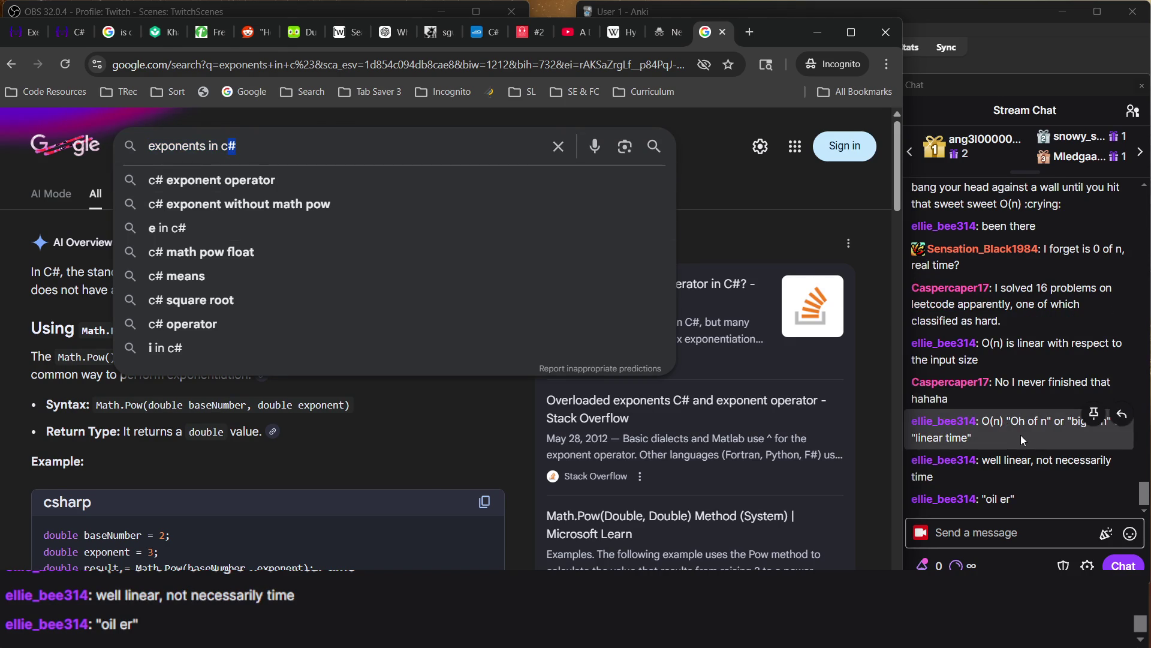
left_click(1023, 441)
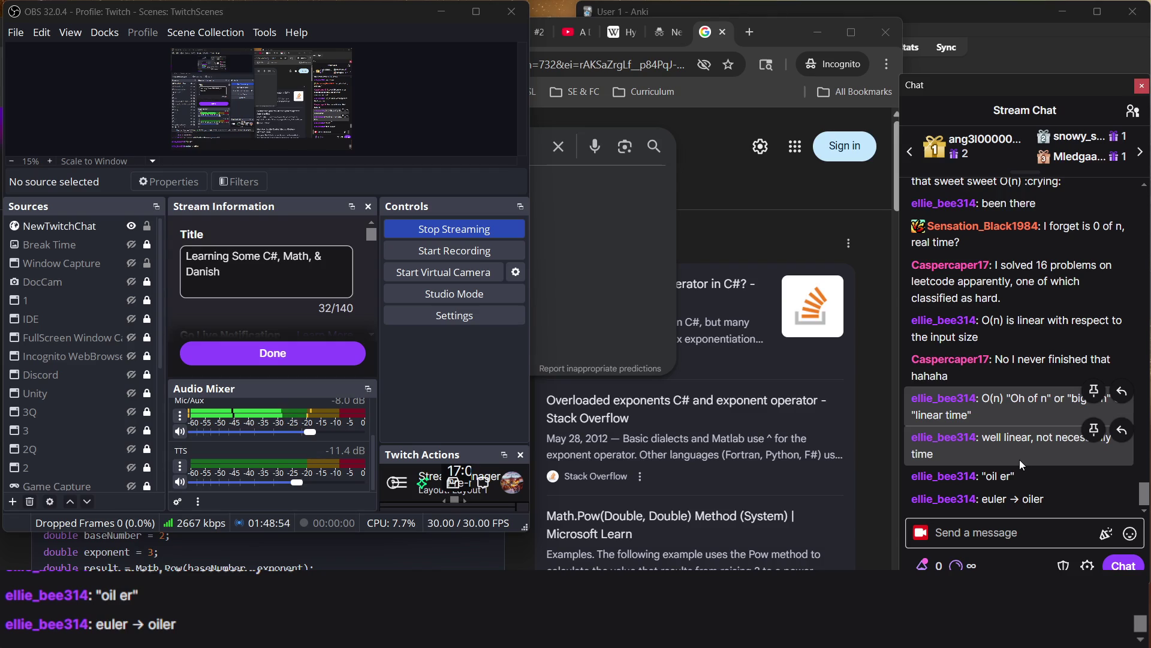
left_click(753, 217)
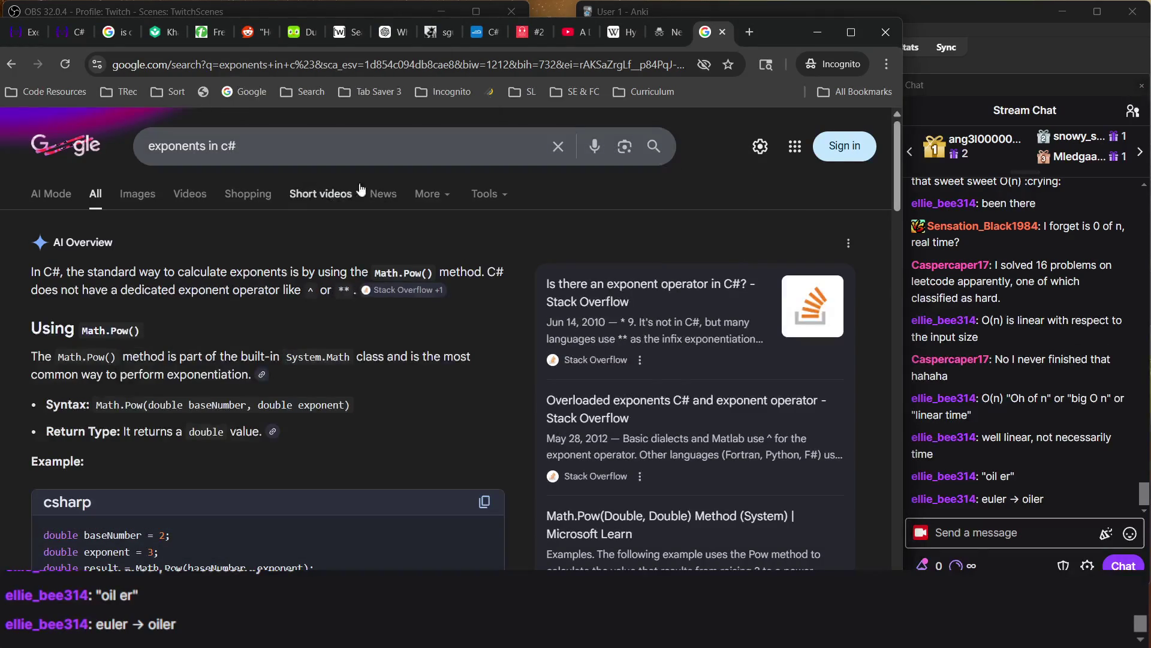
triple_click(363, 156)
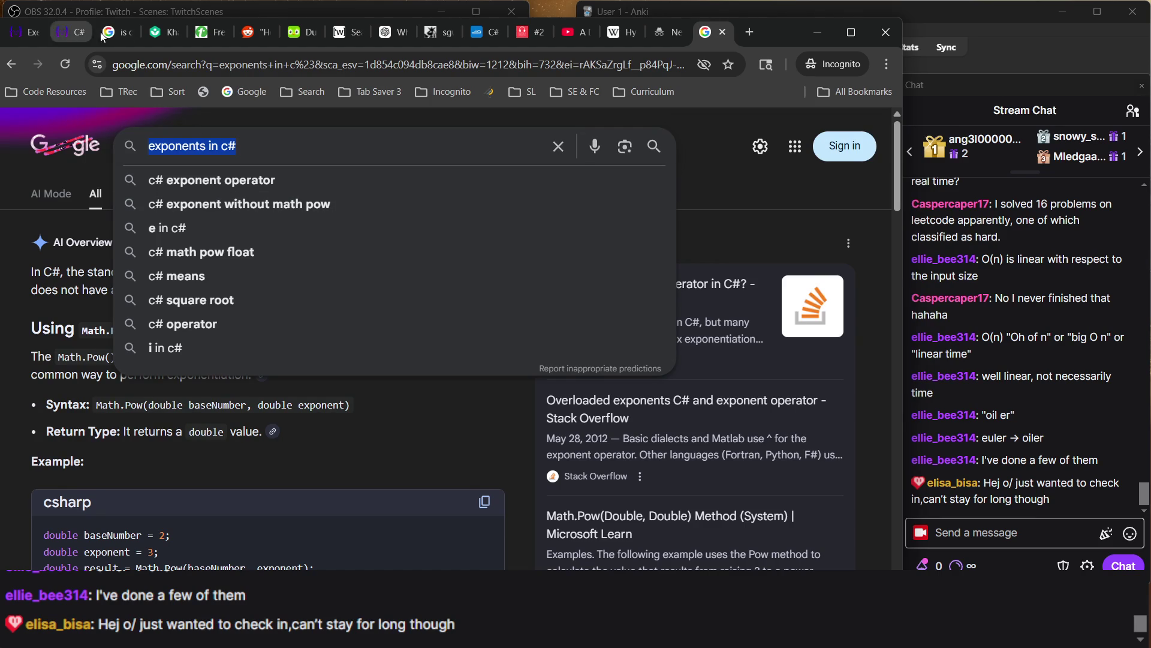
left_click(285, 41)
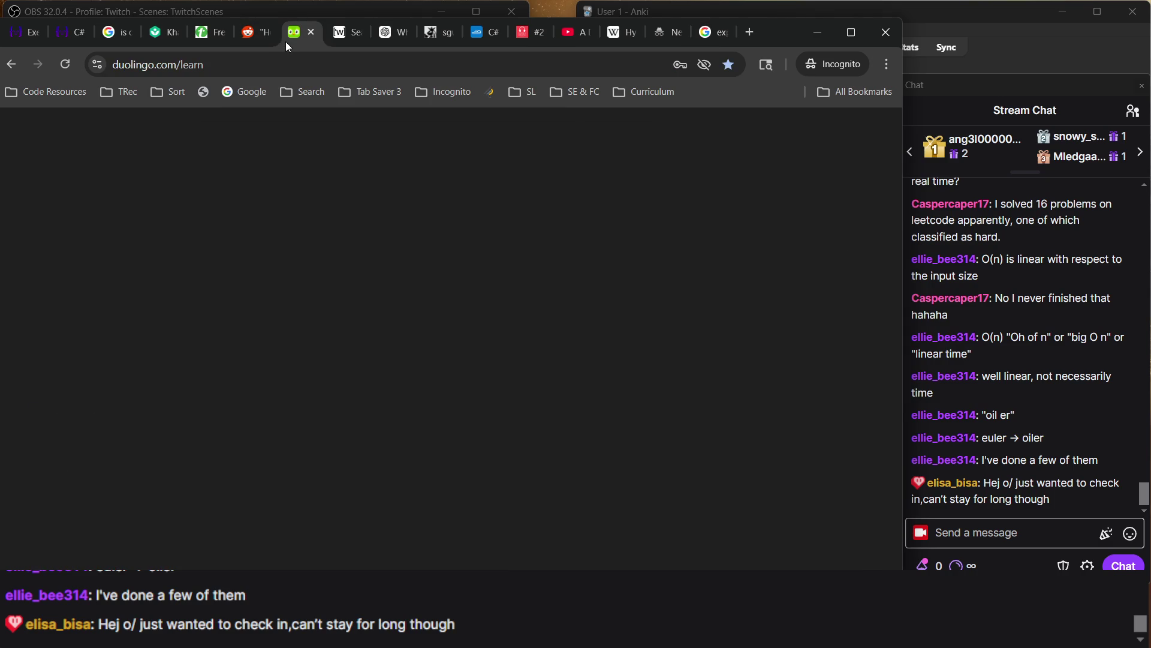
Check the Weighing Machine code editor and its exercise overview tab
left_click(19, 39)
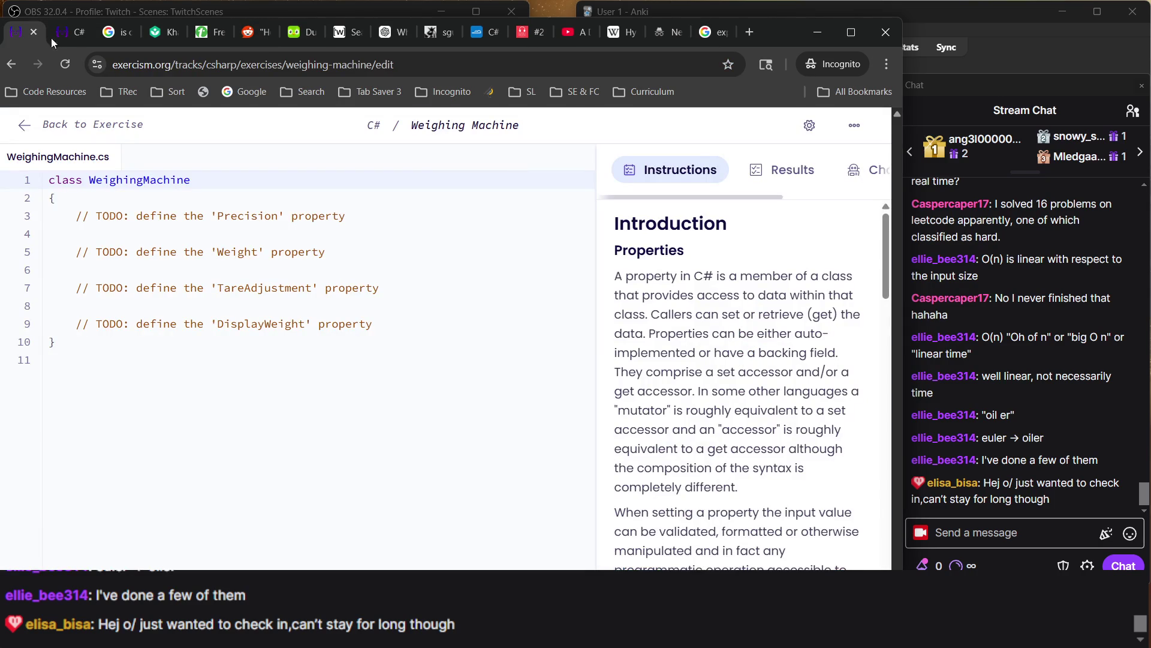
left_click(76, 34)
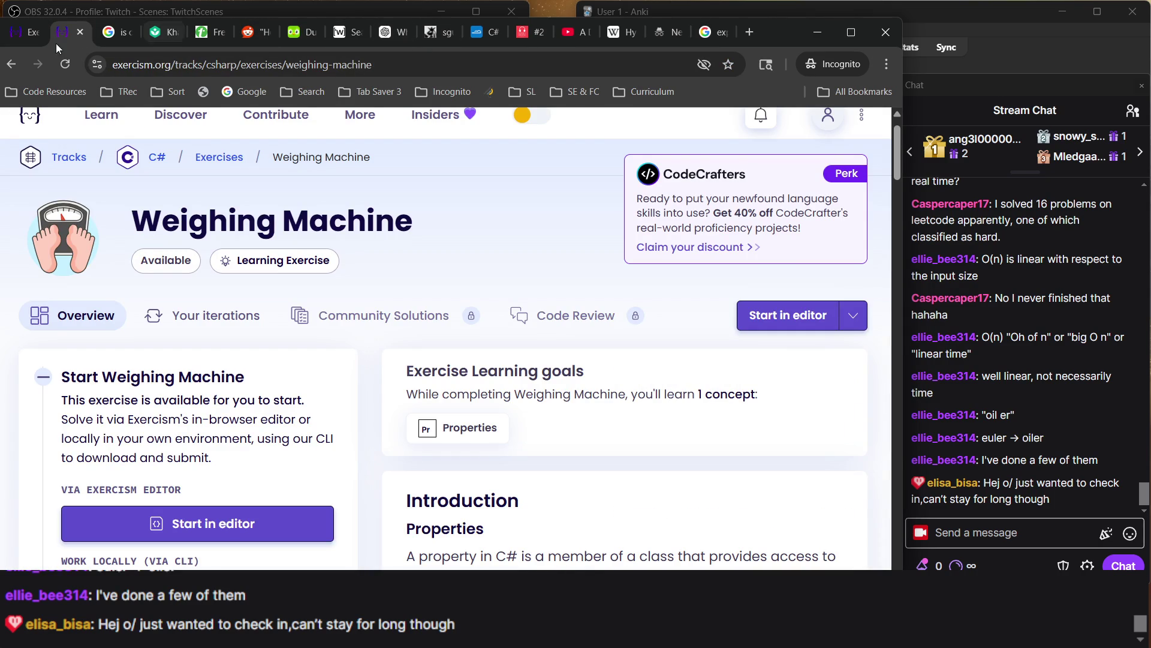
left_click(30, 32)
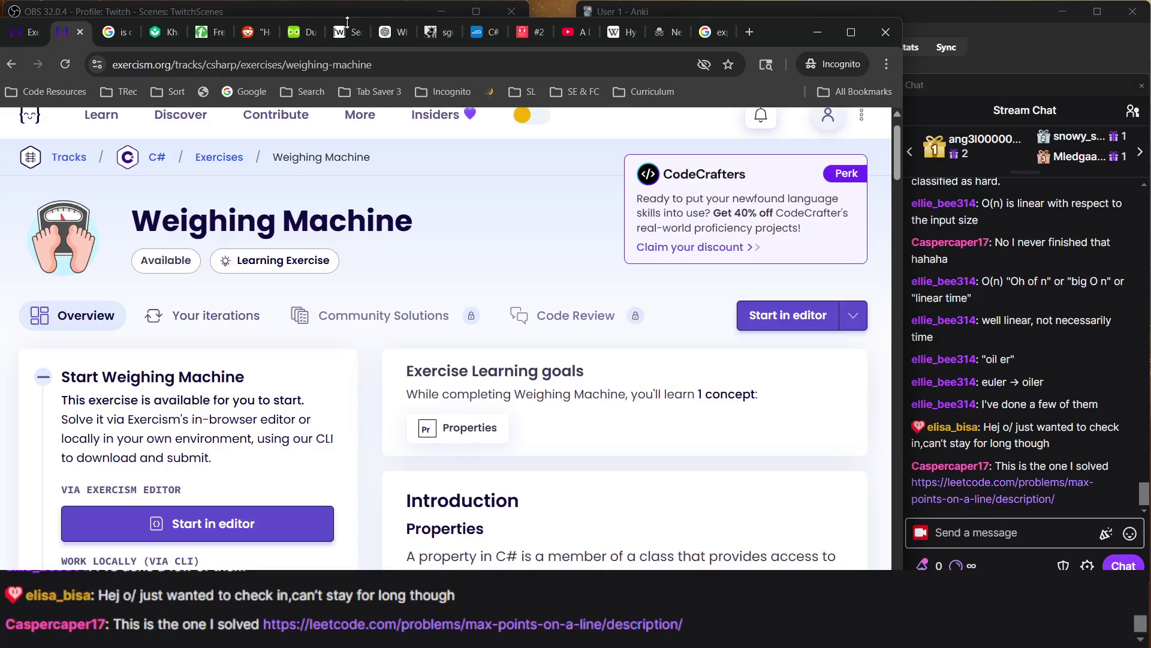
From the Duolingo tab's stream chat, open the LeetCode 'Max Points on a Line' link full-screen
left_click(300, 32)
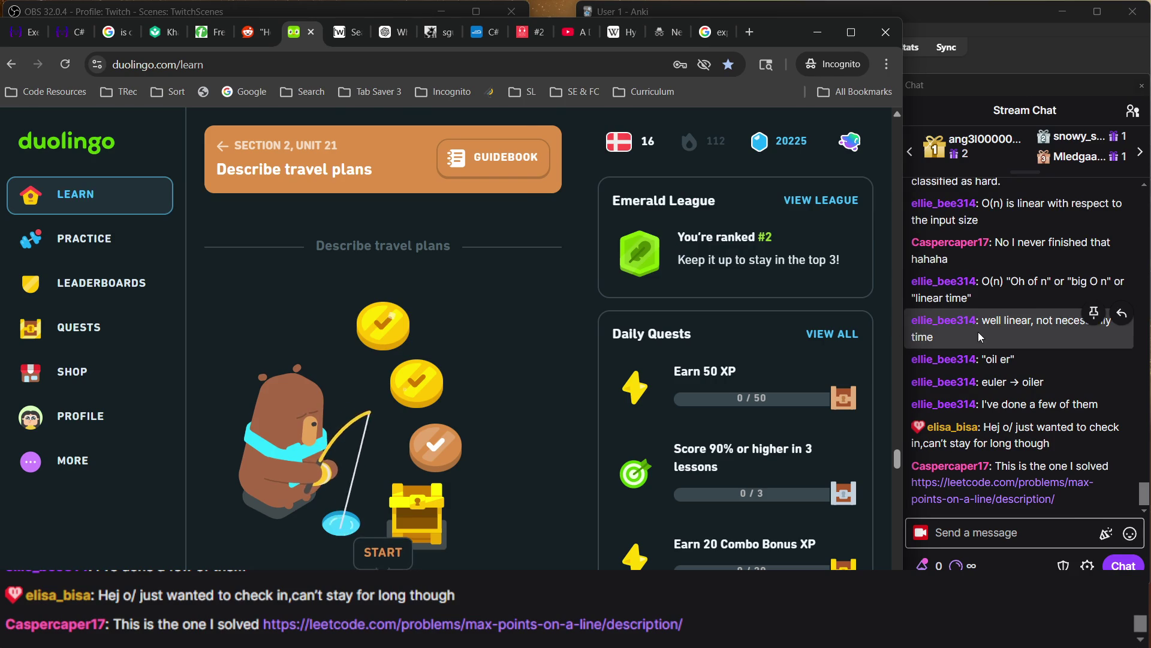
left_click(977, 332)
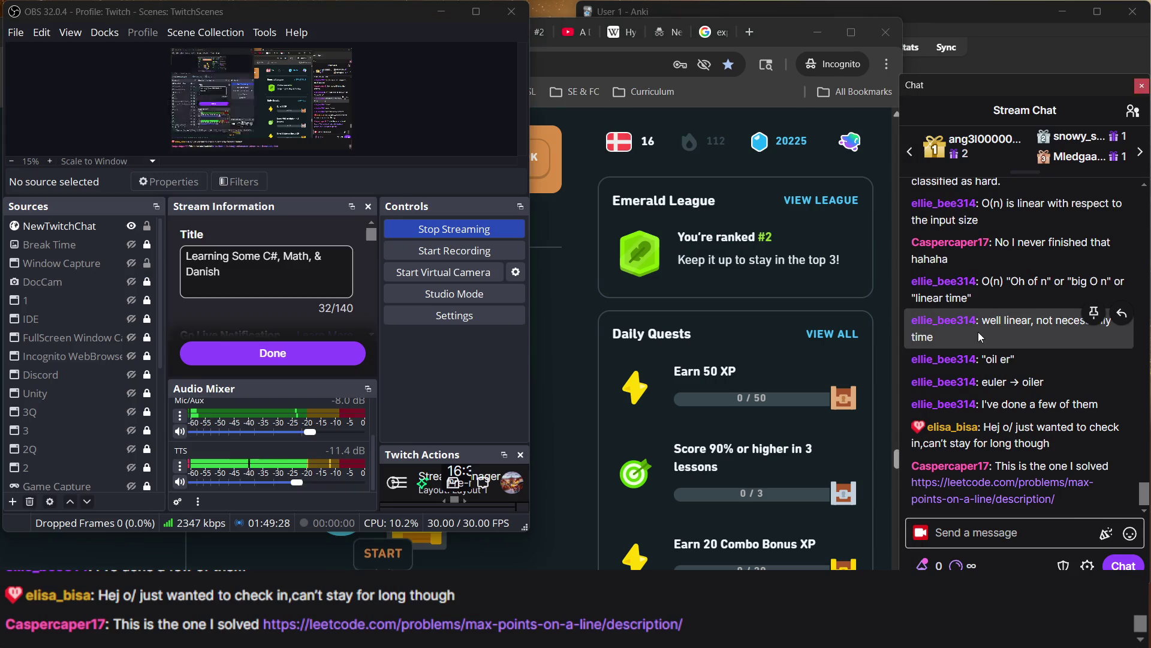
left_click(981, 500)
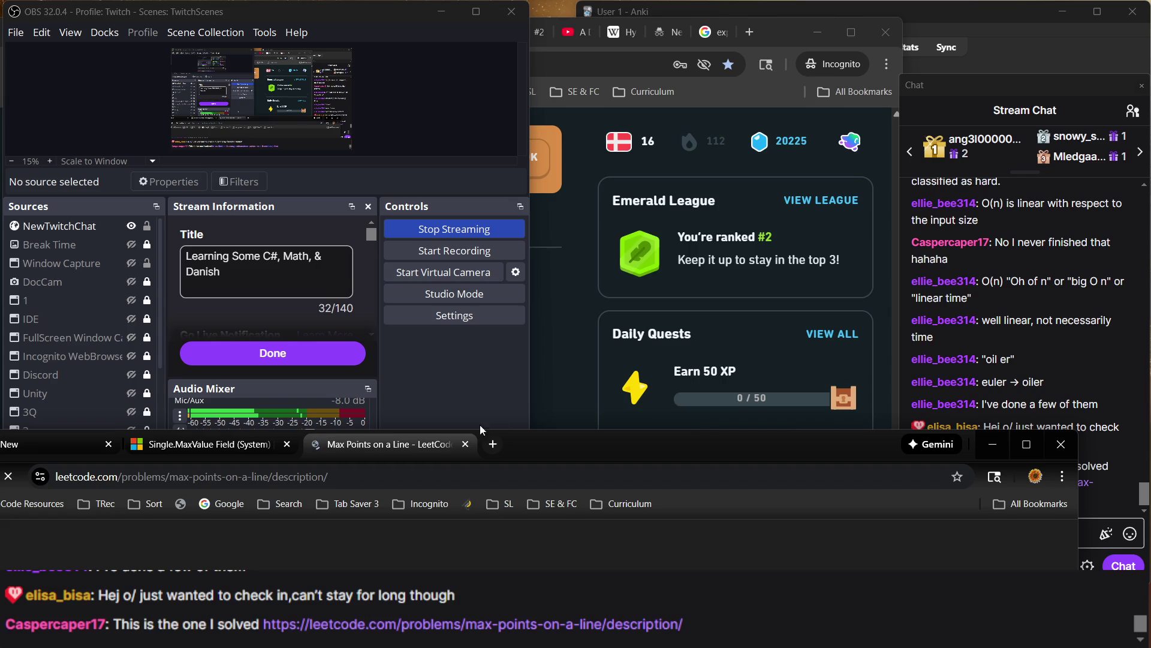
mouse_move(580, 441)
left_mouse_down()
mouse_move(650, 141)
mouse_move(731, 41)
mouse_move(645, 23)
left_mouse_up()
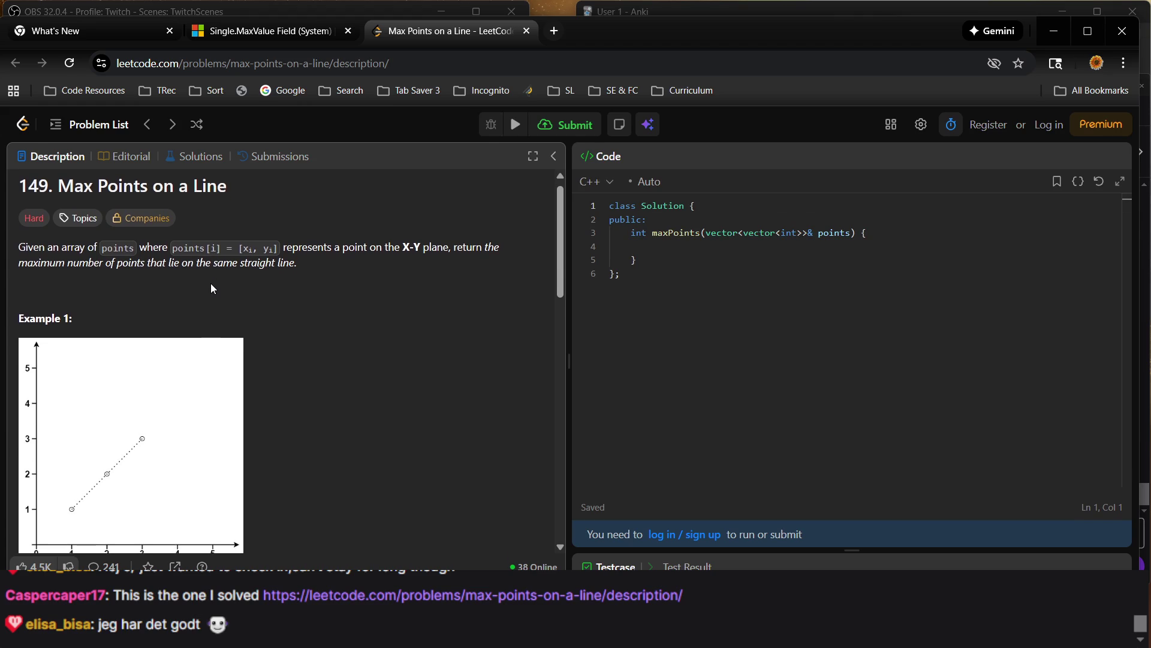
Read the Max Points on a Line description and select Example 2's input line
scroll(211, 283, "down", 10)
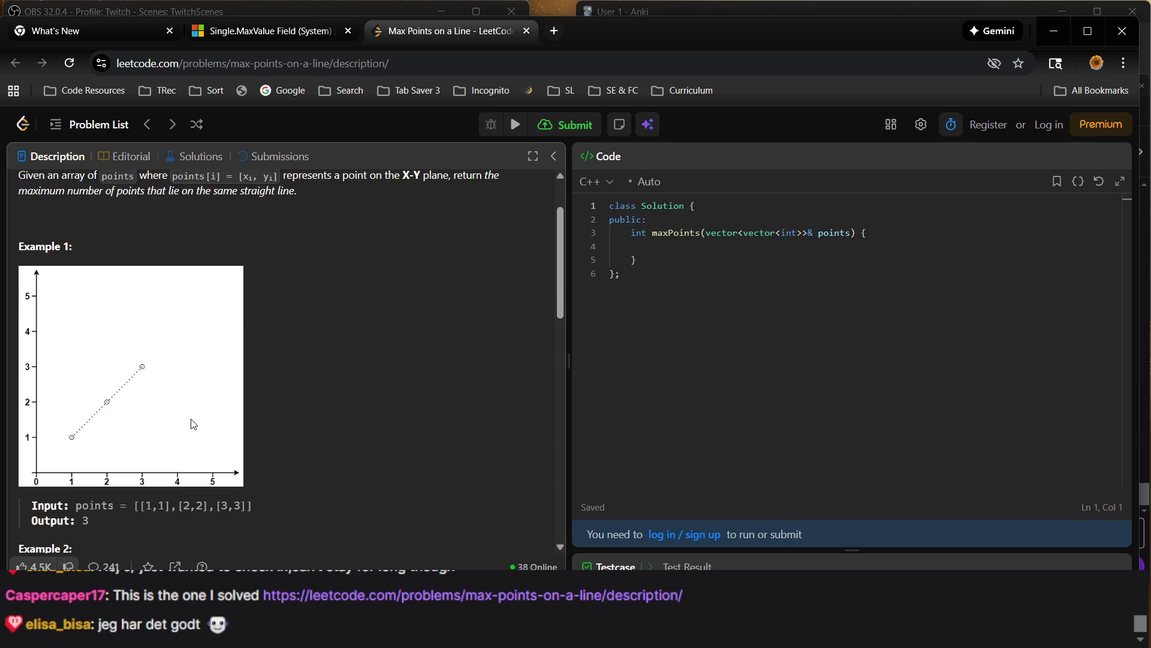
scroll(314, 358, "up", 10)
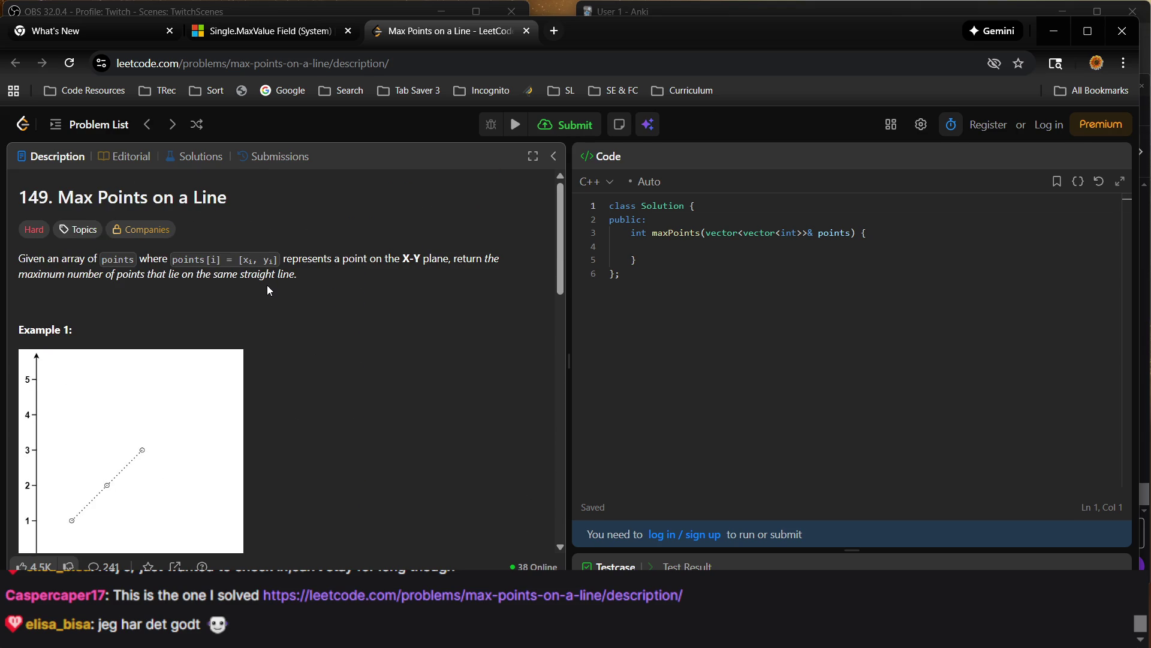
scroll(267, 285, "down", 3)
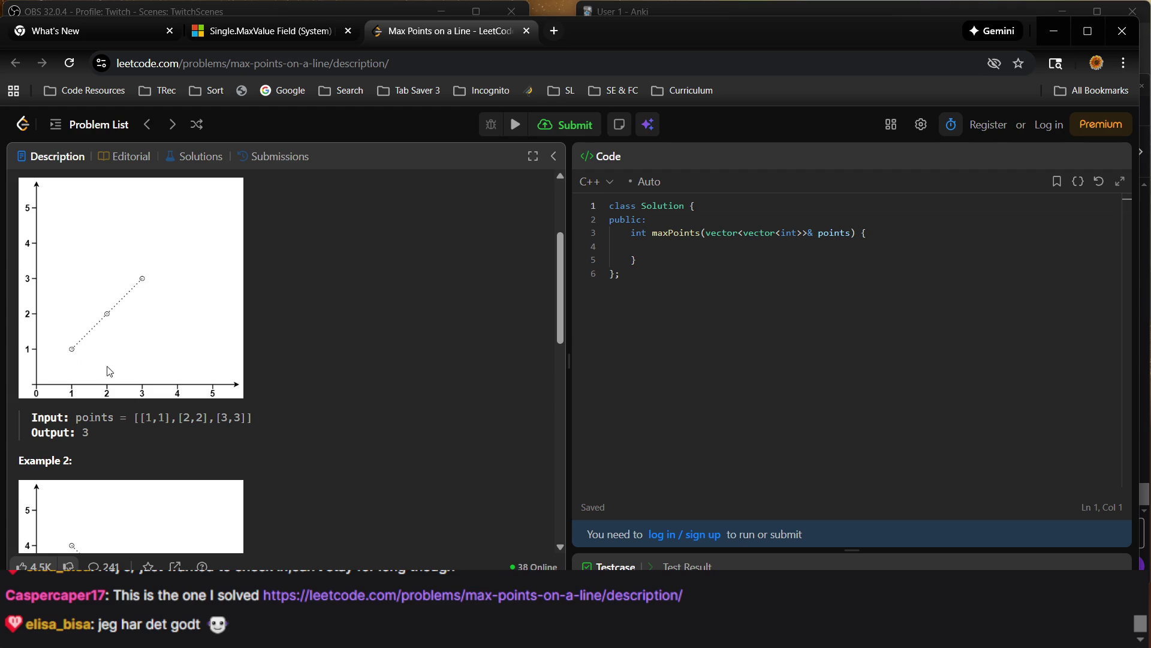
scroll(270, 251, "down", 3)
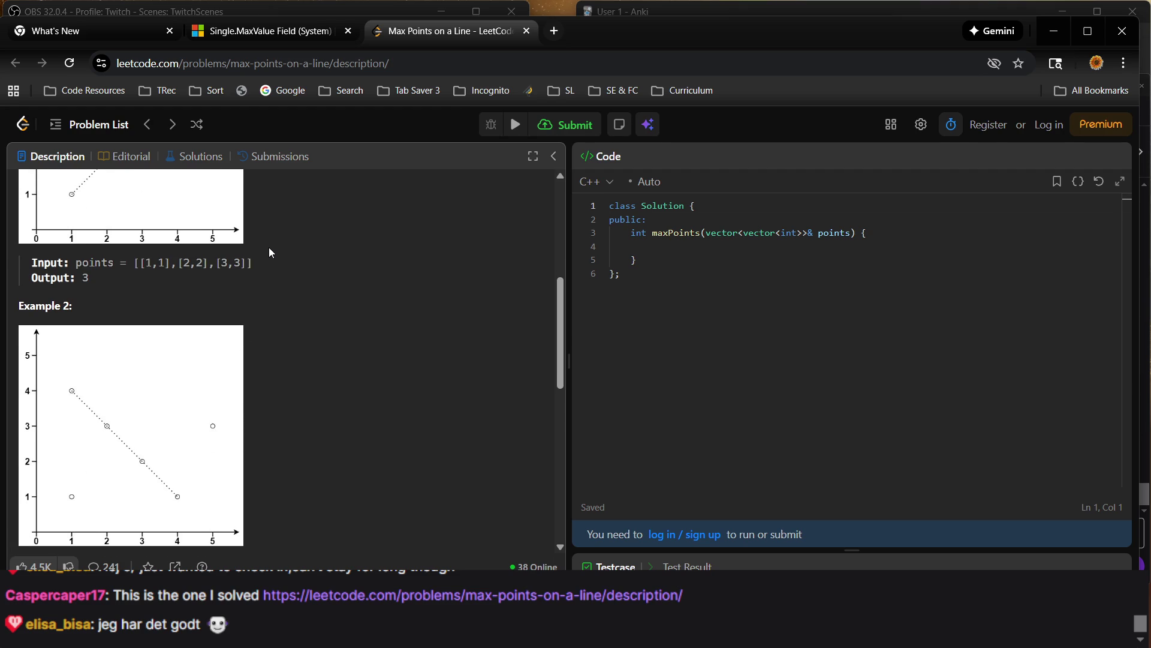
scroll(264, 330, "down", 1)
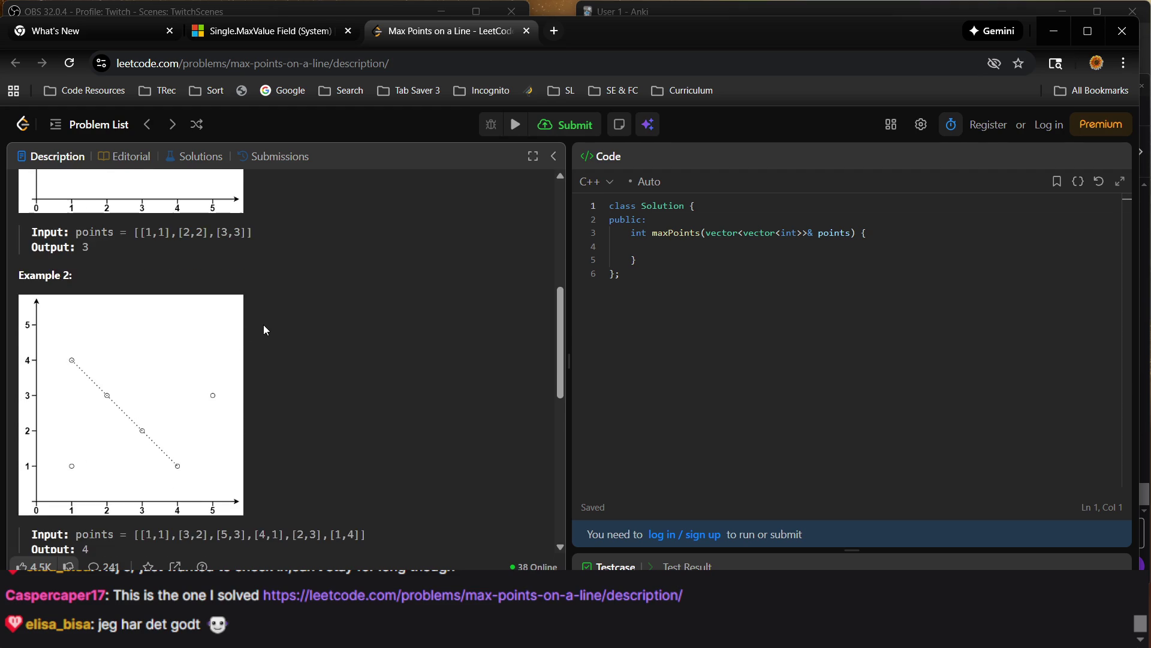
scroll(175, 285, "up", 2)
scroll(175, 286, "down", 3)
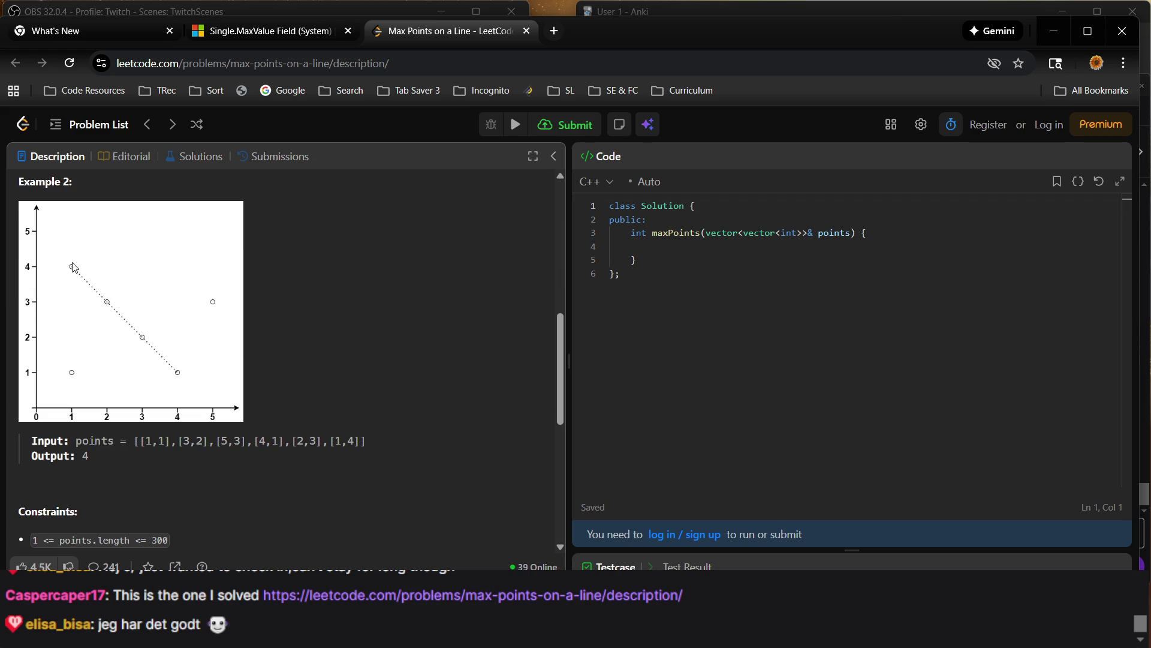
triple_click(193, 442)
Scroll through the remaining examples, close the problem tab and shrink the browser window aside
scroll(196, 447, "down", 4)
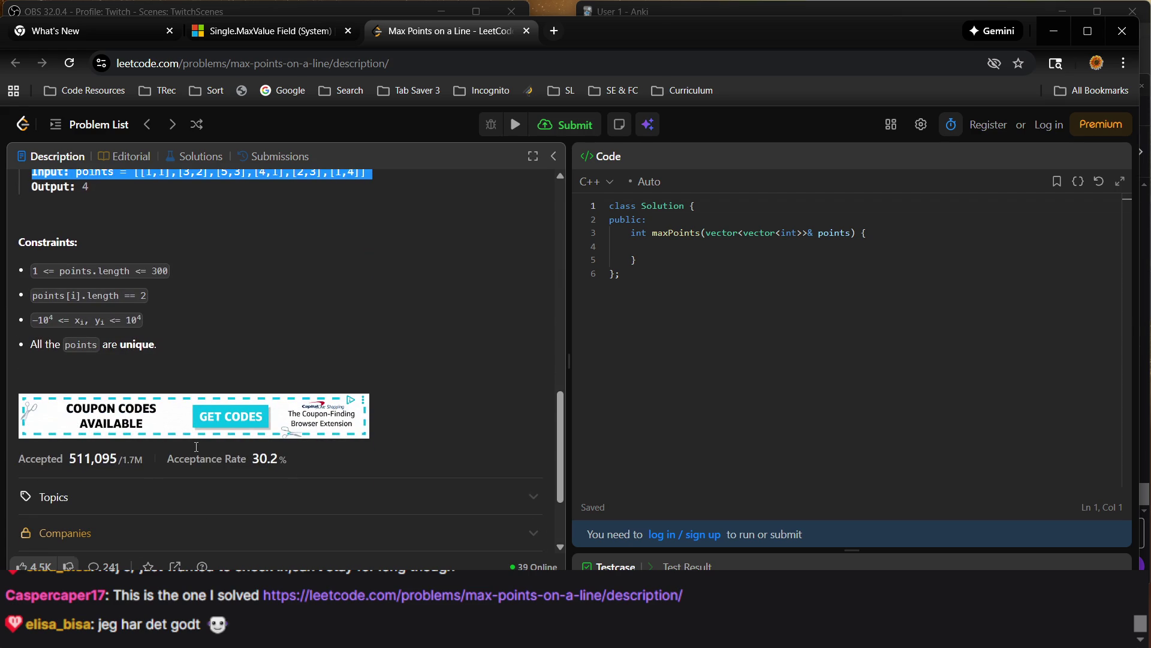
scroll(196, 446, "up", 10)
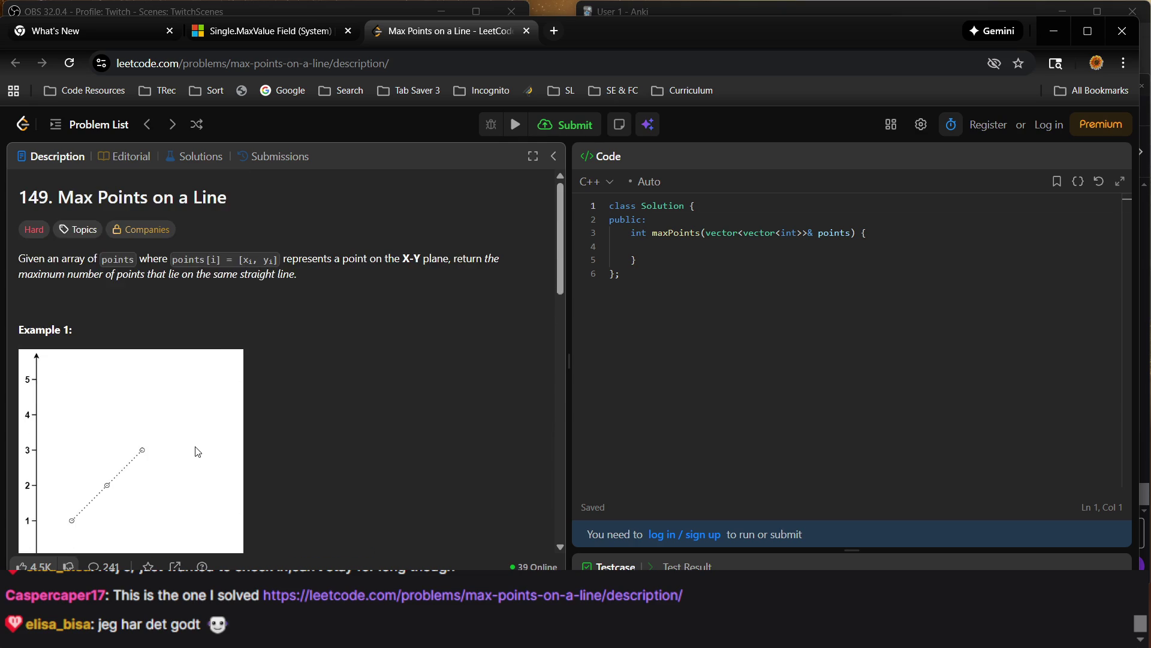
scroll(207, 344, "down", 4)
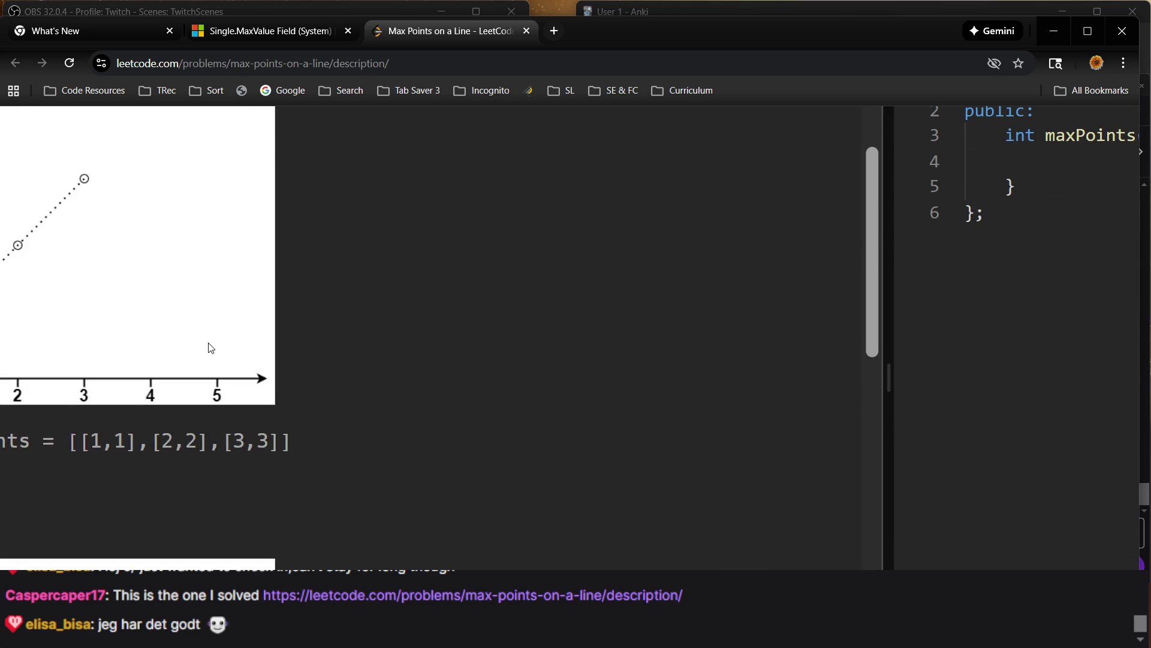
scroll(150, 216, "left", 3)
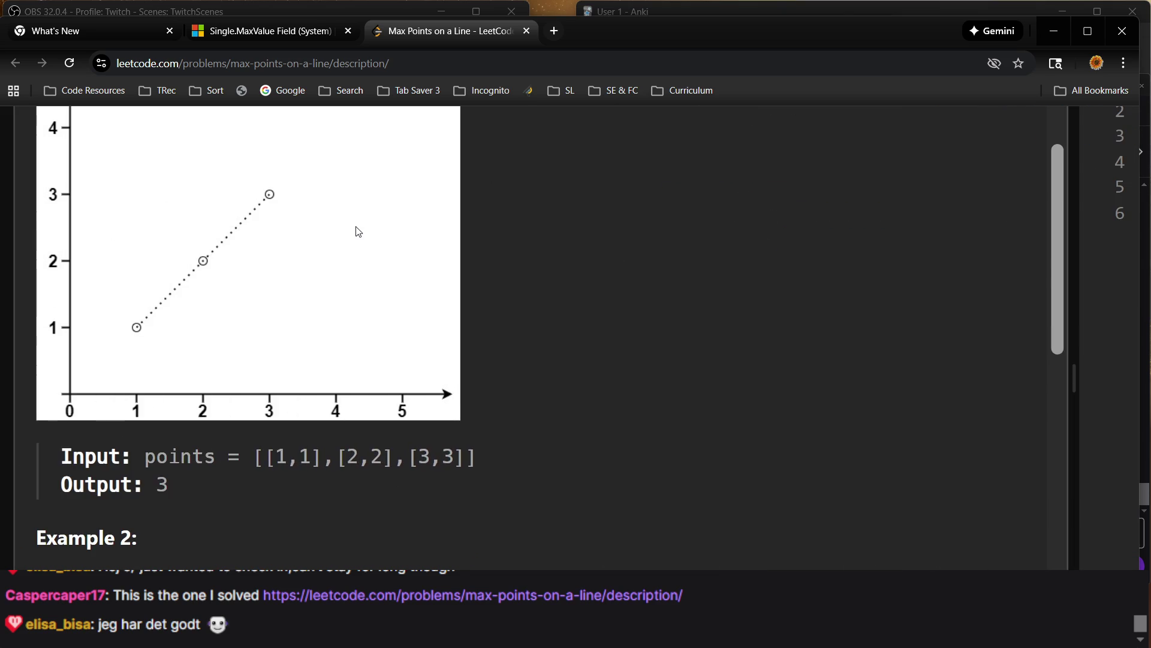
scroll(358, 230, "down", 5)
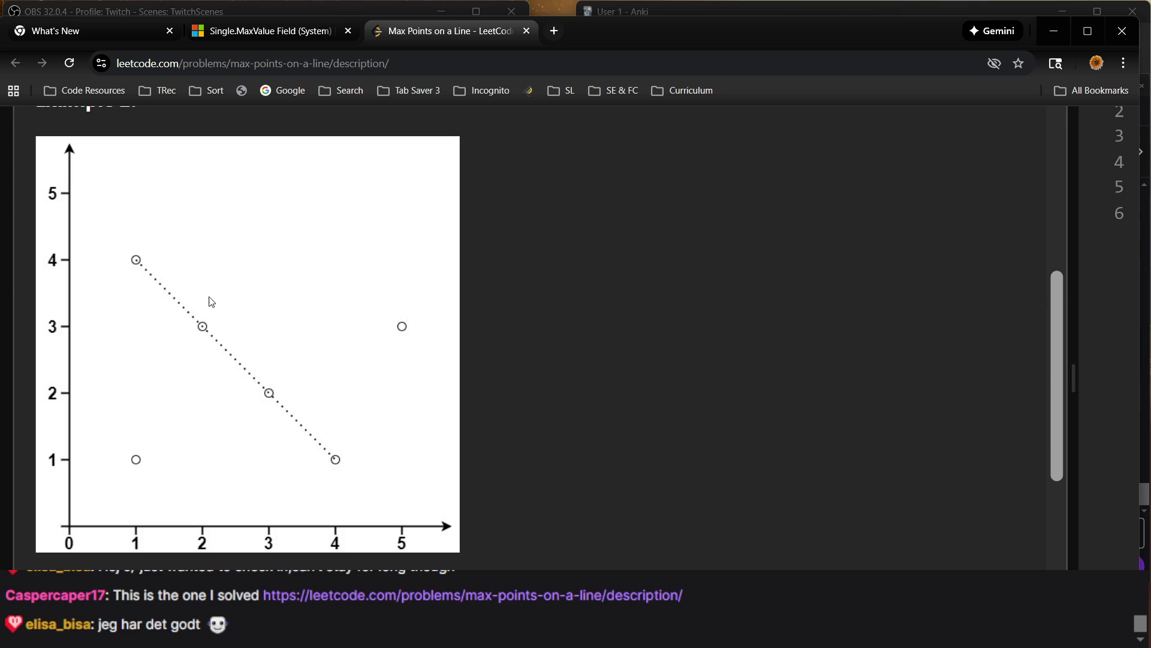
scroll(324, 262, "up", 10)
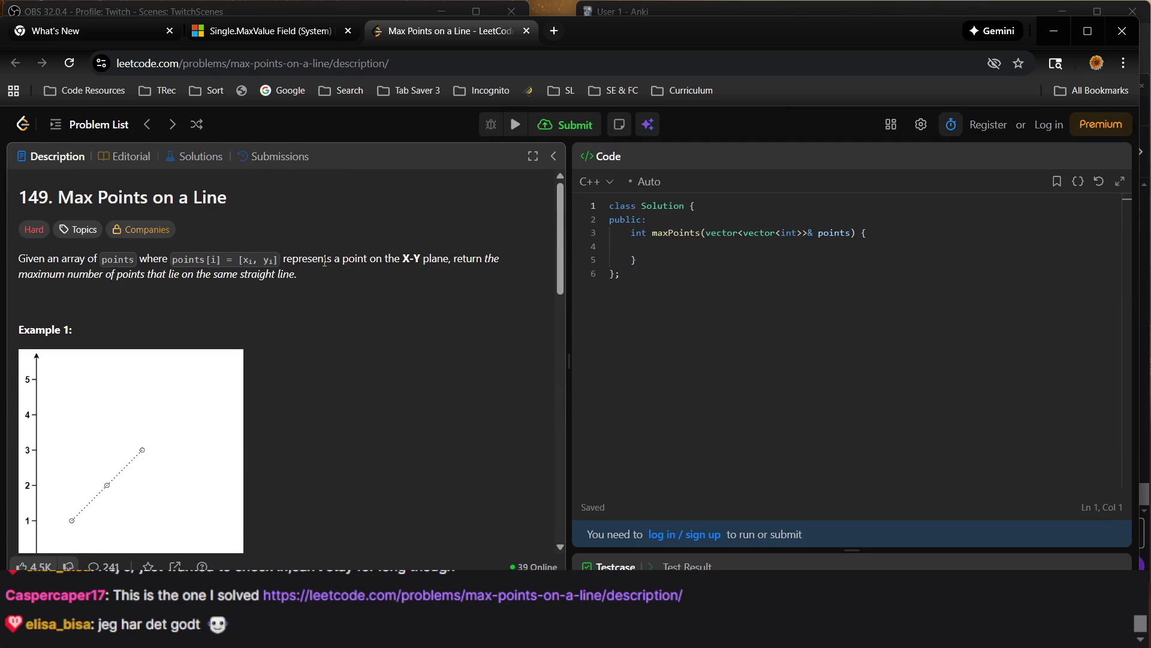
left_click(526, 31)
mouse_move(645, 30)
left_mouse_down()
mouse_move(408, 383)
mouse_move(273, 265)
mouse_move(288, 318)
left_mouse_up()
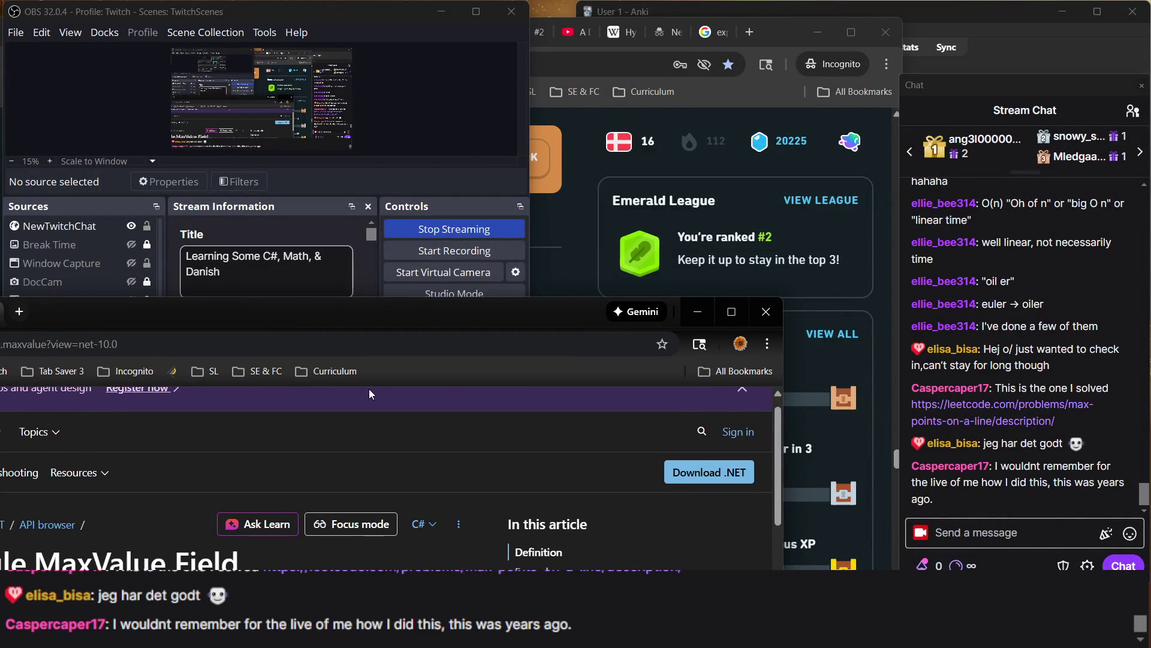
Check OBS, then return to Duolingo and scroll down to Unit 21 'Describe travel plans'
left_click(1029, 320)
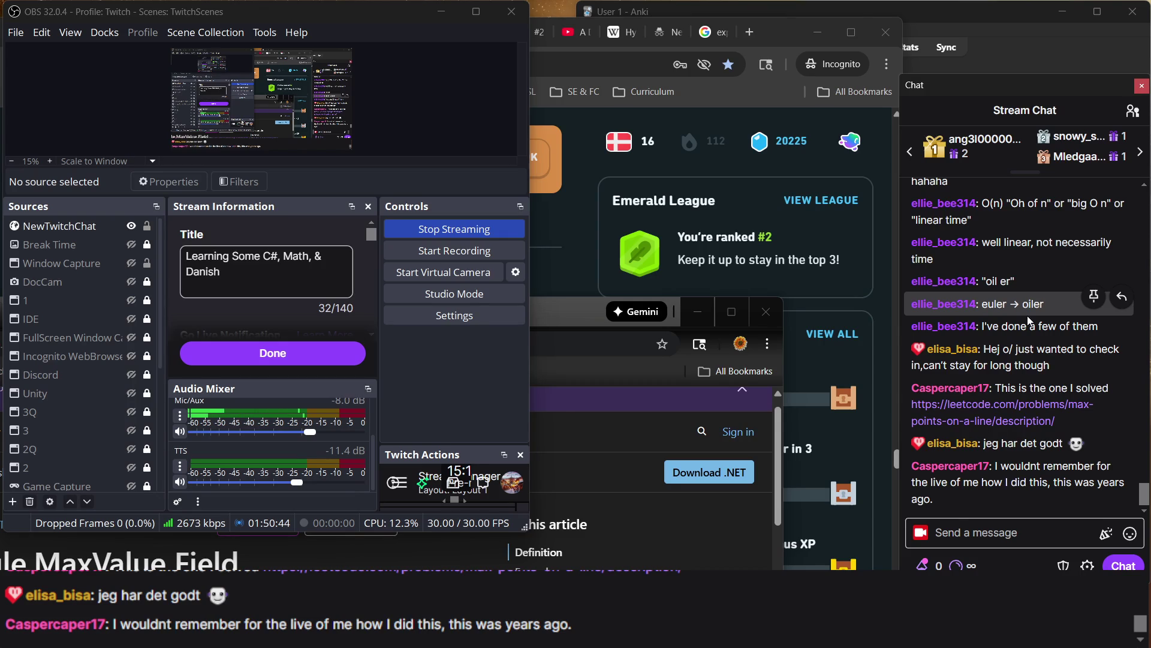
left_click(571, 232)
scroll(540, 336, "down", 2)
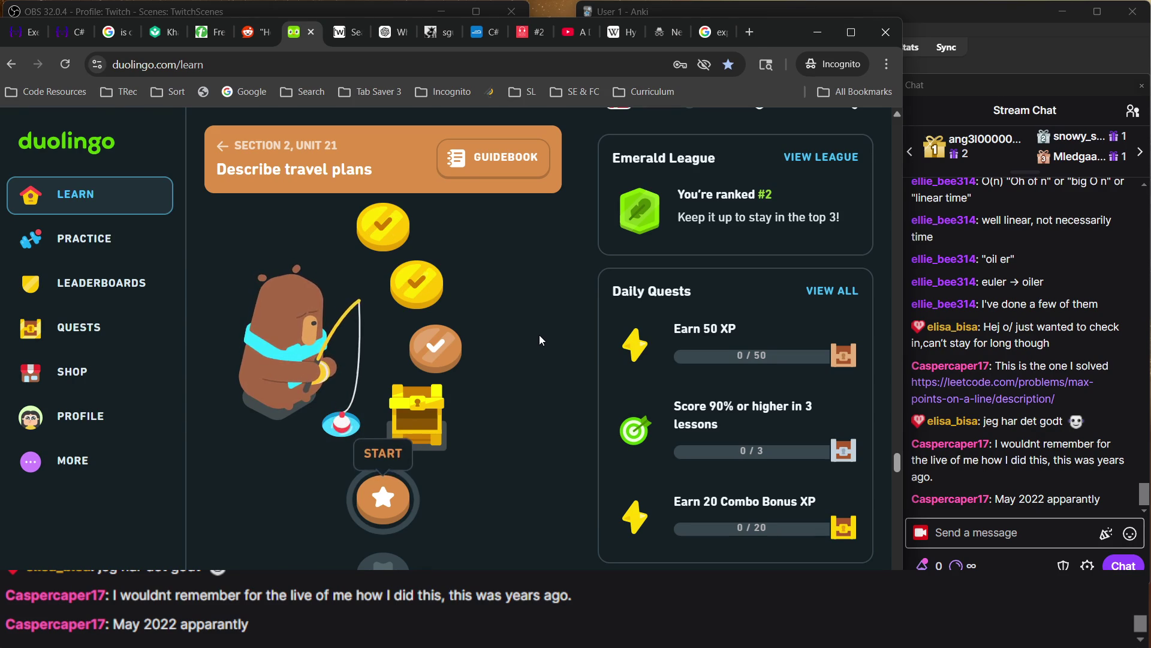
Dismiss the lesson's practice options, reopen the LeetCode link in a separate window, return to Duolingo
left_click(416, 363)
left_click(569, 412)
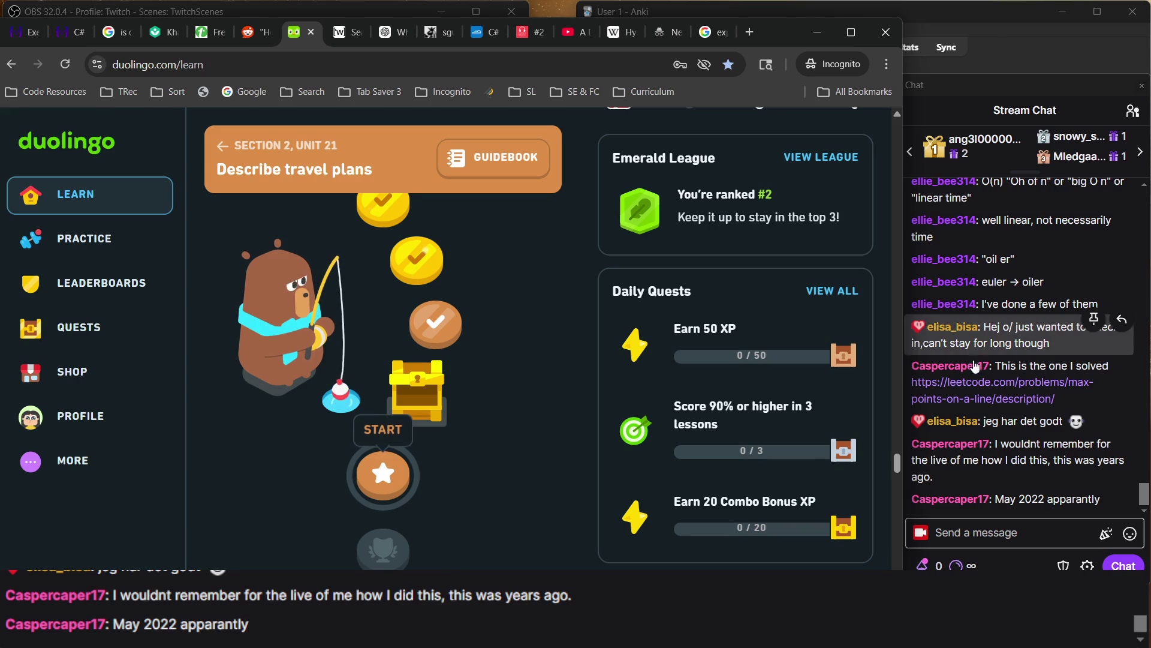
left_click(1035, 391)
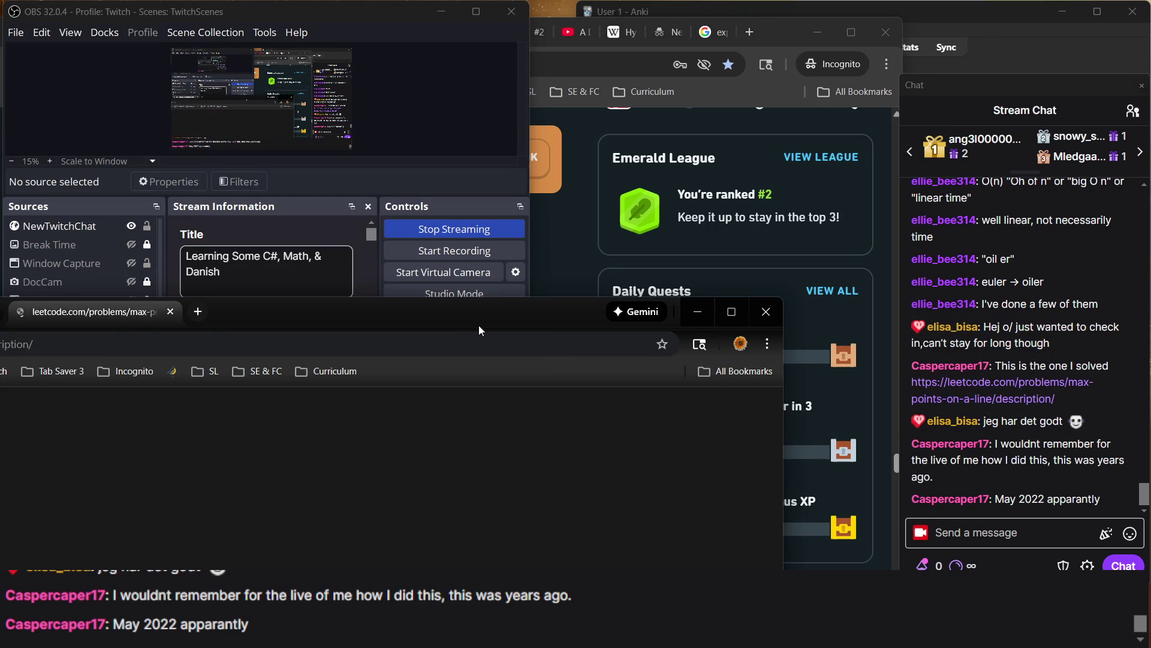
mouse_move(498, 318)
left_mouse_down()
mouse_move(713, 258)
mouse_move(876, 67)
mouse_move(761, 362)
mouse_move(639, 392)
mouse_move(556, 341)
mouse_move(520, 271)
mouse_move(530, 370)
left_mouse_up()
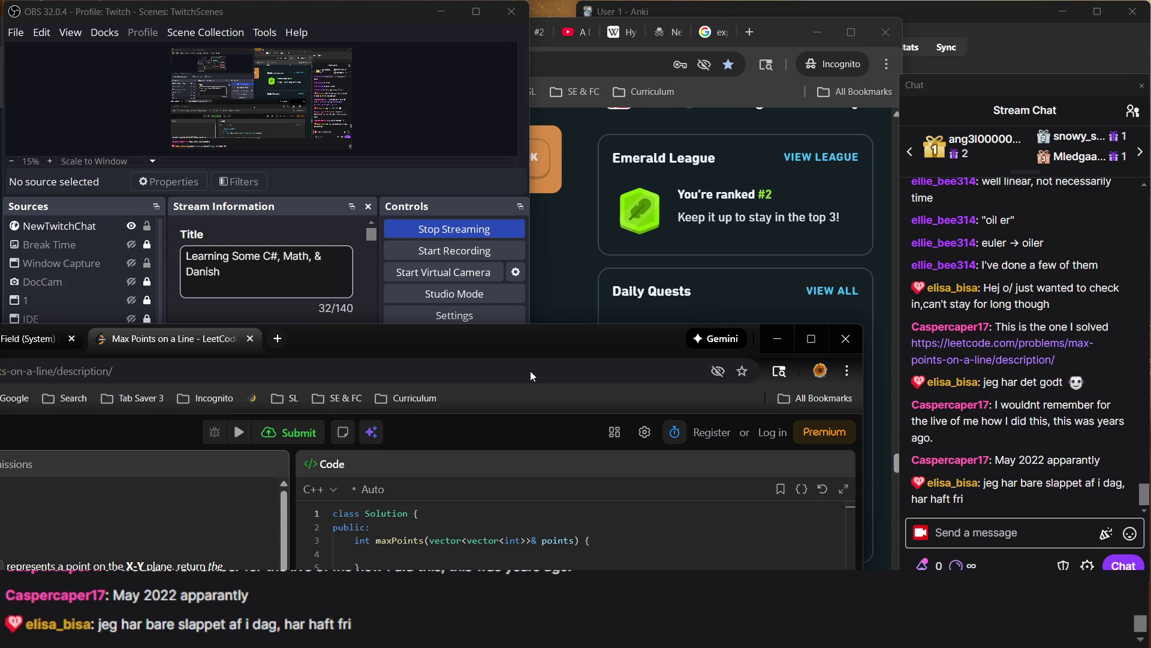
left_click(558, 258)
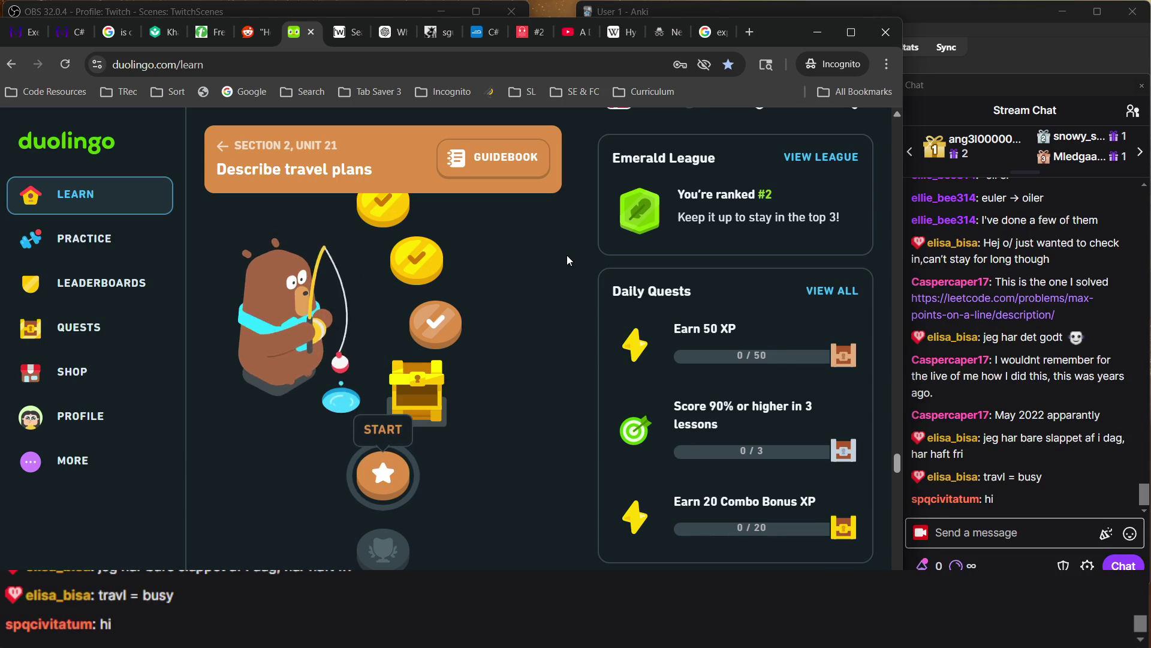
Start the Legendary +40 XP challenge on the completed bronze lesson, then switch to OBS
scroll(566, 254, "up", 3)
scroll(567, 254, "down", 3)
scroll(567, 255, "down", 1)
left_click(436, 236)
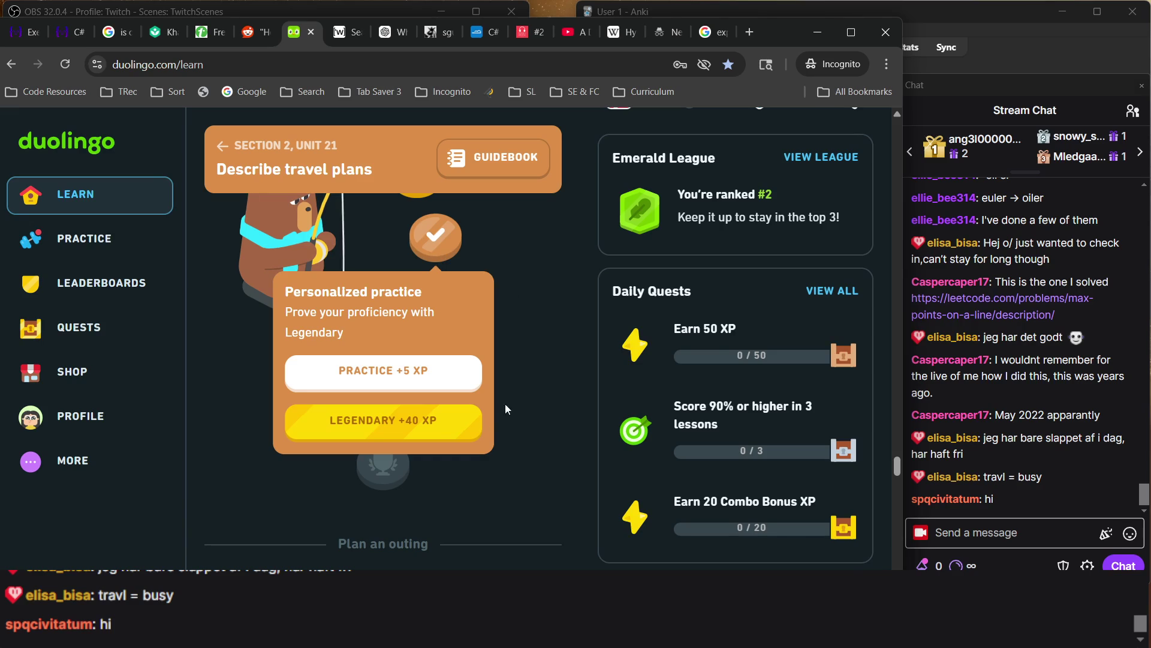
left_click(459, 434)
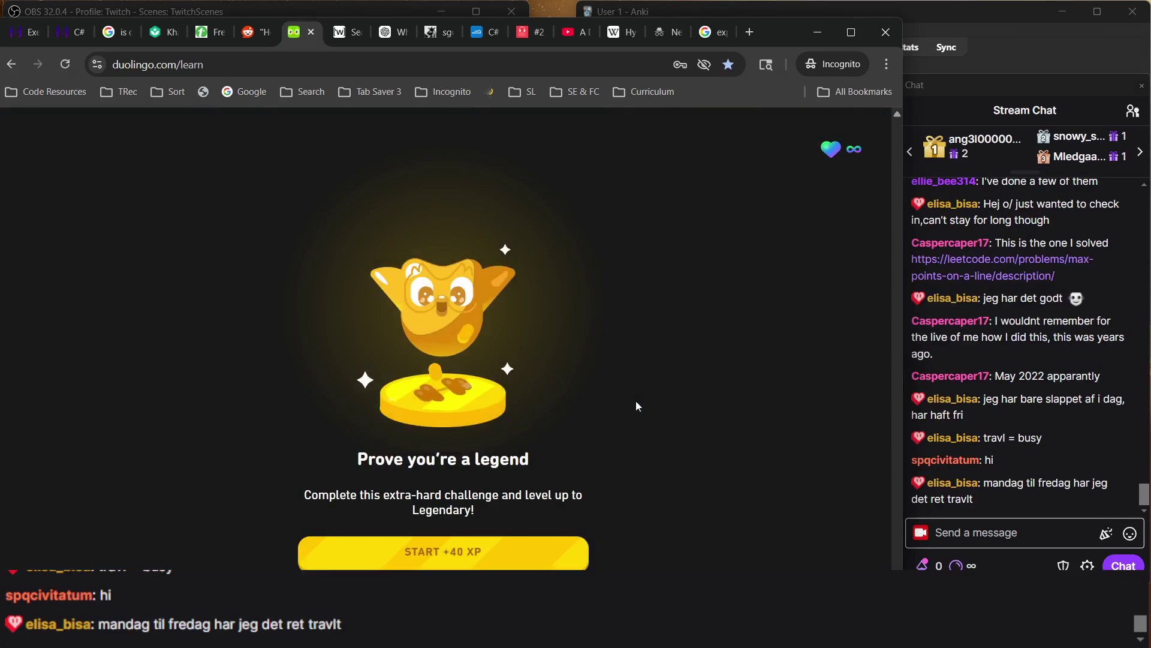
key("alt+Tab")
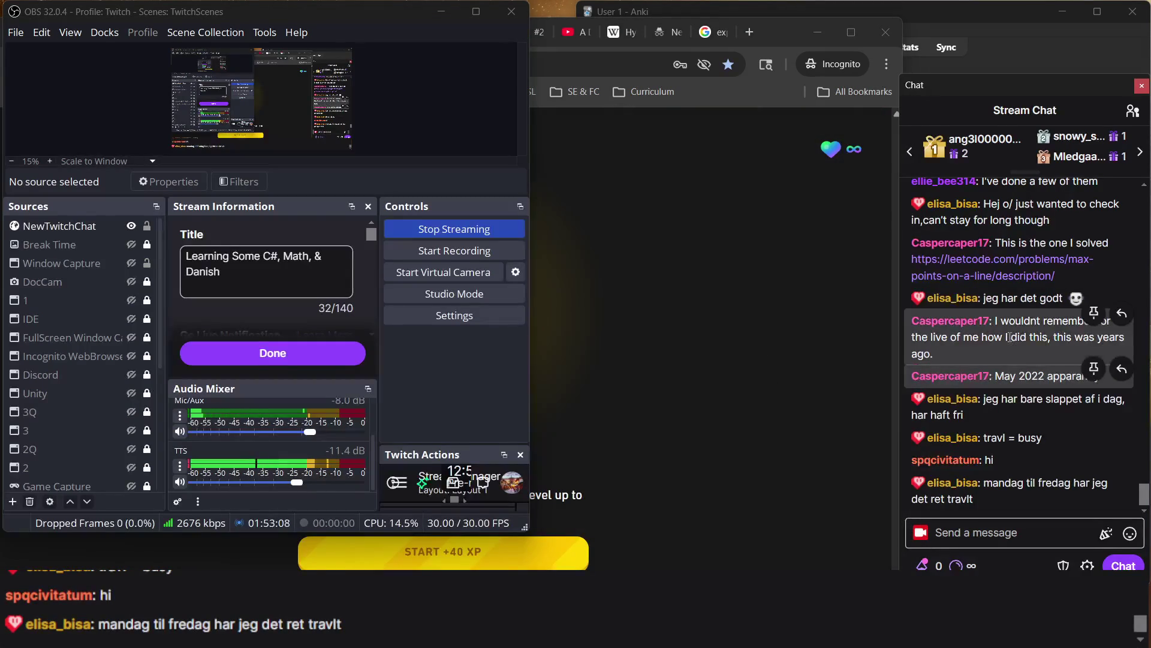
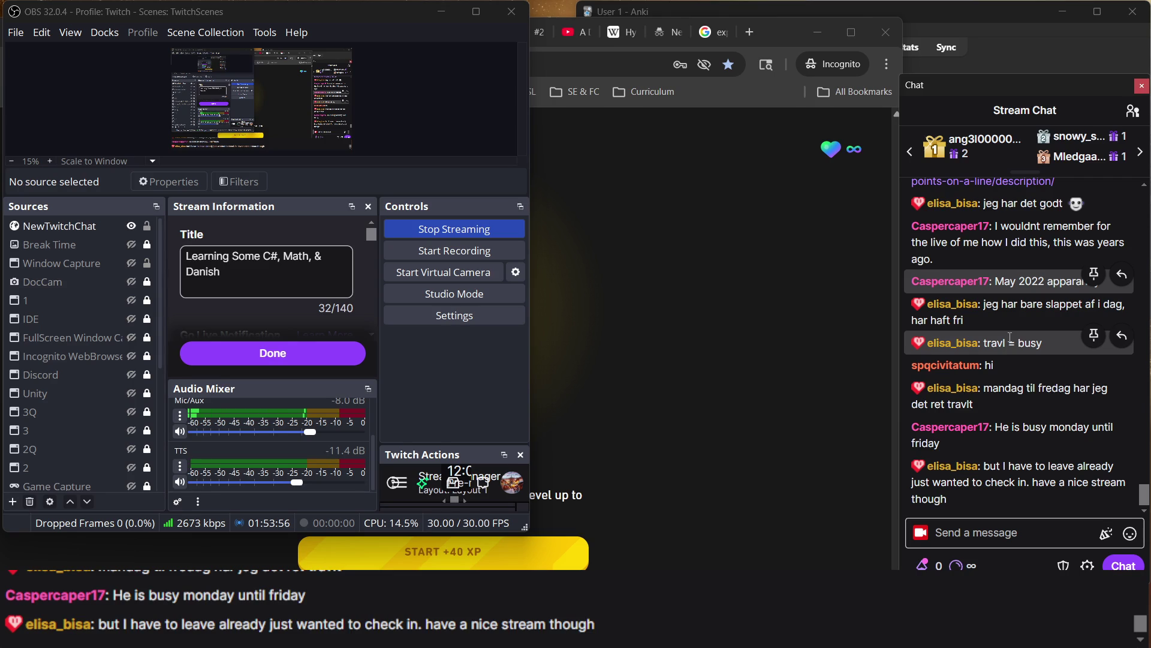
Bring the Duolingo 'Prove you're a legend' page in front of OBS and the stream chat
left_click(648, 398)
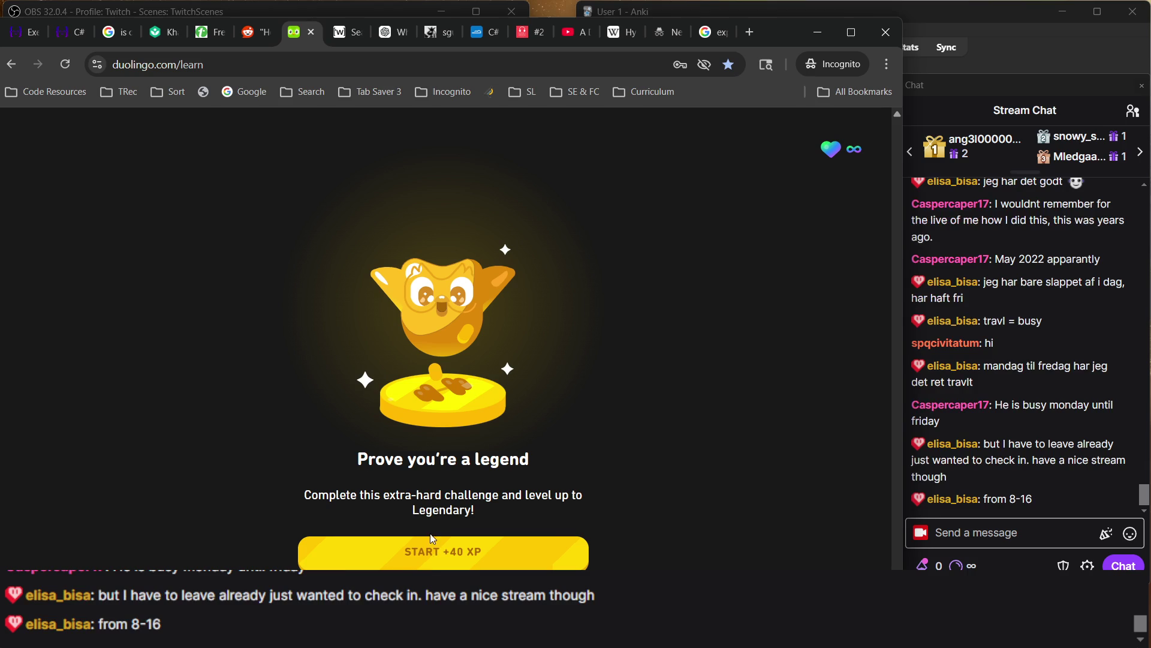
key("alt+Tab")
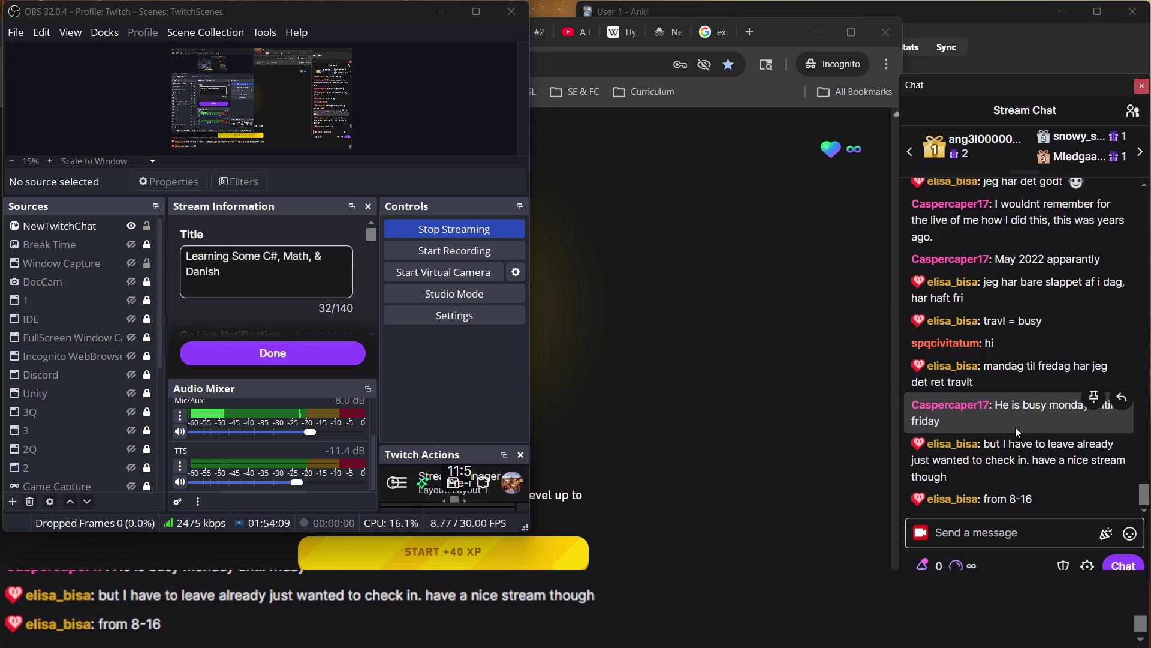
left_click(762, 257)
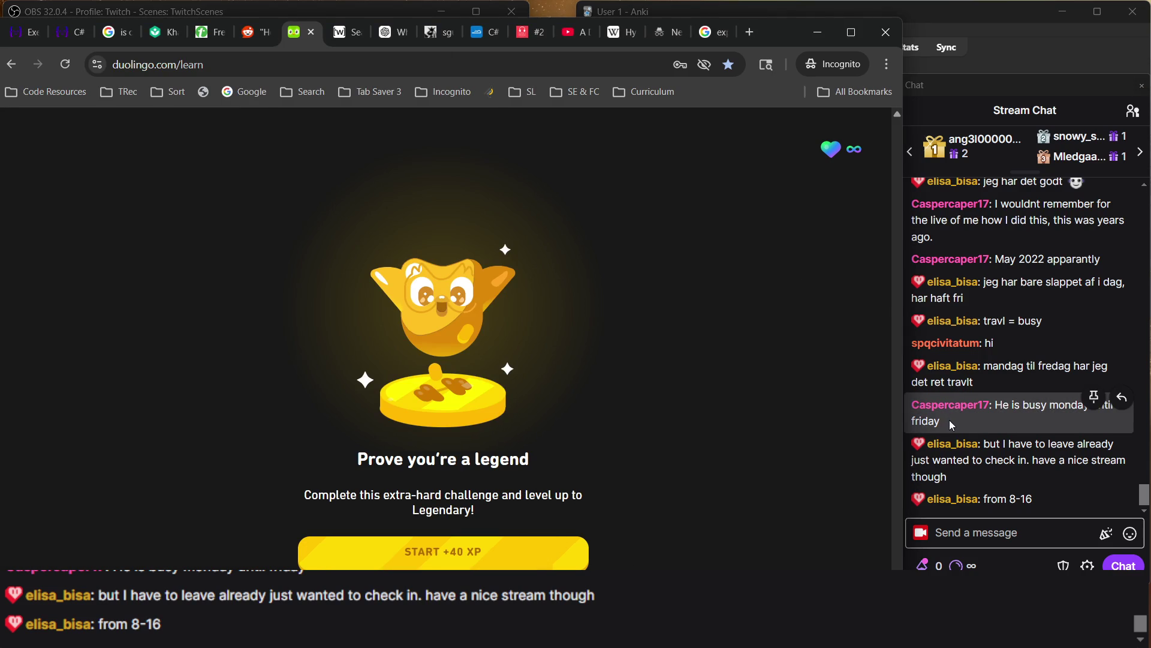
left_click(1006, 431)
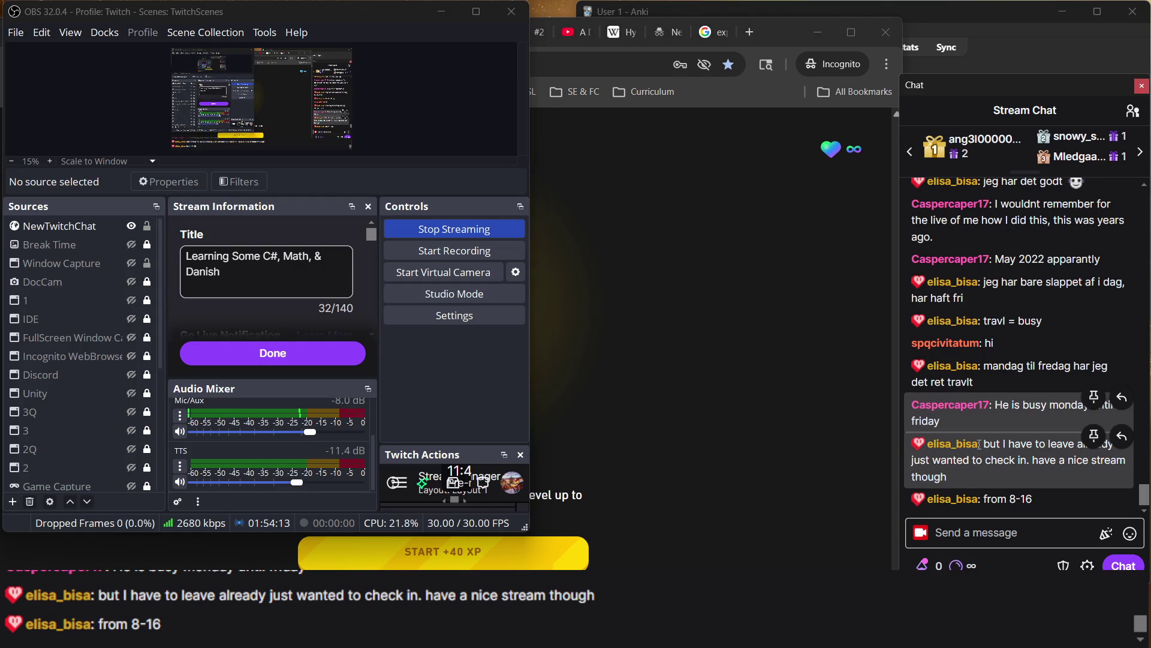
left_click(721, 403)
Select the challenge description and start the unit 30 legendary challenge
left_click_drag(721, 403, 533, 547)
triple_click(506, 516)
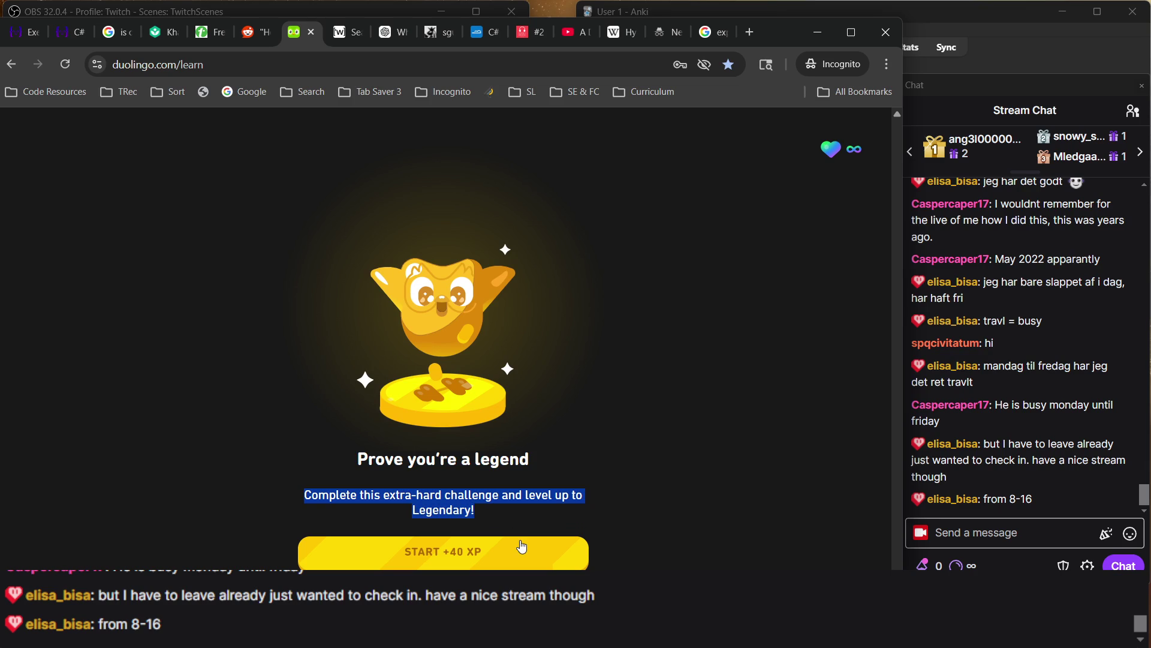
left_click(479, 550)
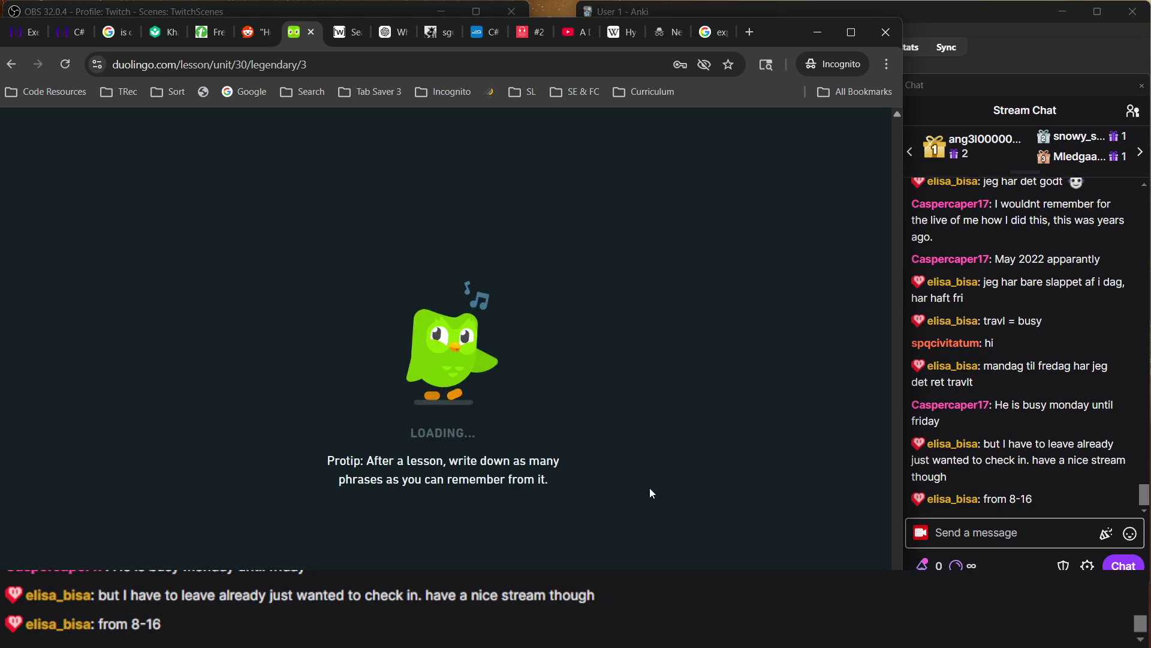
Arrange the Duolingo and Anki windows side by side and open Anki's card browser
key("alt+Tab")
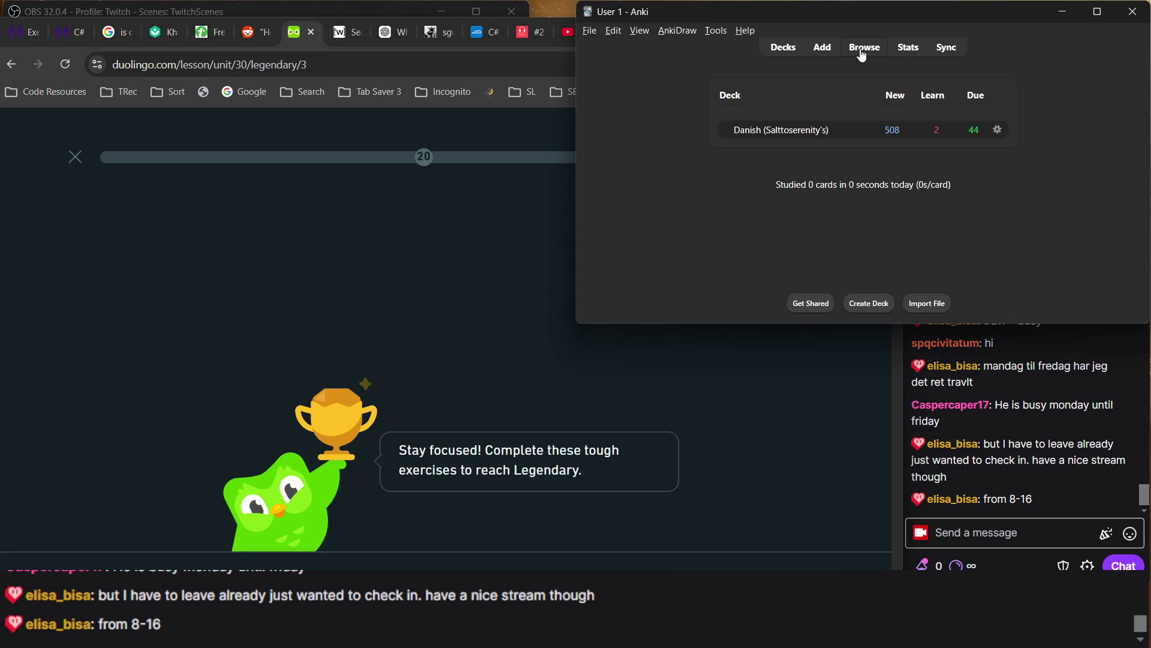
key("alt+Tab")
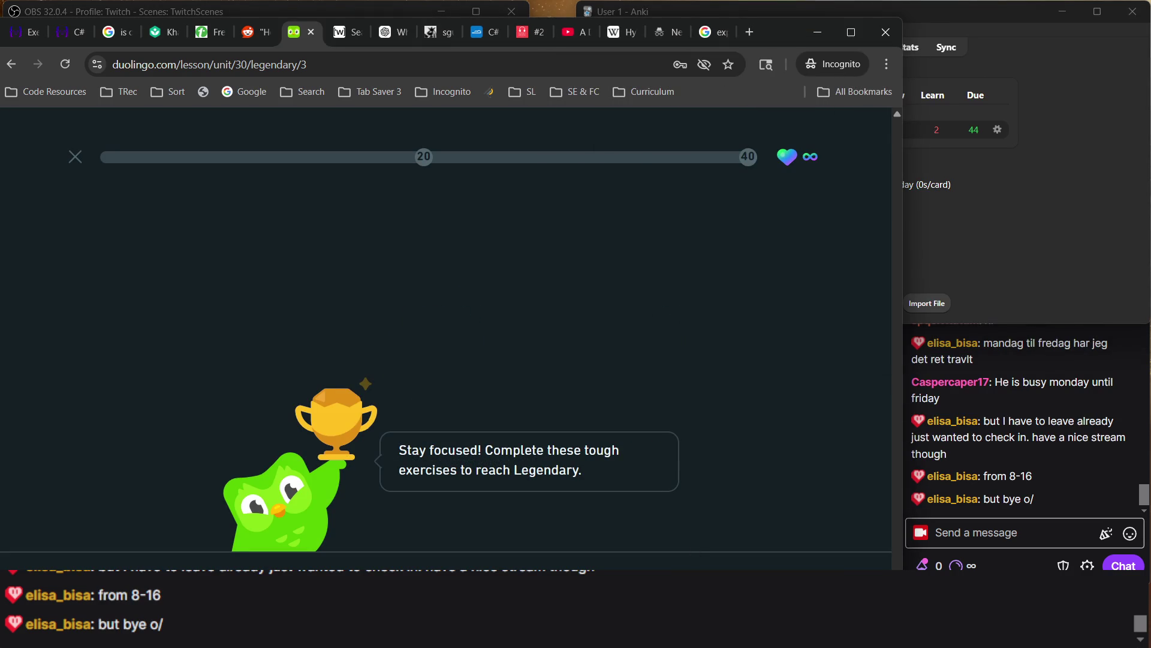
left_click(959, 251)
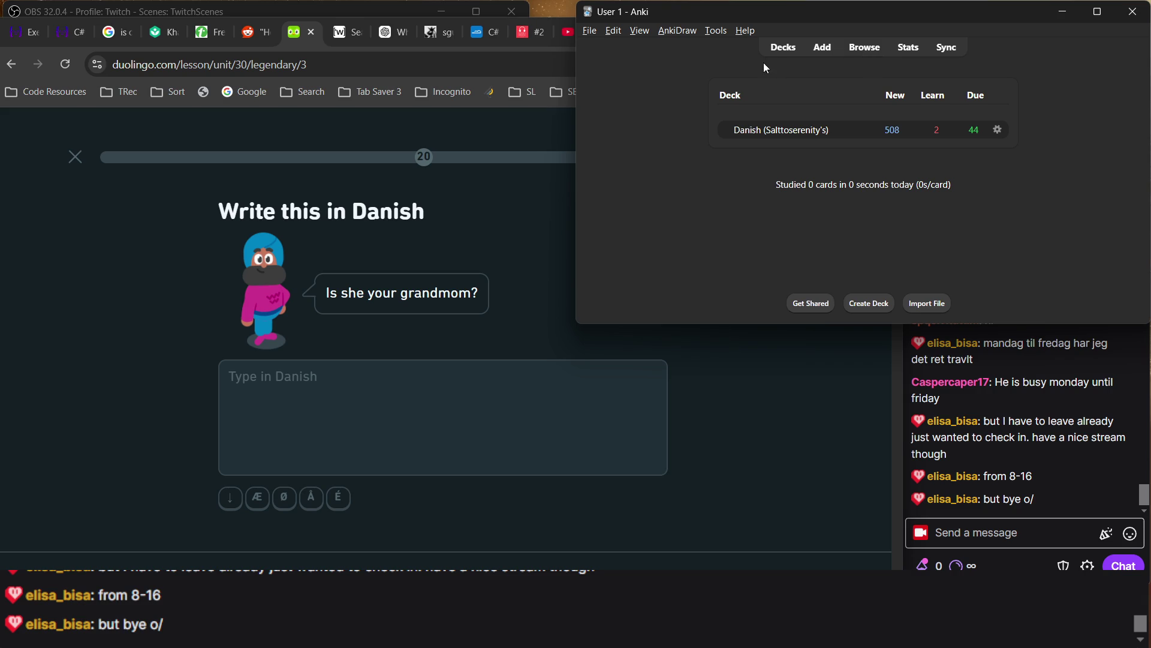
left_click(518, 258)
left_click_drag(783, 34, 747, 10)
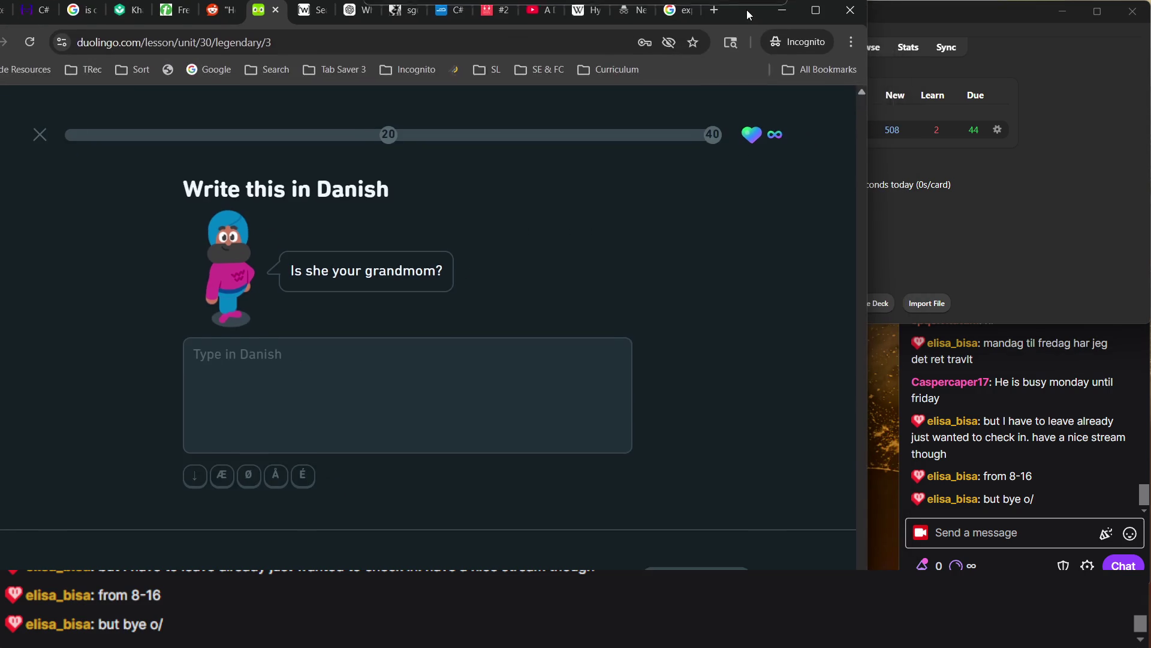
left_click(1010, 373)
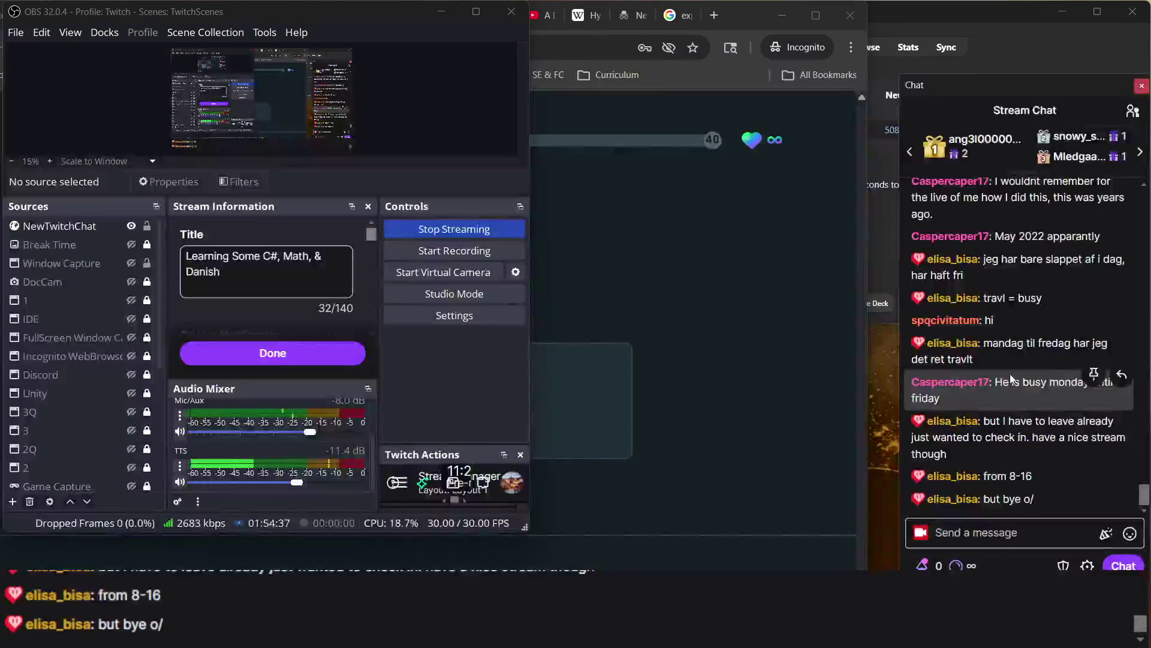
left_click(884, 225)
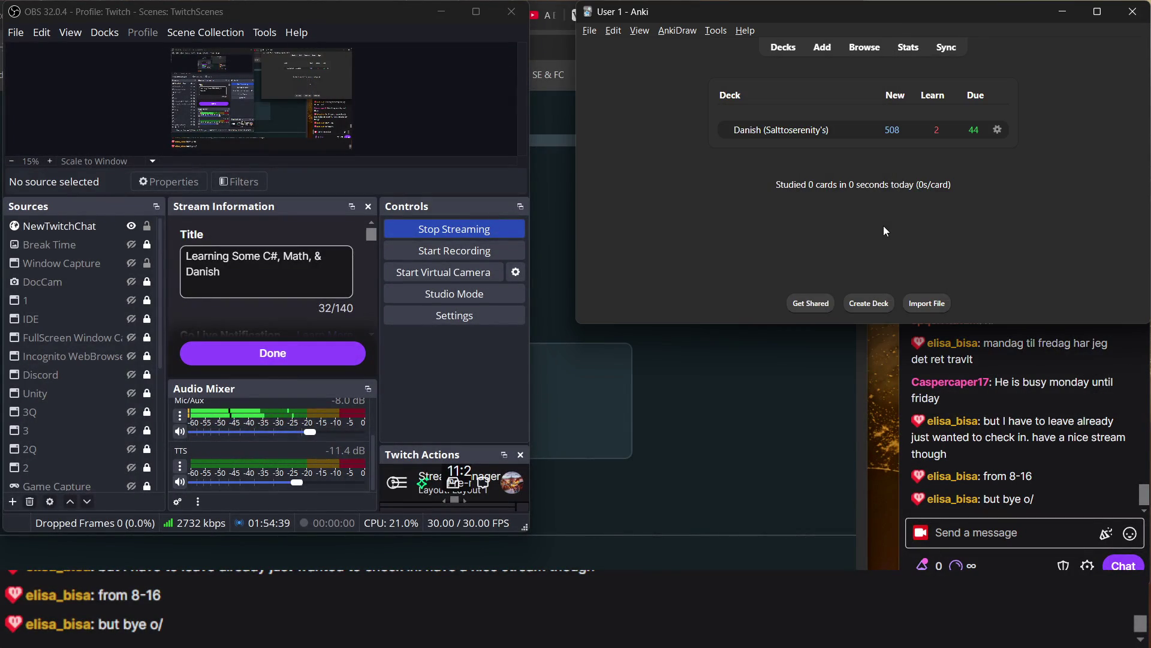
left_click(795, 411)
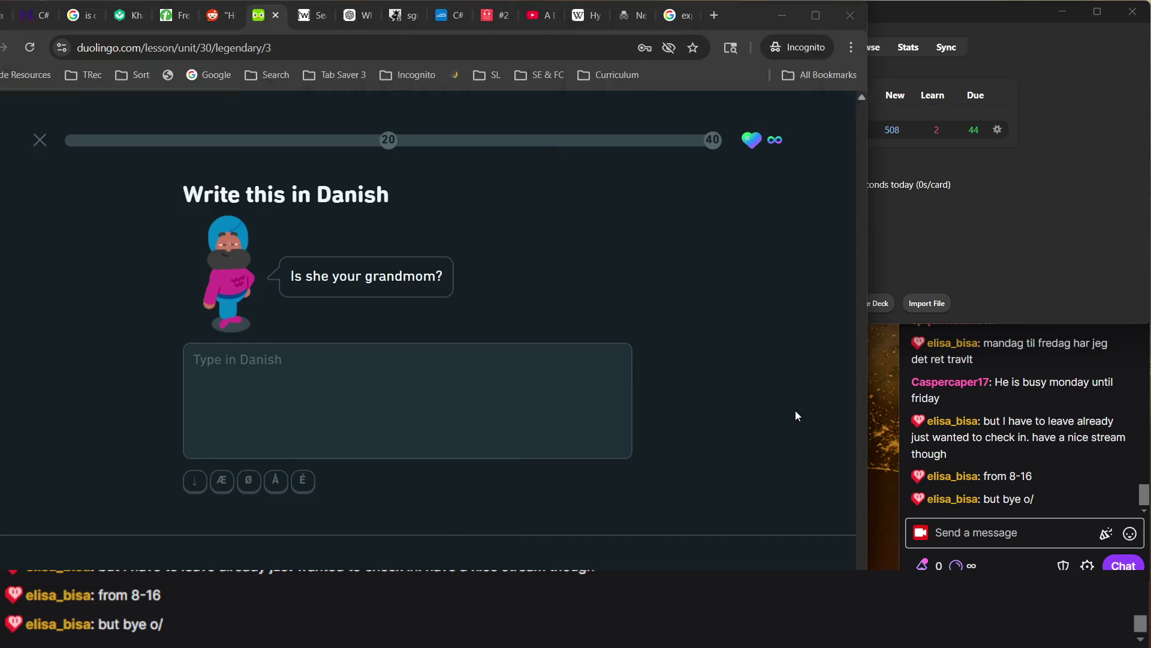
left_click(923, 232)
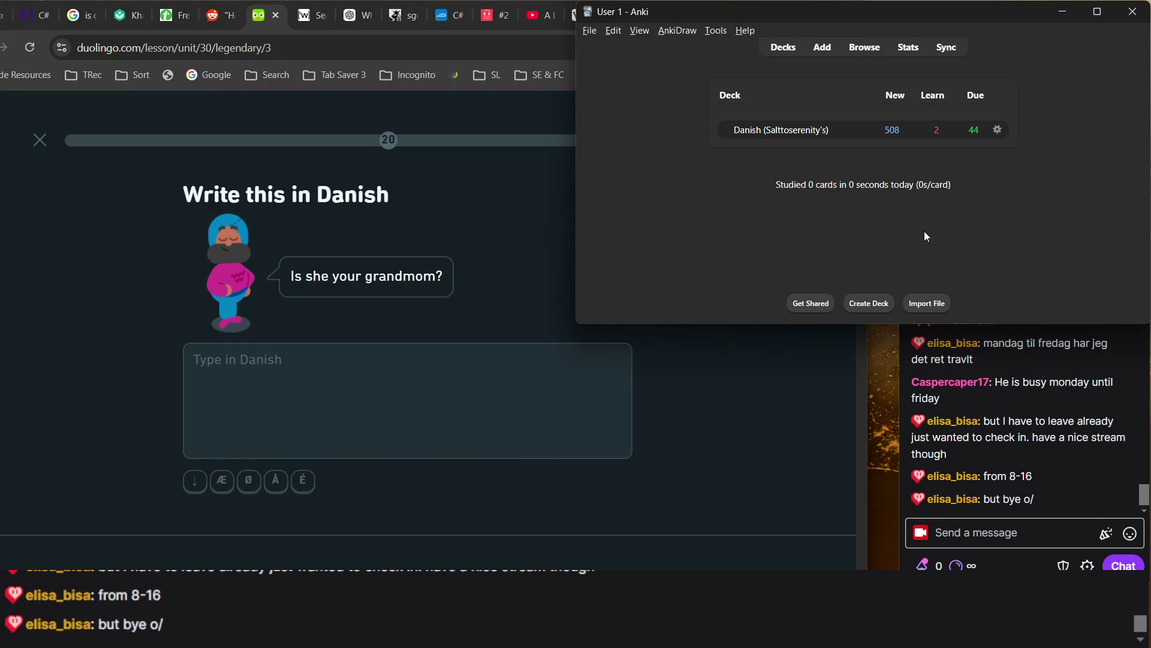
left_click(862, 56)
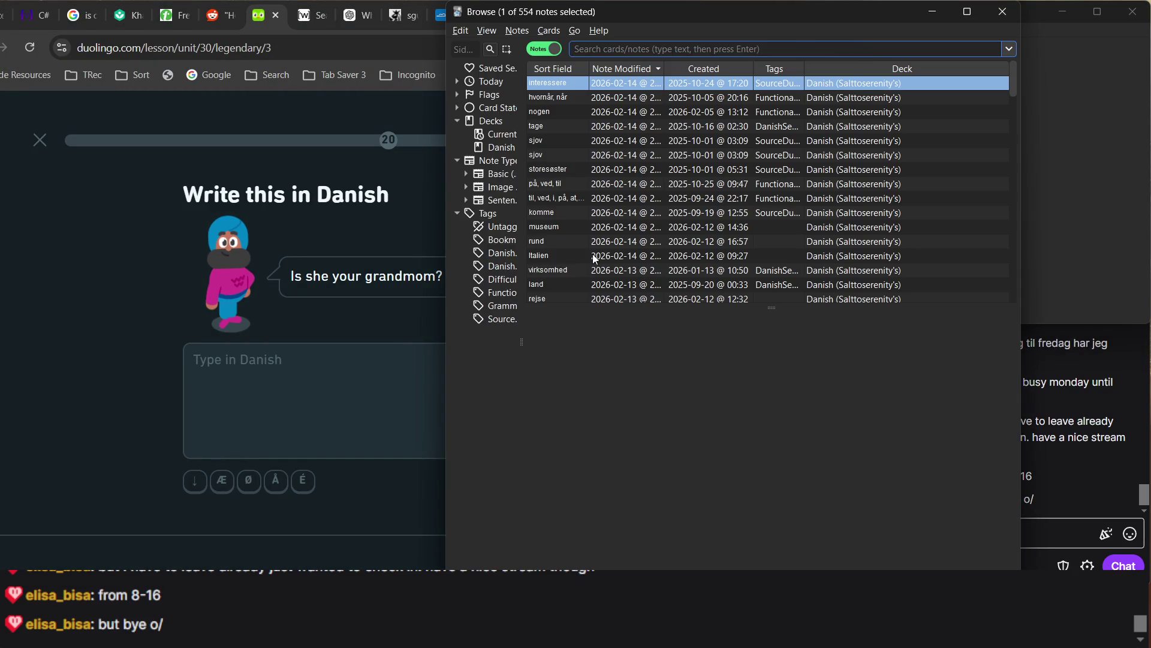
Answer the first exercise with 'Er hun din mormor' and check it
left_click(402, 330)
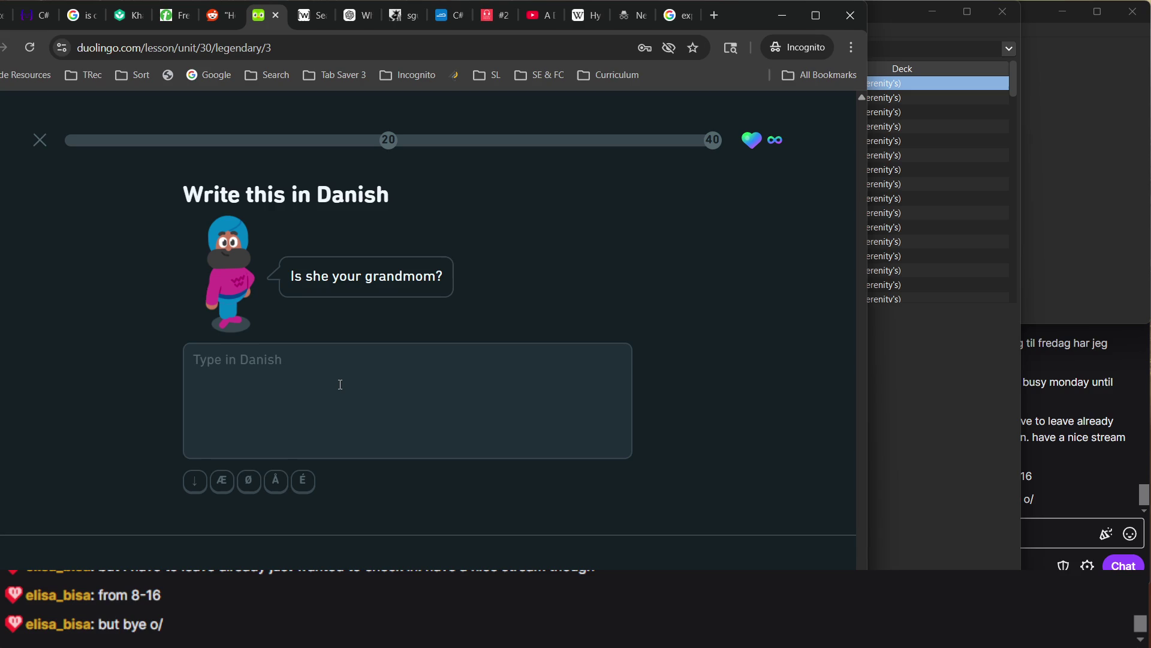
type("Er hun di")
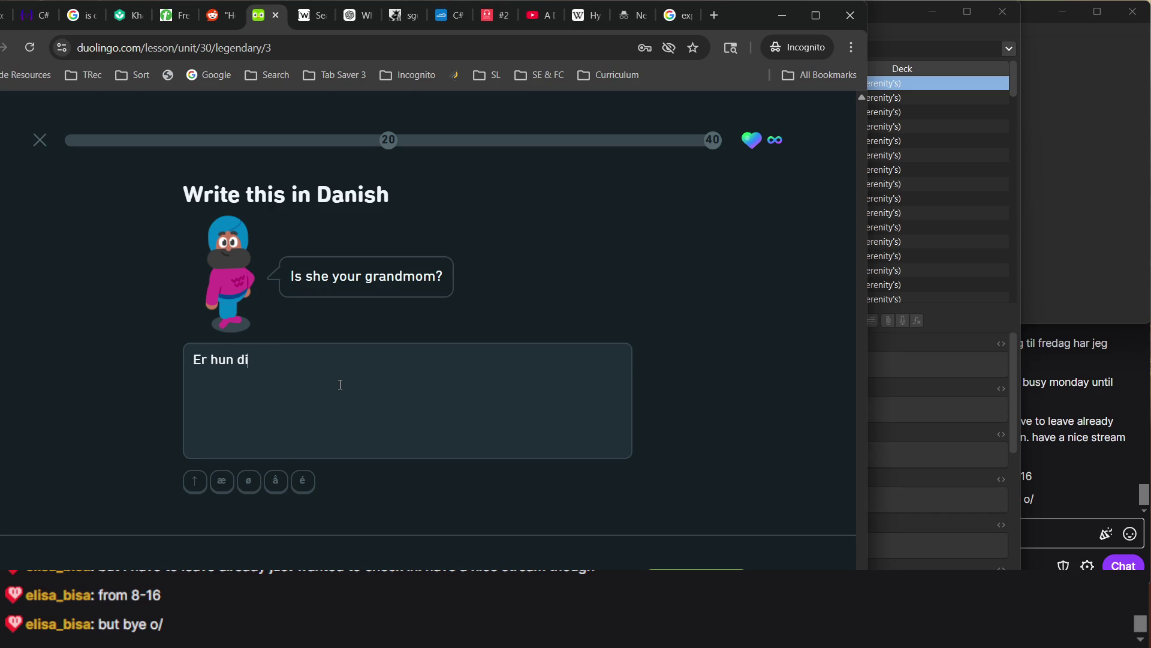
type("n mormo")
left_click(696, 578)
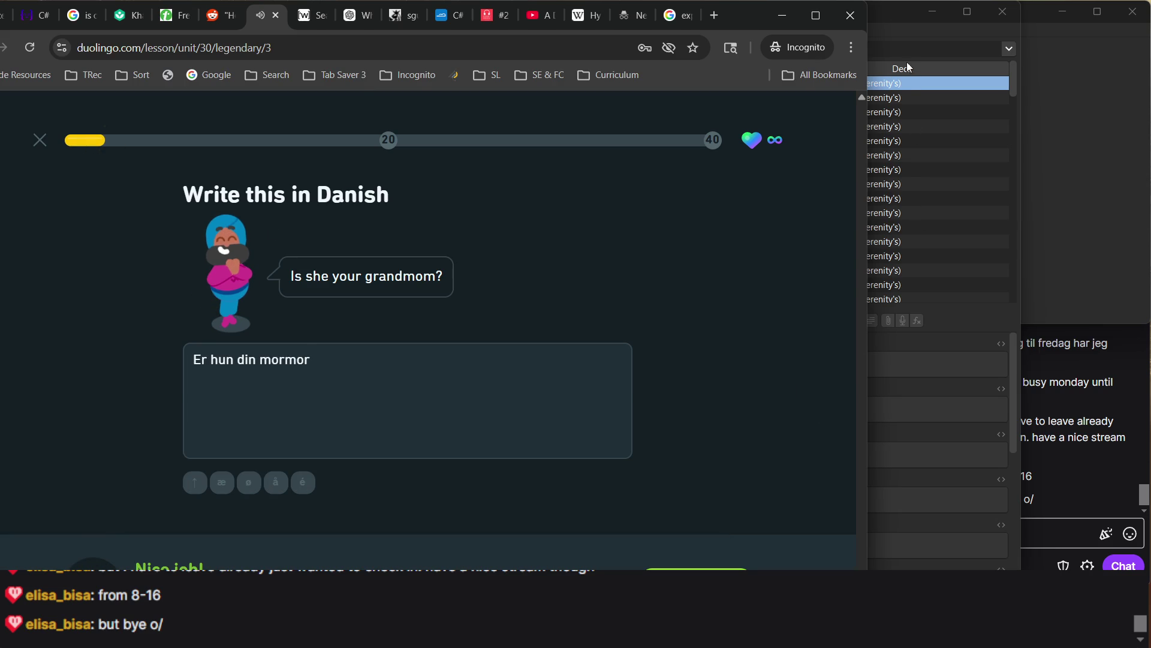
left_click(900, 47)
Search Anki for 'er hun mor din' and open the din / dit / dine note
type("erh")
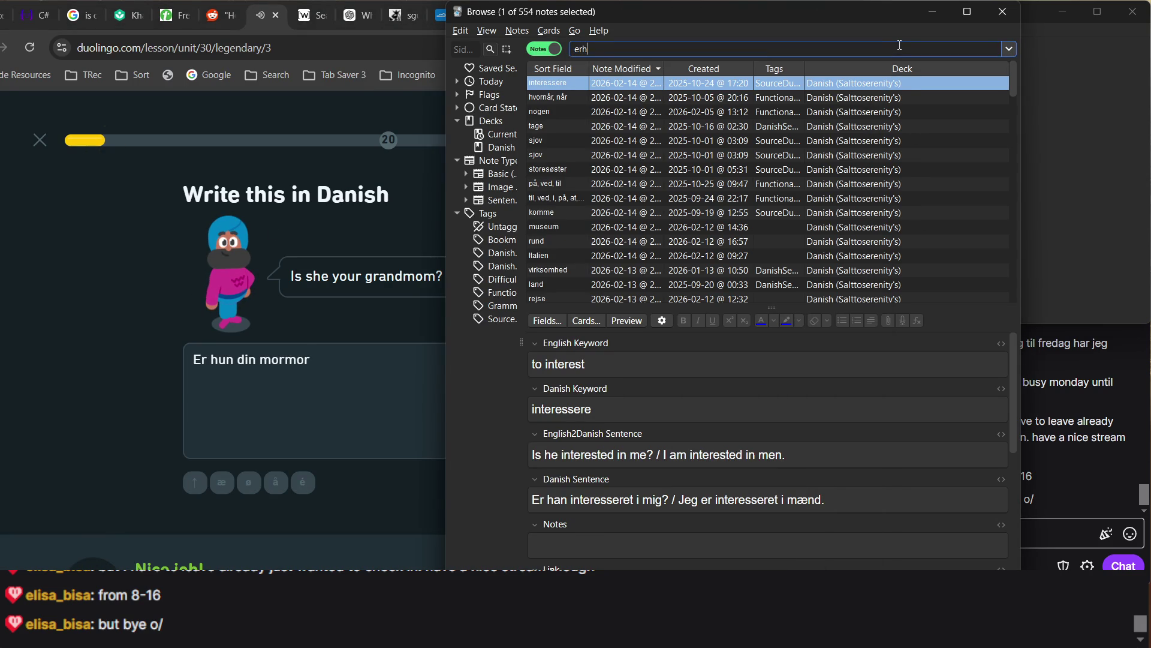
key("BackSpace")
key("BackSpace")
key("BackSpace")
type("mor")
key("Return")
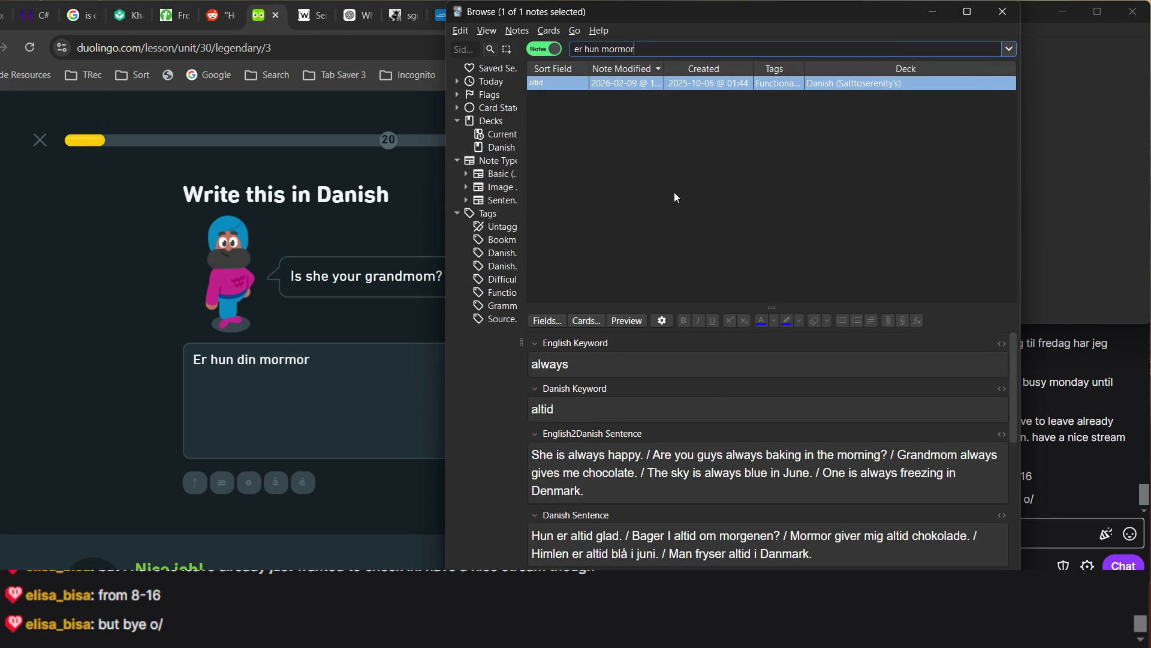
key("BackSpace")
key("BackSpace")
key("BackSpace")
key("Return")
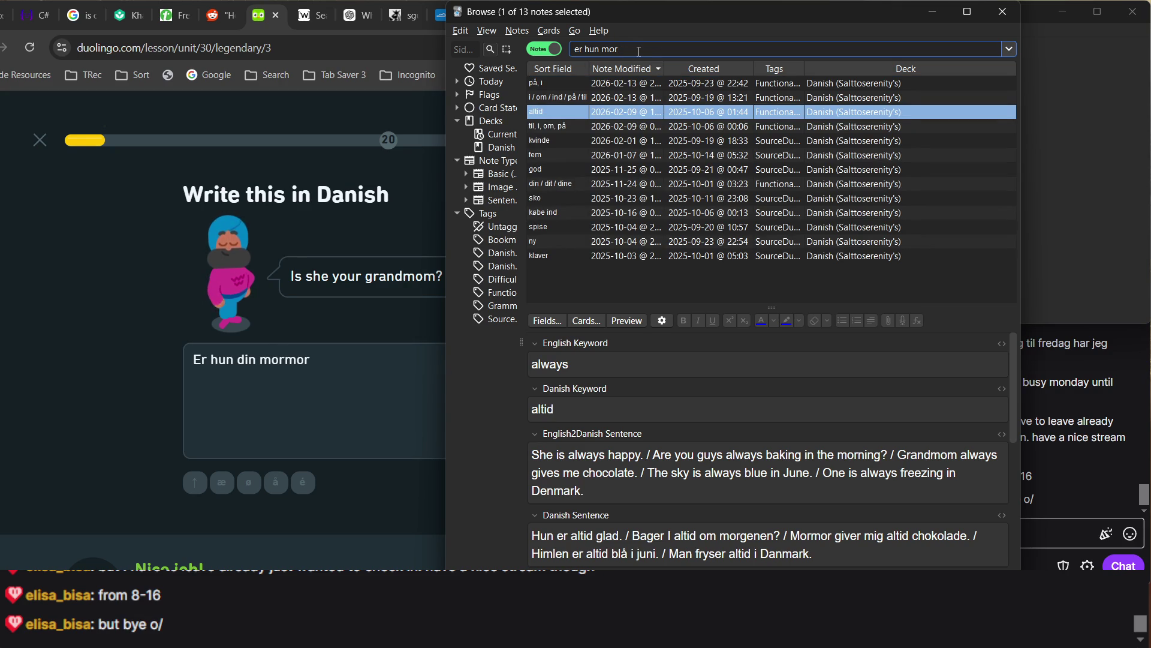
type(" din")
key("Return")
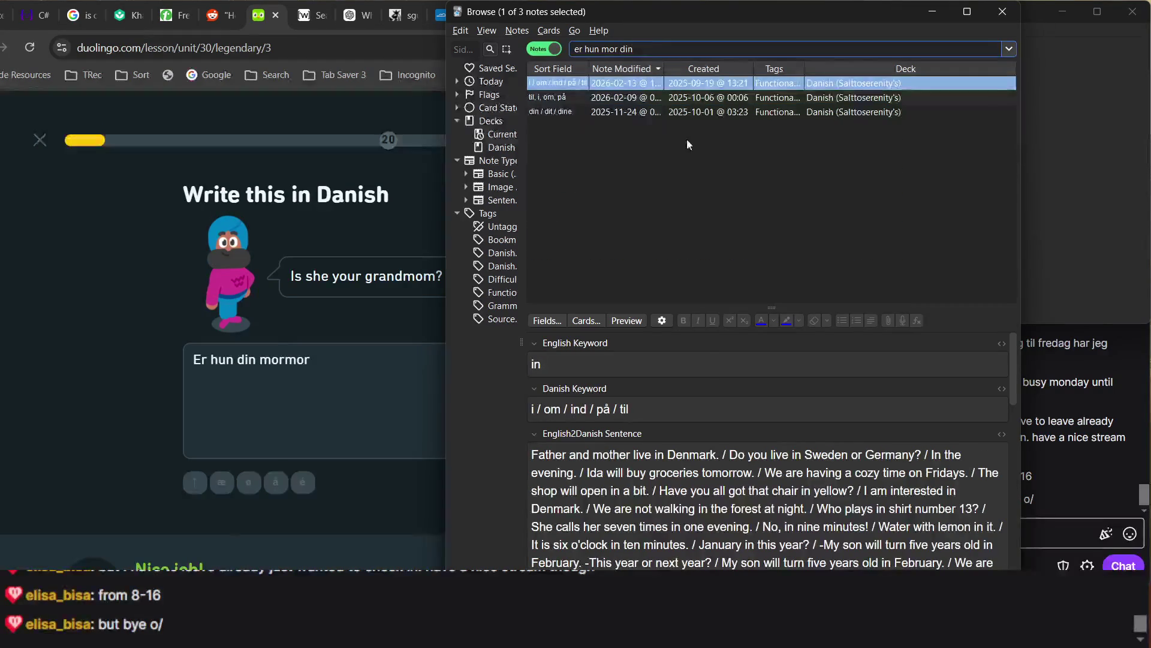
left_click(612, 113)
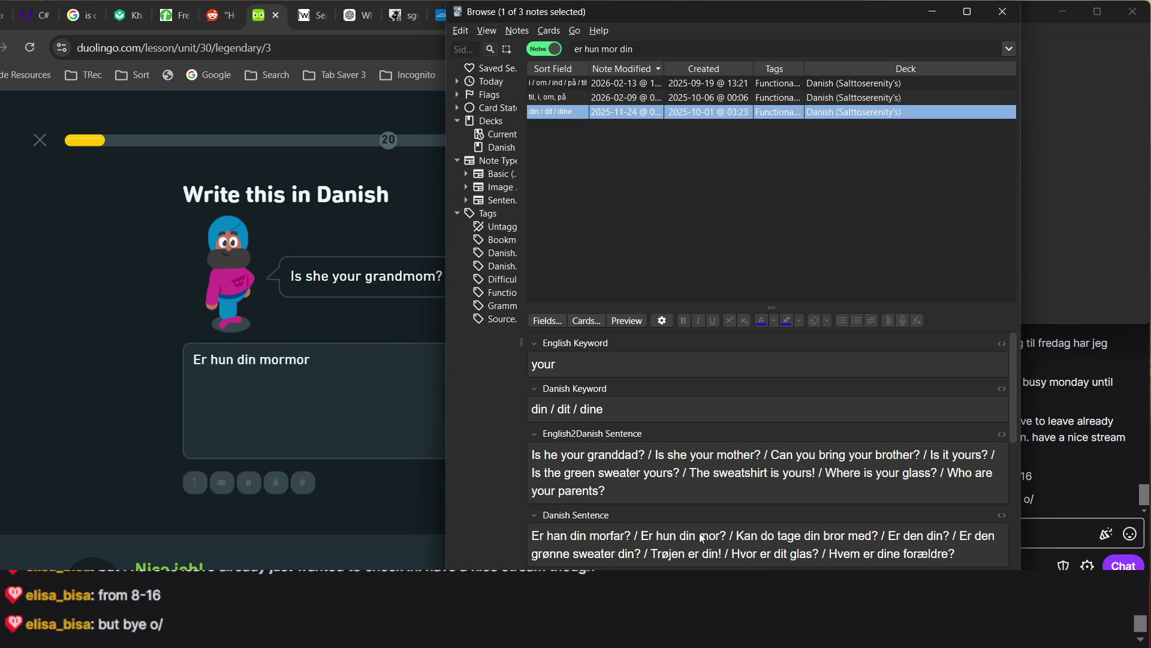
Append '/ Er hun din mormor' to the English2Danish Sentence field, then continue the Duolingo lesson
left_click(651, 499)
type("&")
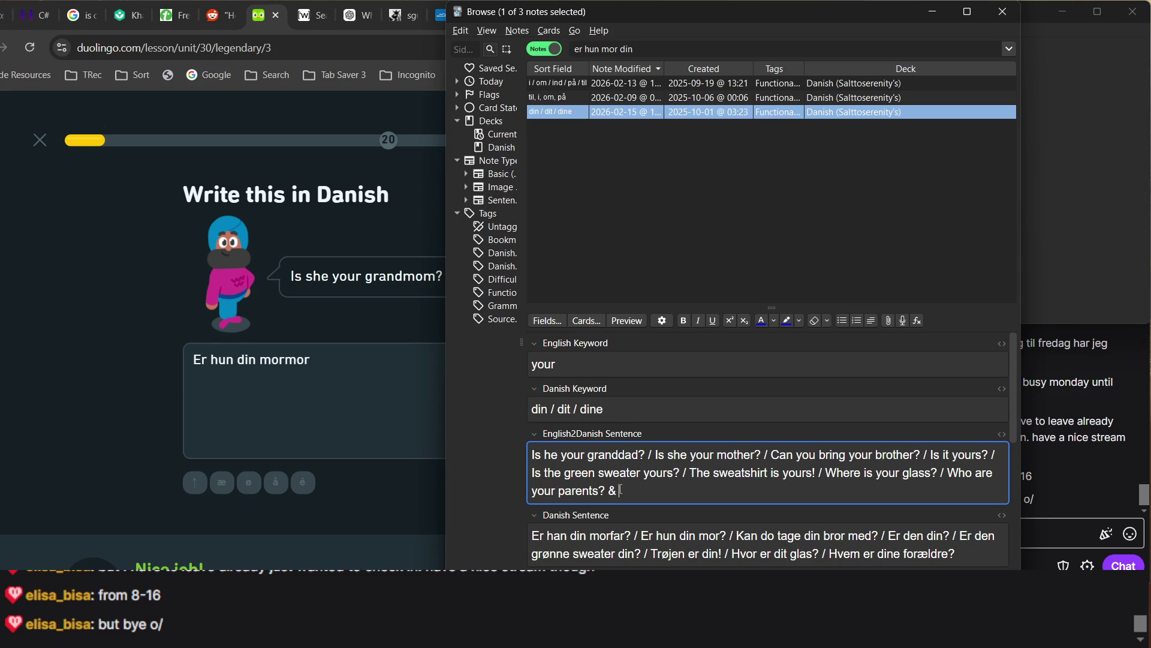
key("BackSpace")
key("BackSpace")
key("super+space")
type("/ Er hun din morm")
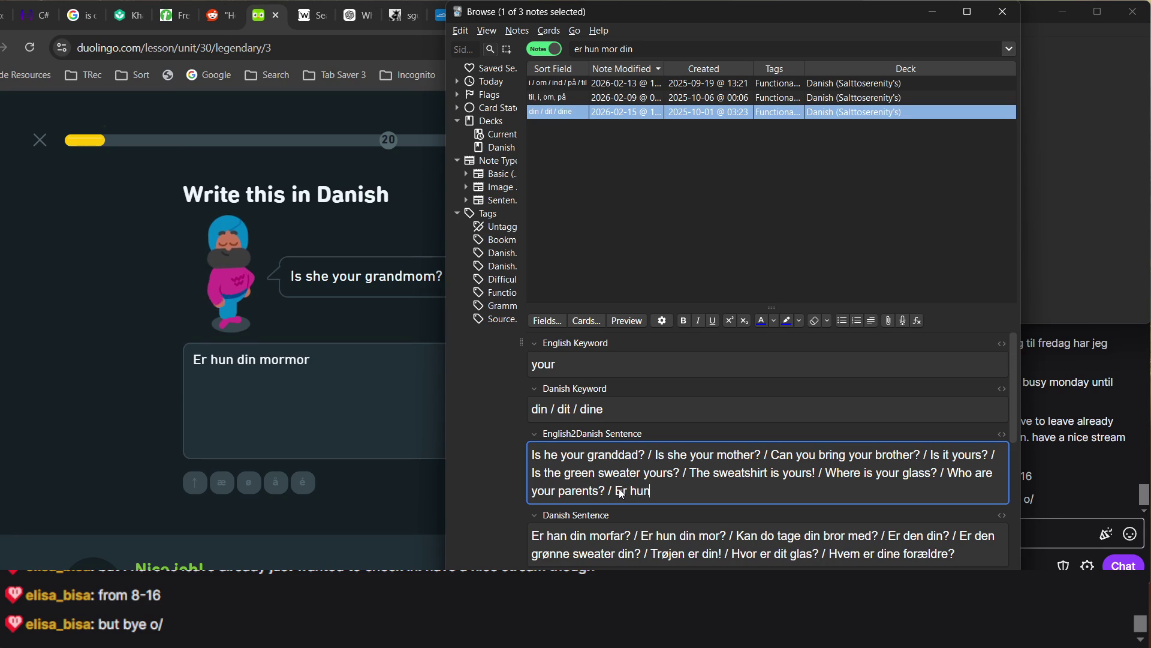
type("or")
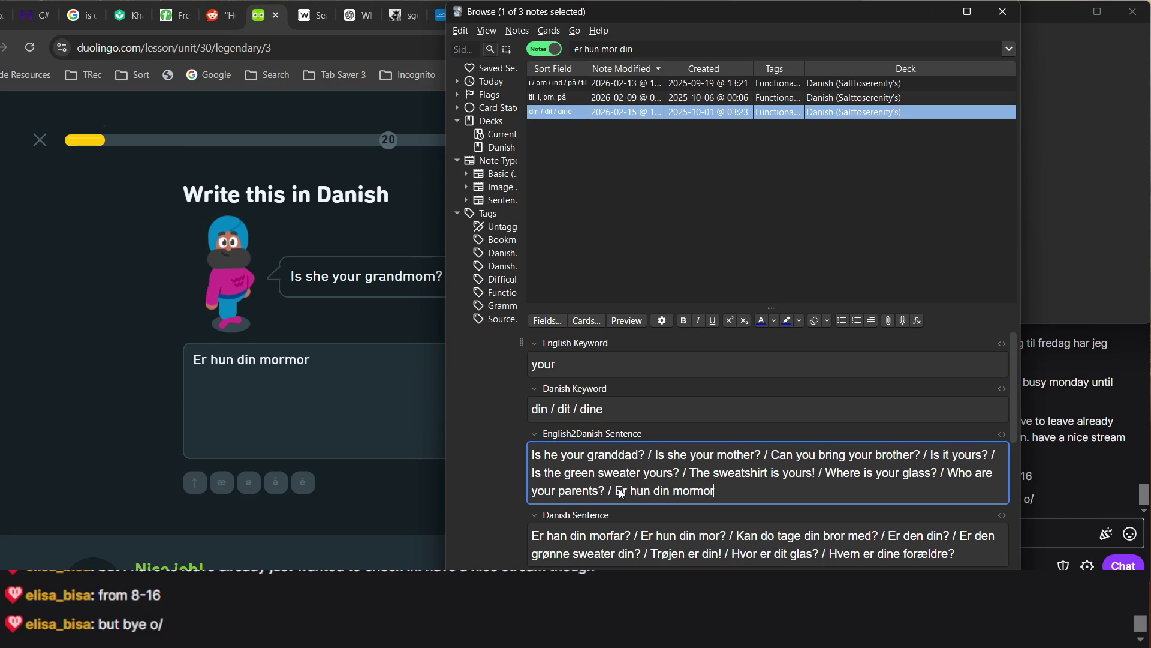
type("/")
key("BackSpace")
left_click(311, 449)
key("Return")
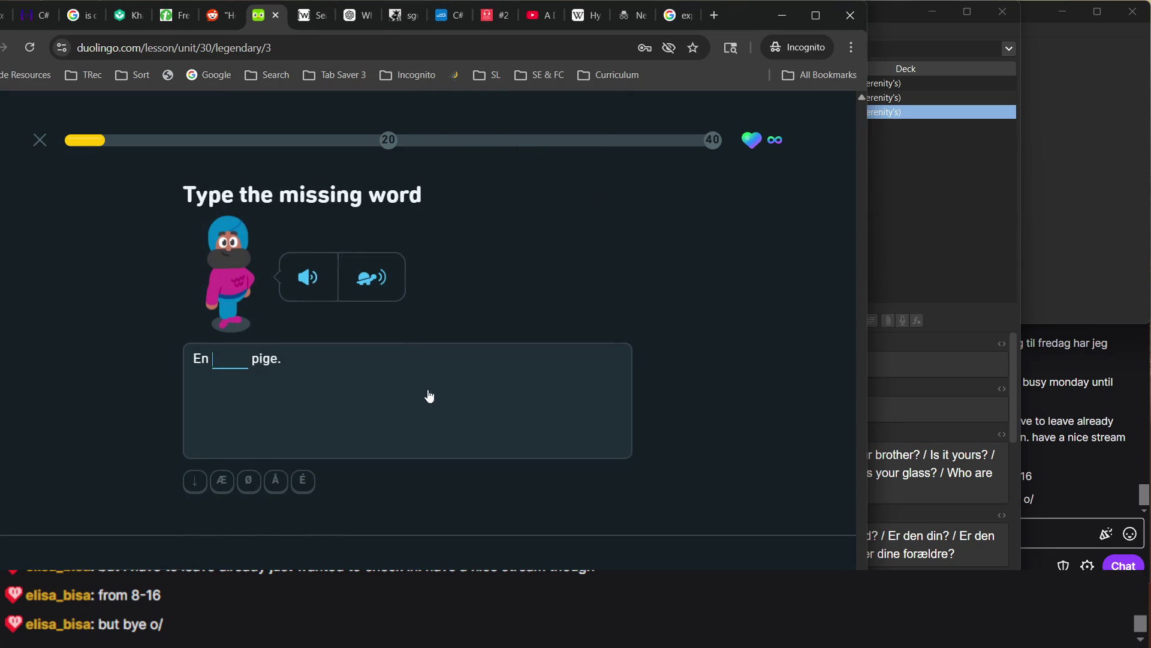
Move 'Er hun din mormor?' into the Danish Sentence field and add 'Is she your grandmother?' to the English field
left_click(954, 429)
left_click_drag(617, 491, 815, 527)
key("ctrl+c")
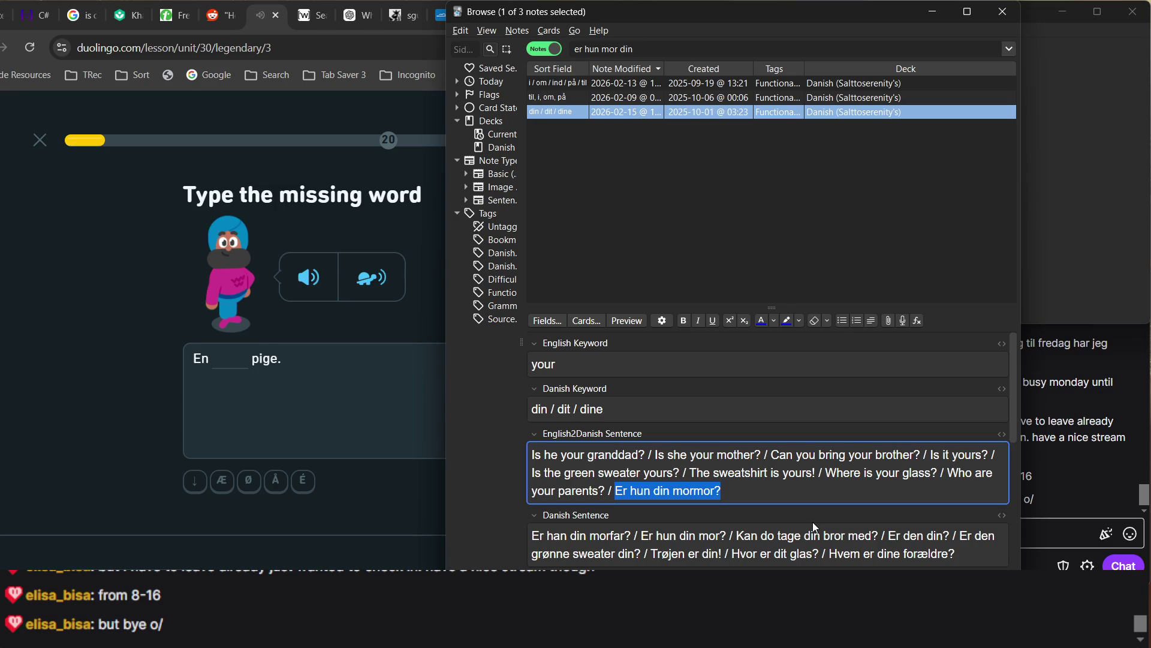
scroll(815, 527, "down", 1)
left_click(982, 496)
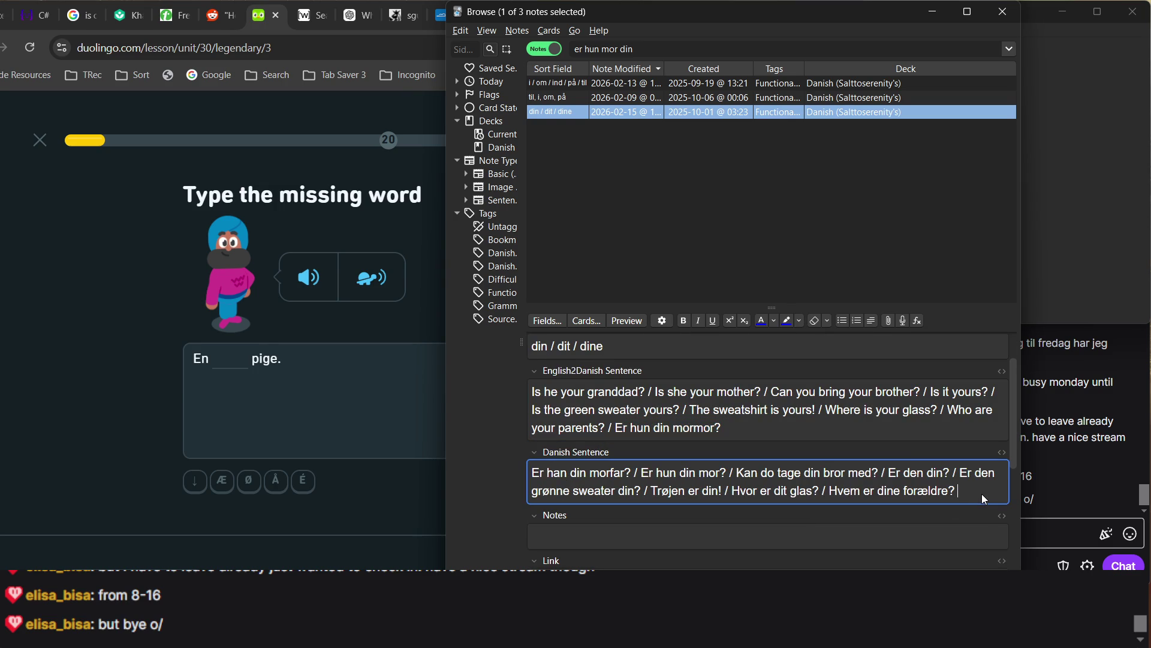
type("/")
key("ctrl+v")
left_click(744, 426)
key("BackSpace")
key("BackSpace")
key("BackSpace")
type("Is she your grandmoth")
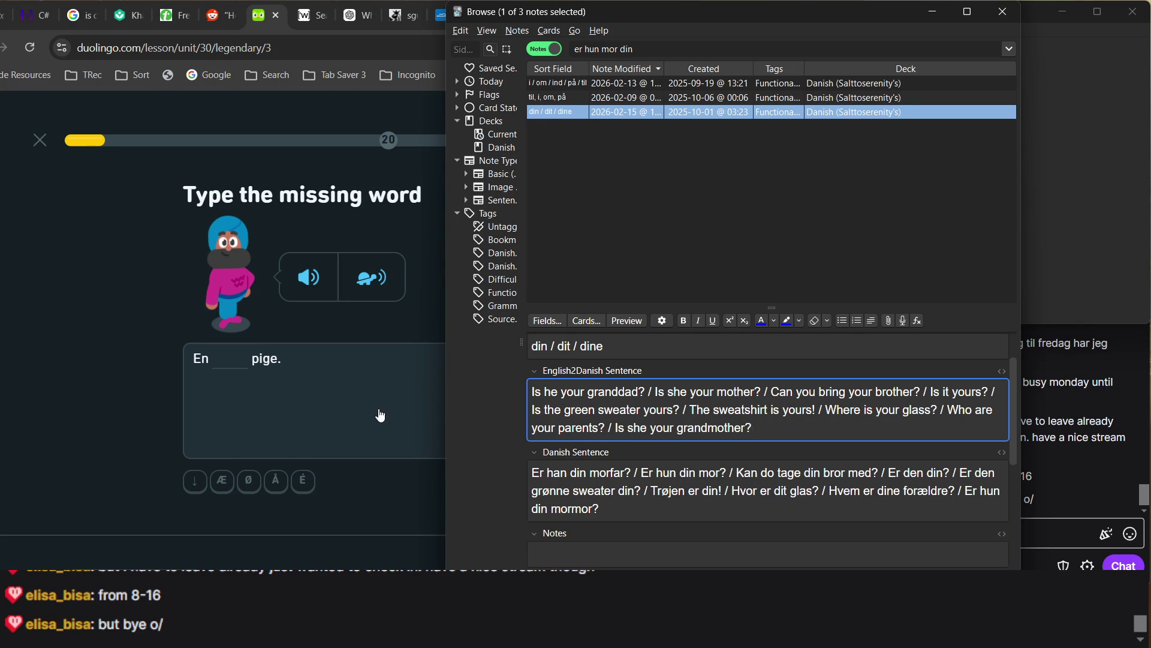
left_click(358, 405)
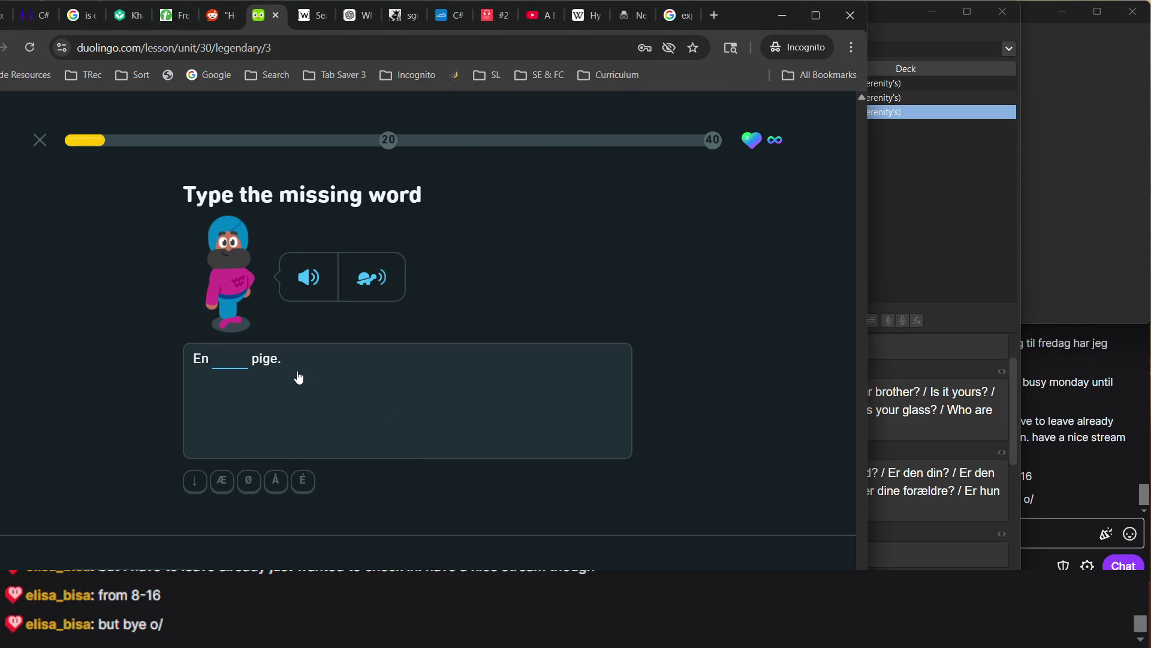
Fill the blank with 'søde' and translate 'Is he your granddad?' as 'Er han din farfar'
type("sø")
type("de")
key("Return")
key("Return")
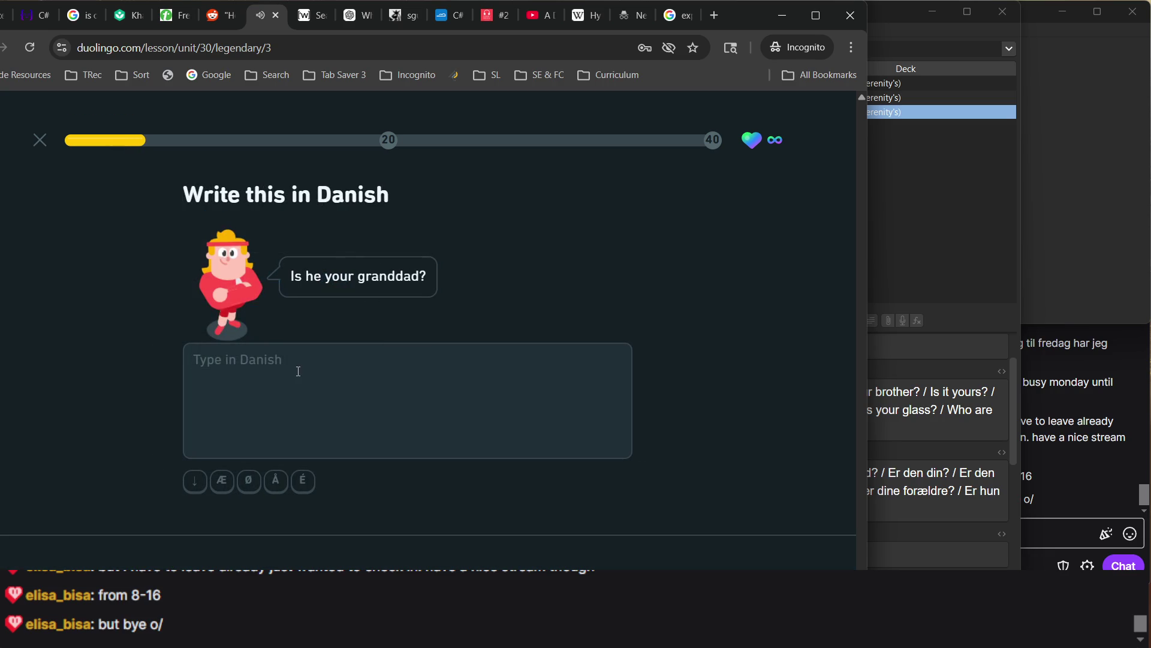
type("Er han di")
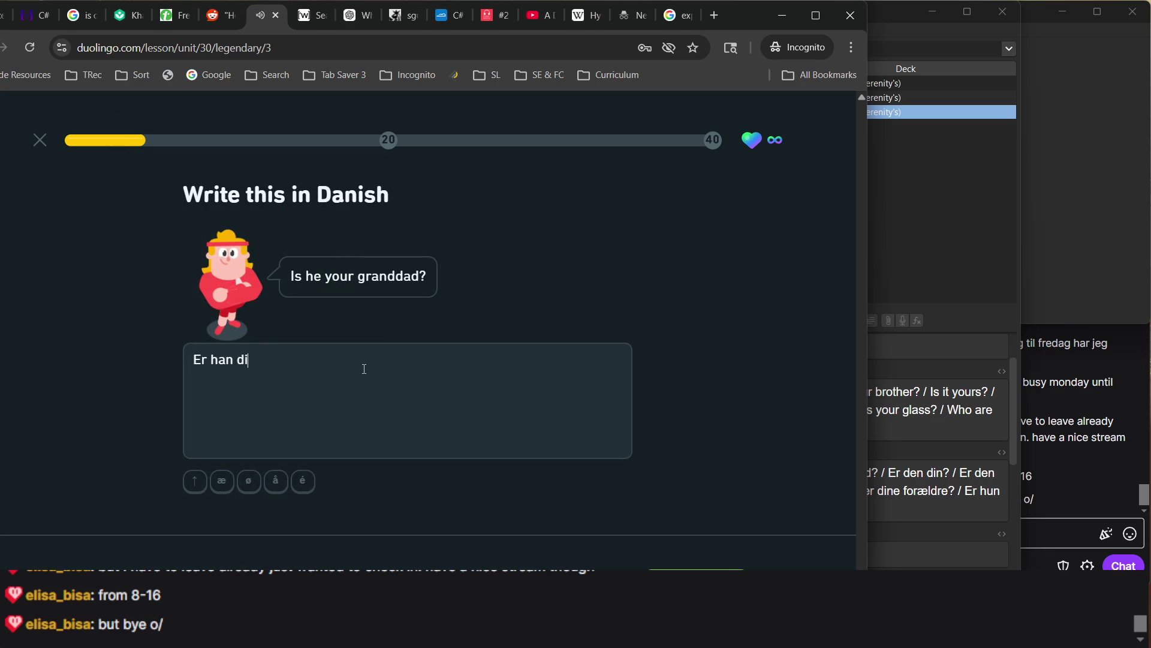
type("n morfar")
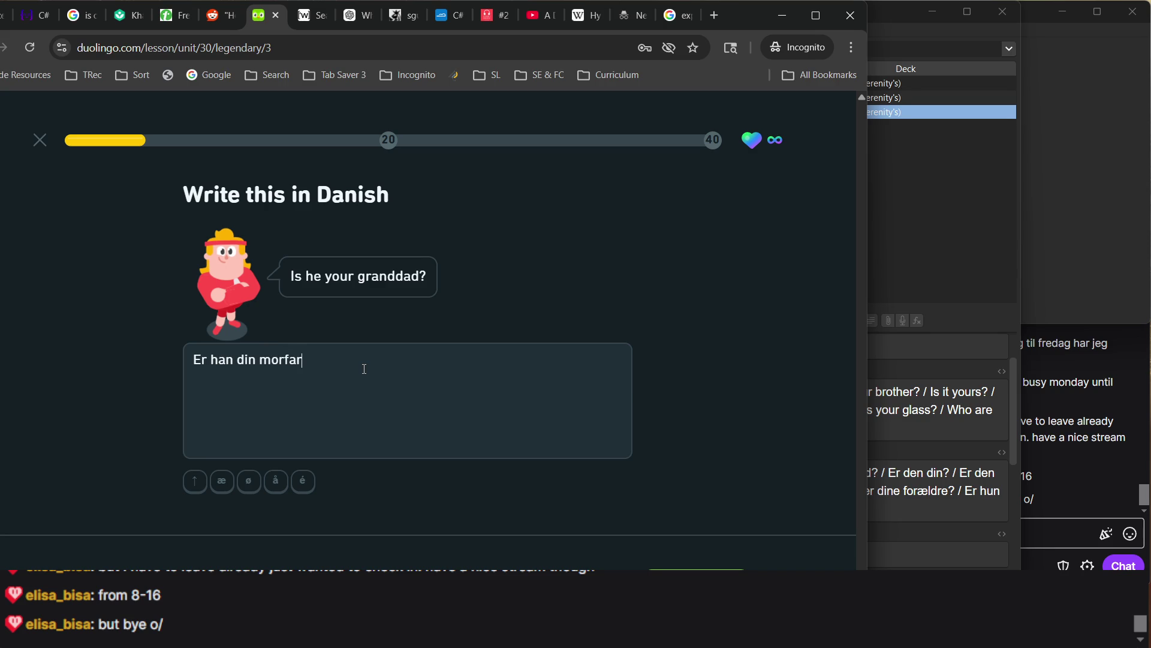
key("BackSpace")
key("BackSpace")
key("BackSpace")
type("farf")
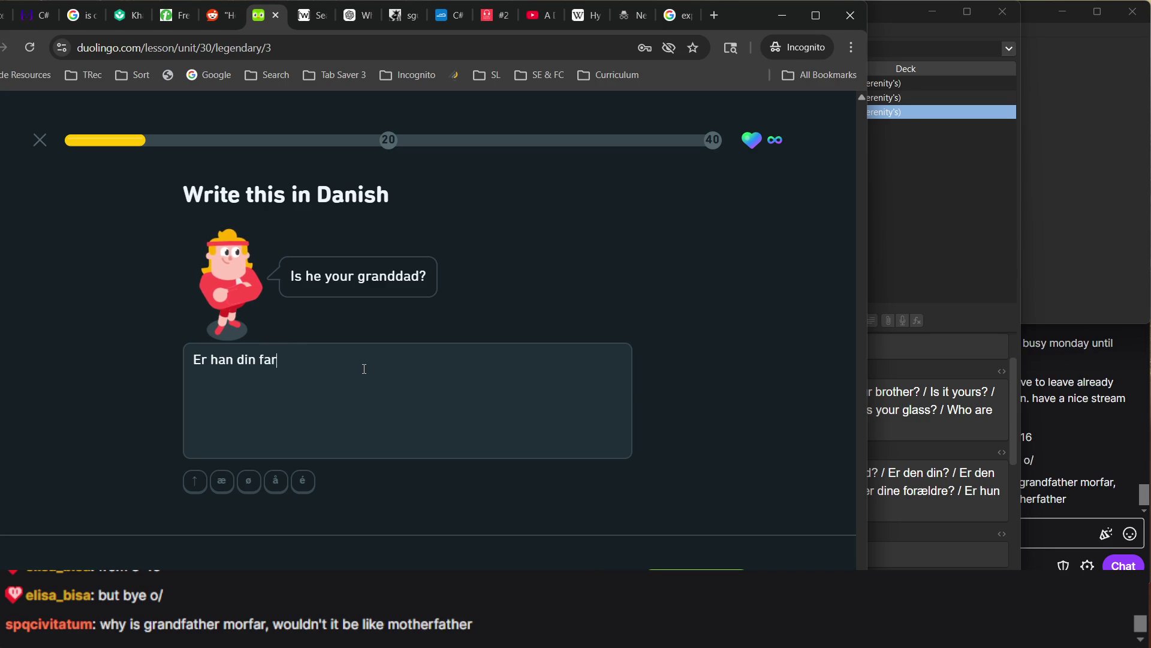
type("ar")
left_click(1059, 414)
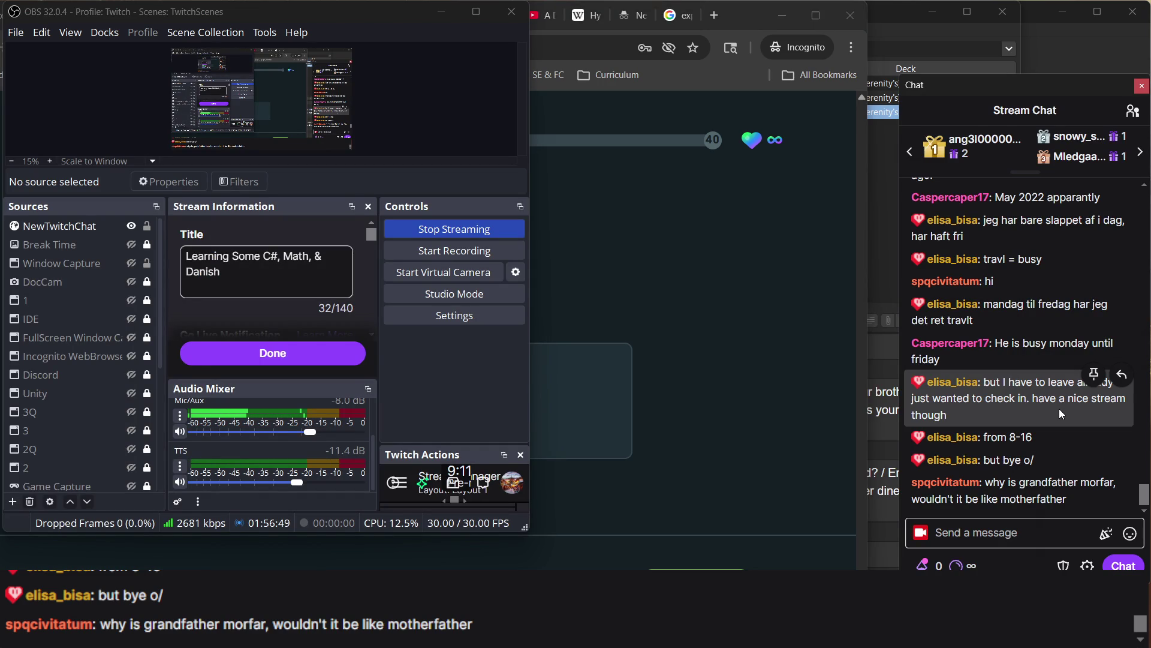
left_click(772, 523)
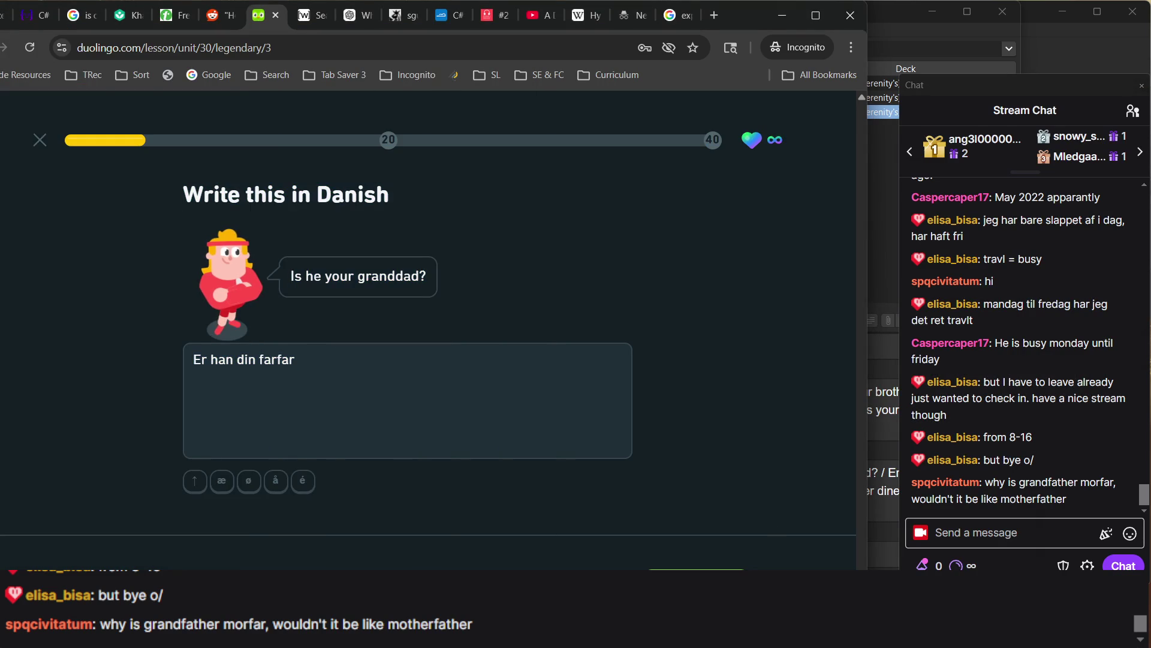
key("Return")
key("Return")
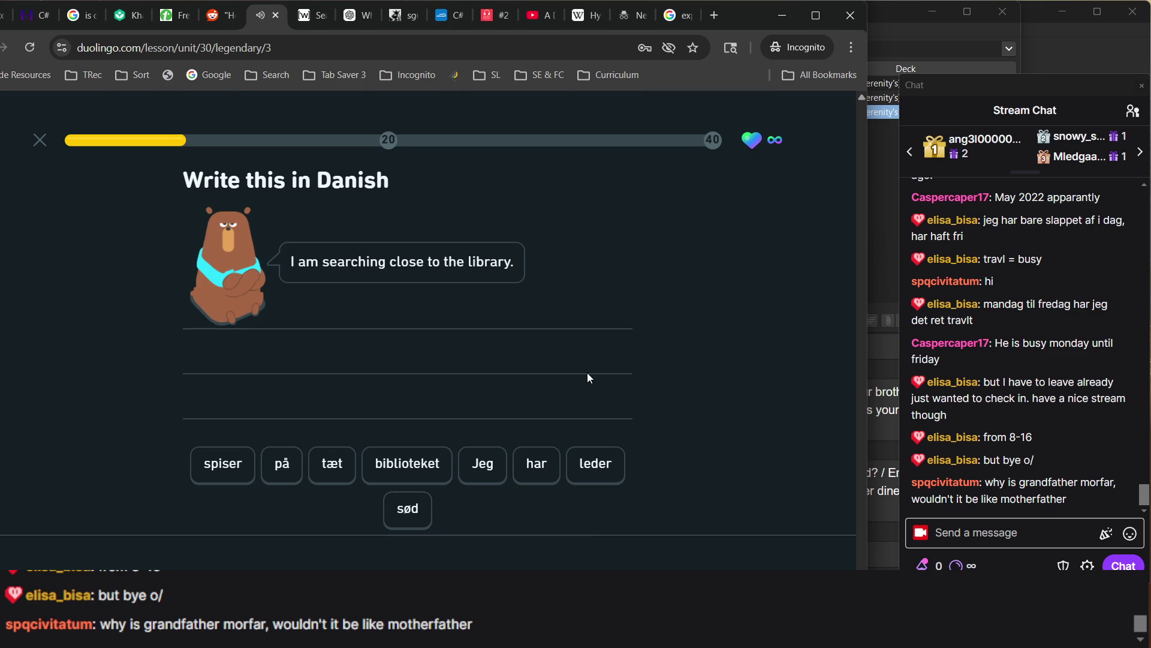
Answer 'jeg leder tæt på biblioteket' and the dictation 'der er mange blomster i haven'
type("jeg")
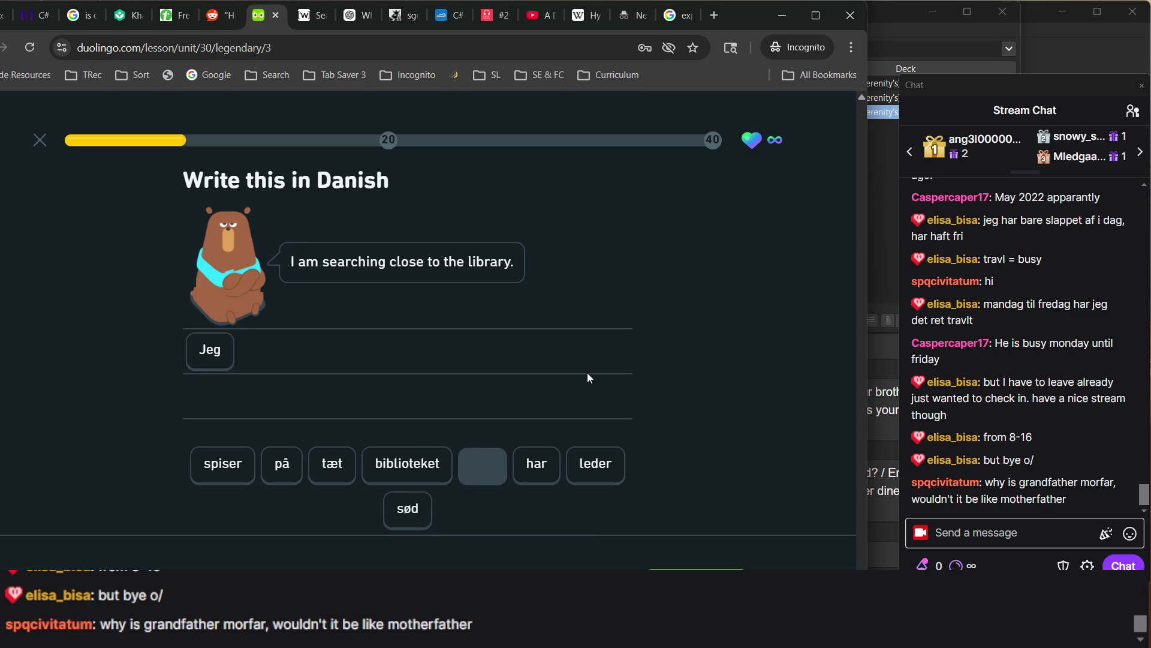
type(" leder")
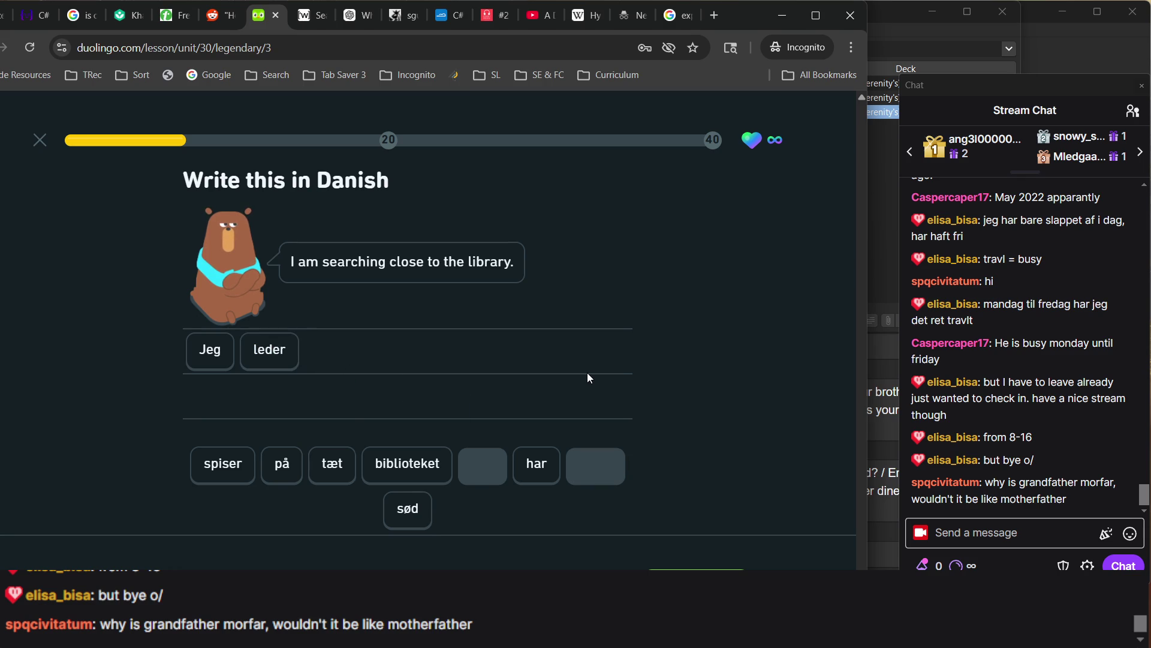
type("tætpå")
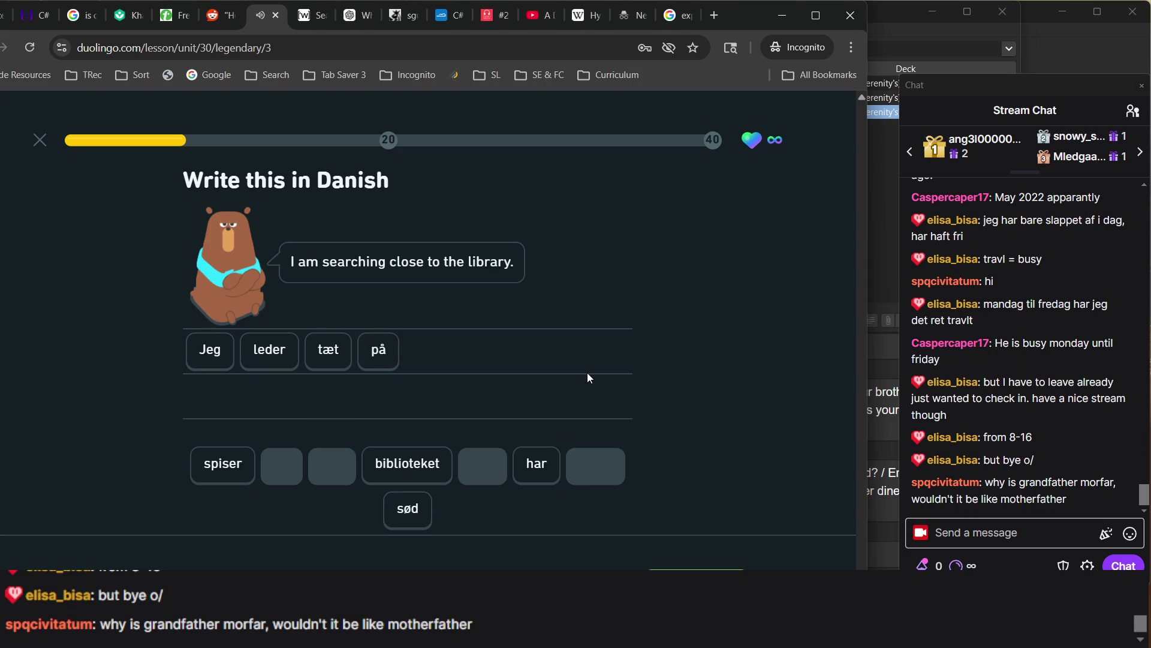
type("biblioteket")
key("Return")
key("Return")
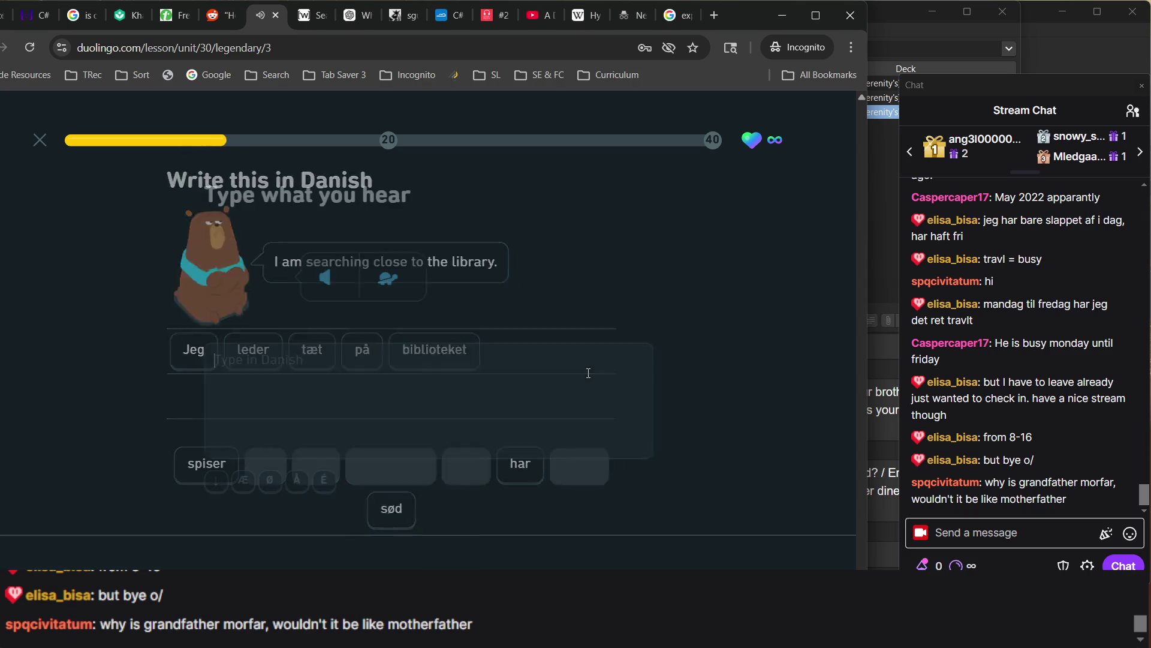
type("der ae")
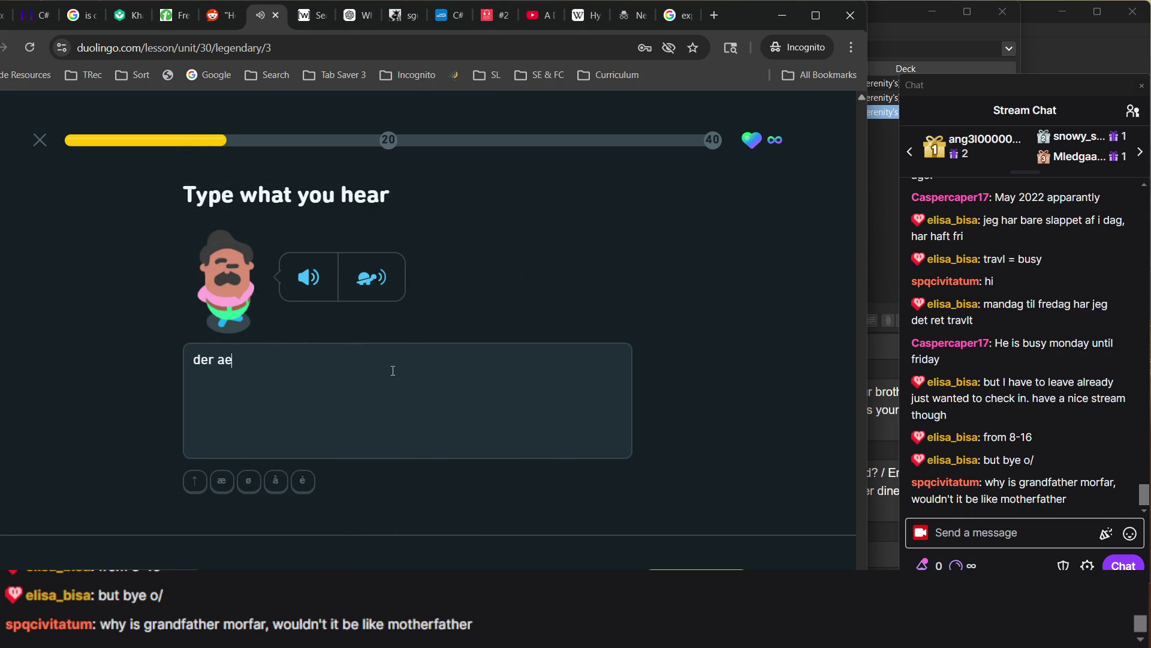
key("BackSpace")
key("BackSpace")
type("er mange blo")
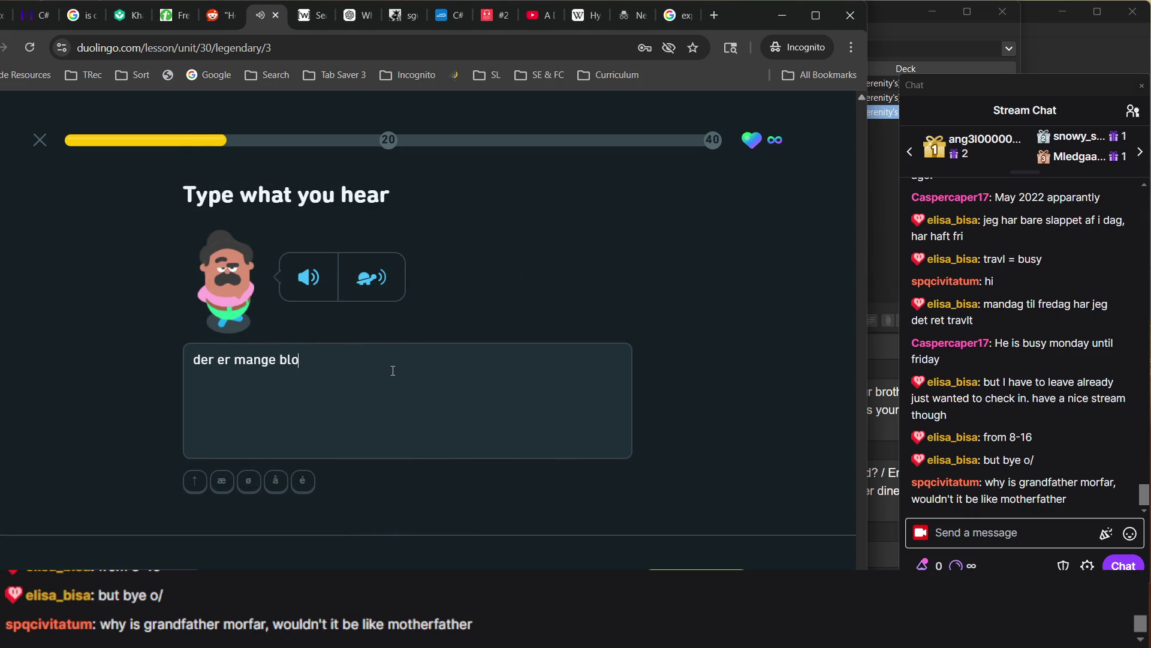
type("mster i ha")
type("ven")
key("Return")
key("Return")
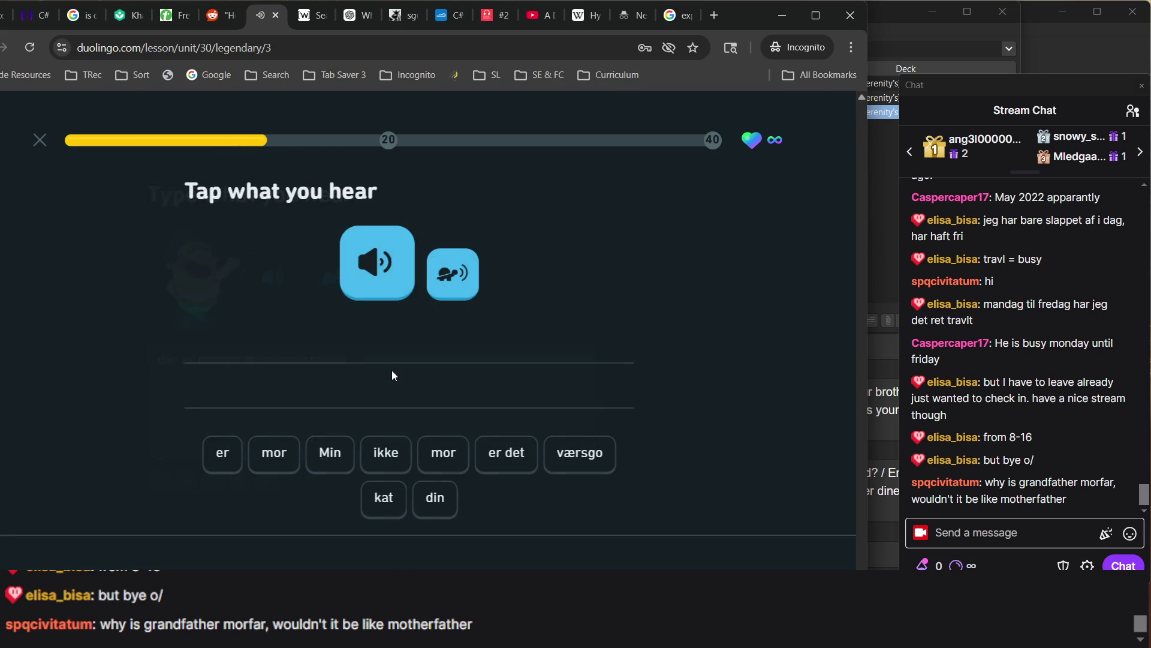
Build 'Min mor er din mor' from tiles, check it, and replay the correct solution's audio
type("min")
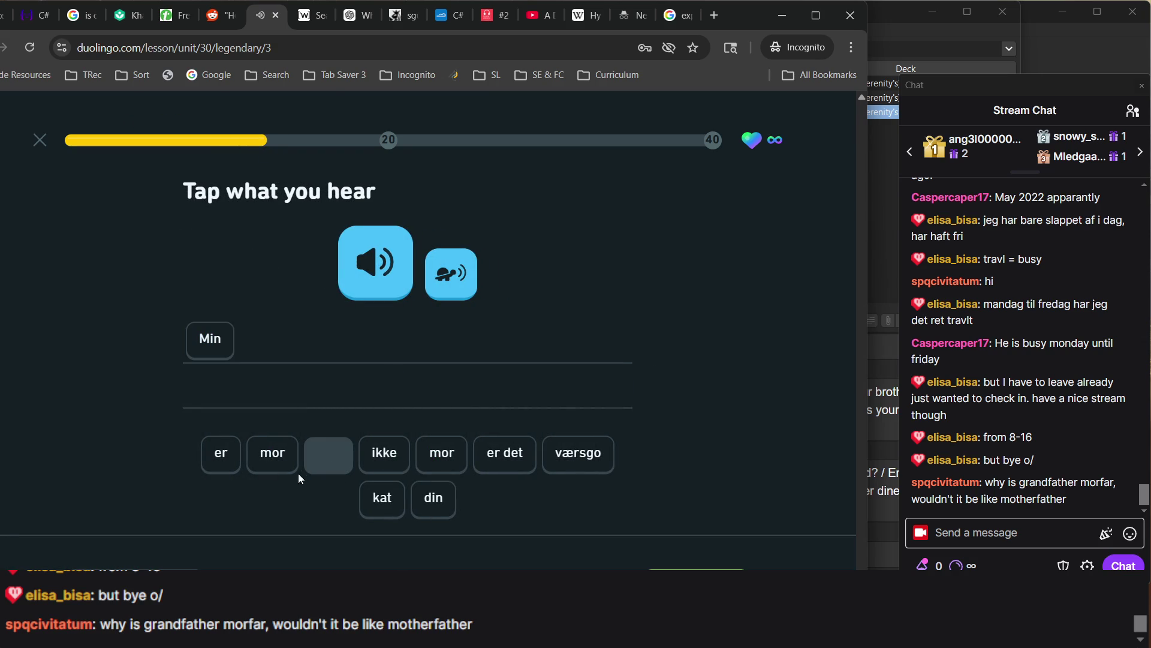
left_click(273, 456)
left_click(223, 456)
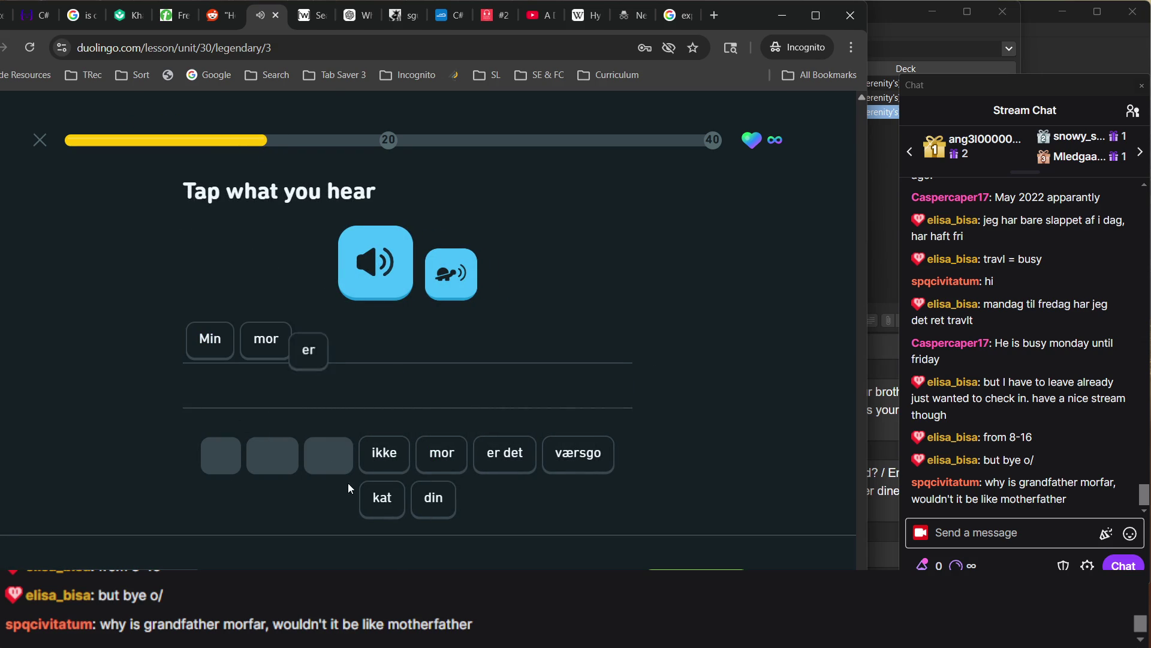
left_click(435, 503)
left_click(441, 457)
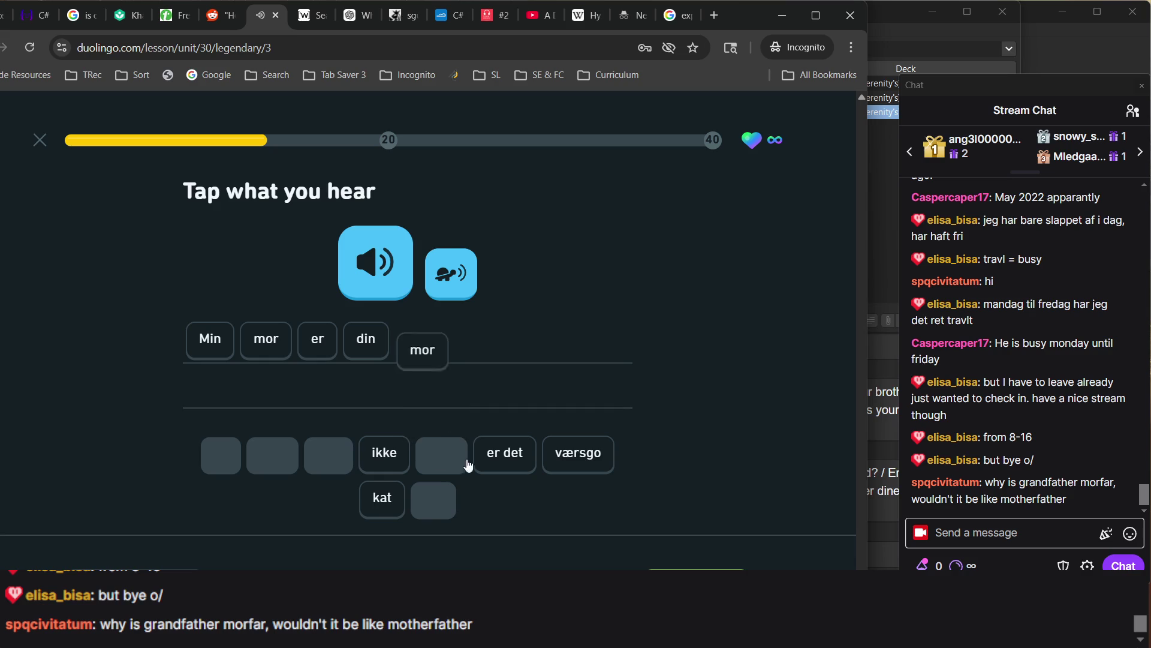
key("Return")
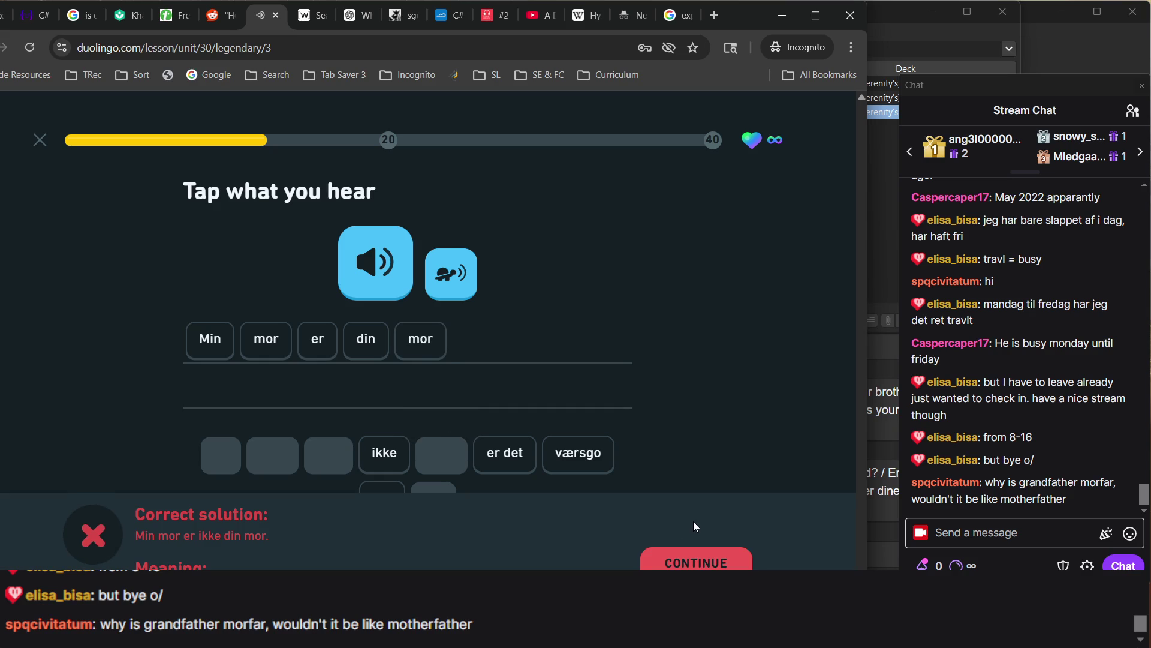
left_click(382, 298)
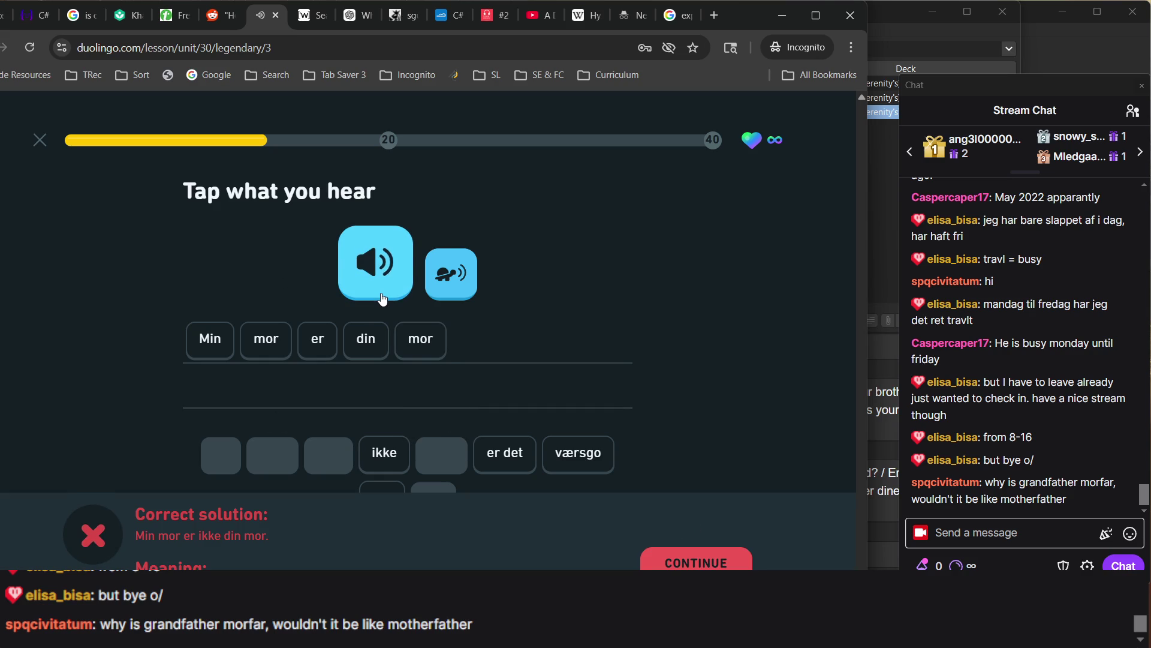
left_click(382, 298)
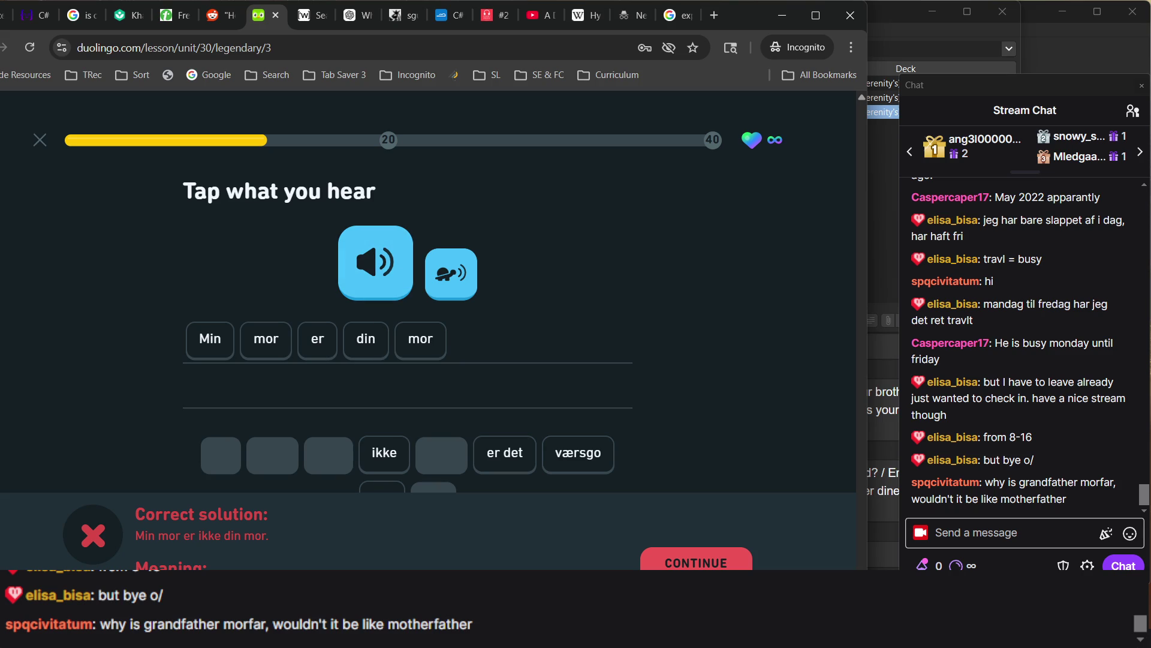
left_click(759, 636)
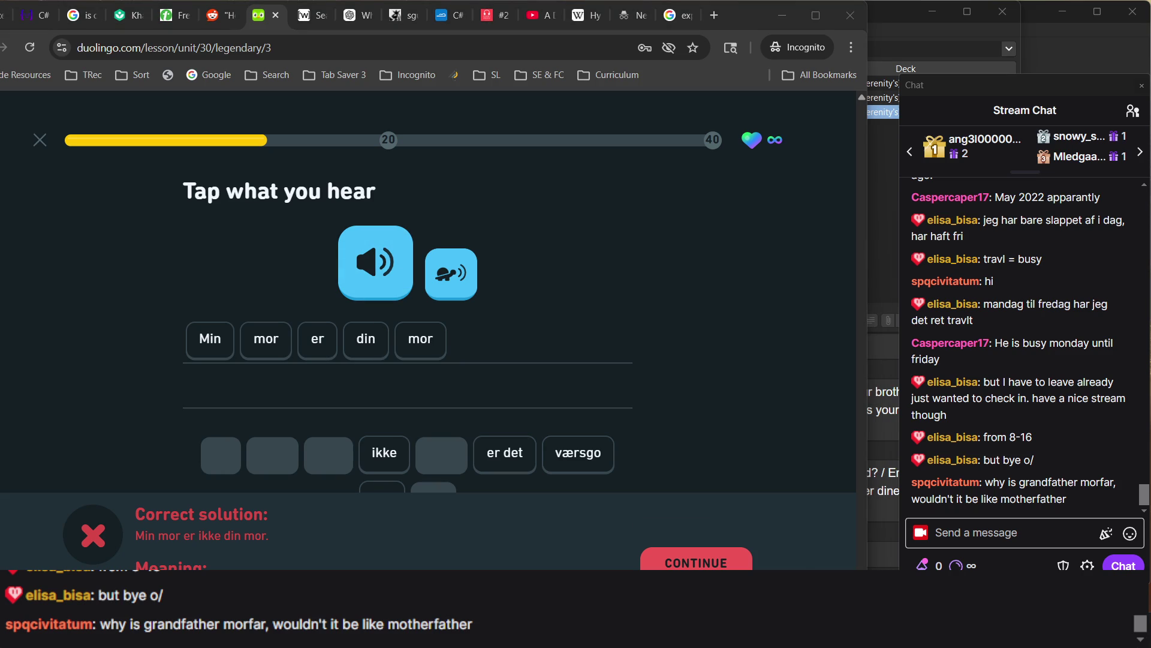
Search Anki's browser for the missed sentence, narrowing the query down to 'mor'
left_click(840, 527)
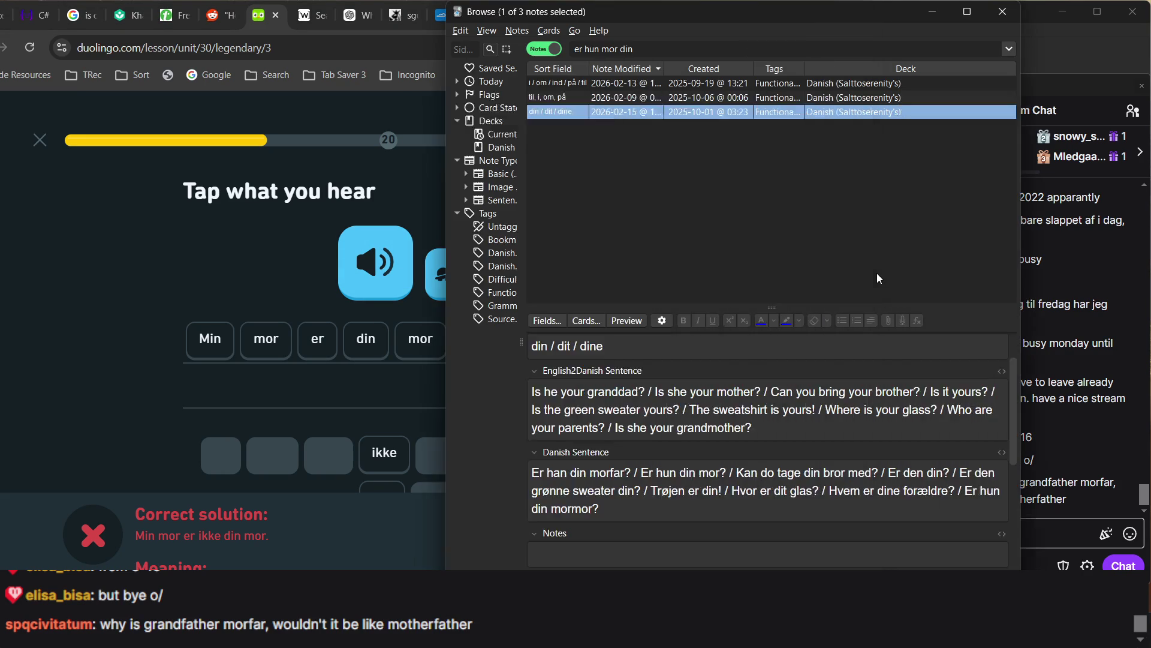
left_click(659, 55)
double_click(636, 49)
type("mi")
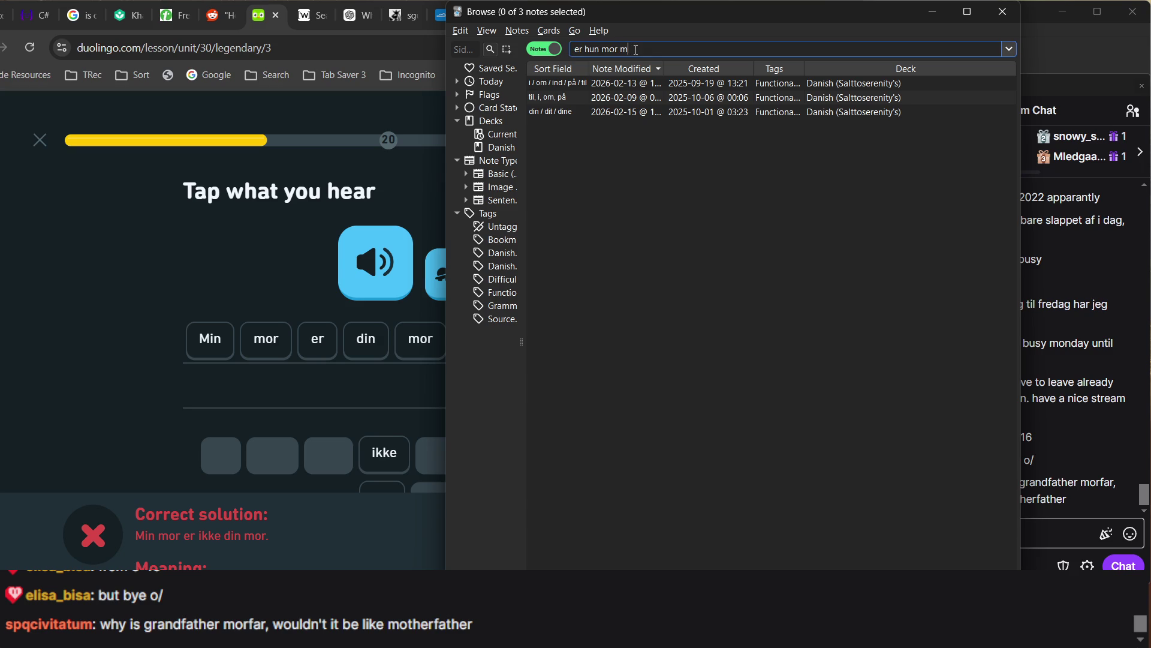
key("ctrl+a")
type("min more i")
type("kke din")
key("Return")
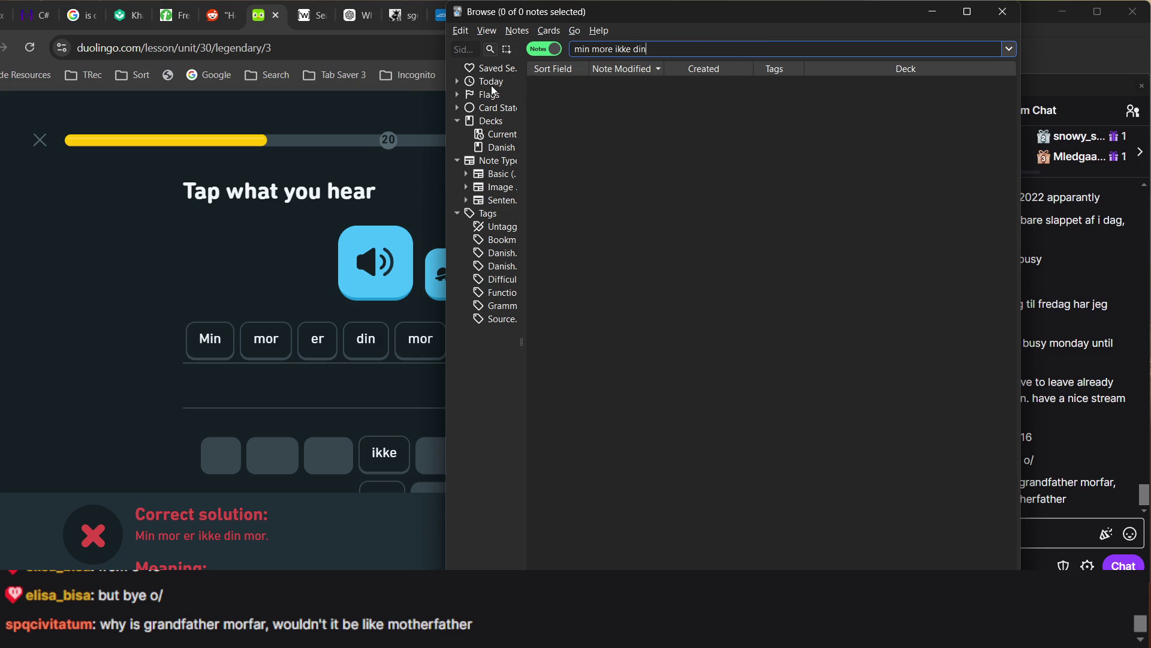
double_click(631, 49)
key("BackSpace")
key("BackSpace")
triple_click(631, 49)
left_click(631, 49)
key("ctrl+BackSpace")
key("BackSpace")
key("BackSpace")
key("BackSpace")
key("Return")
Open the mor note and append '/ My mother isn' to its English2Danish Sentence field
scroll(630, 213, "down", 10)
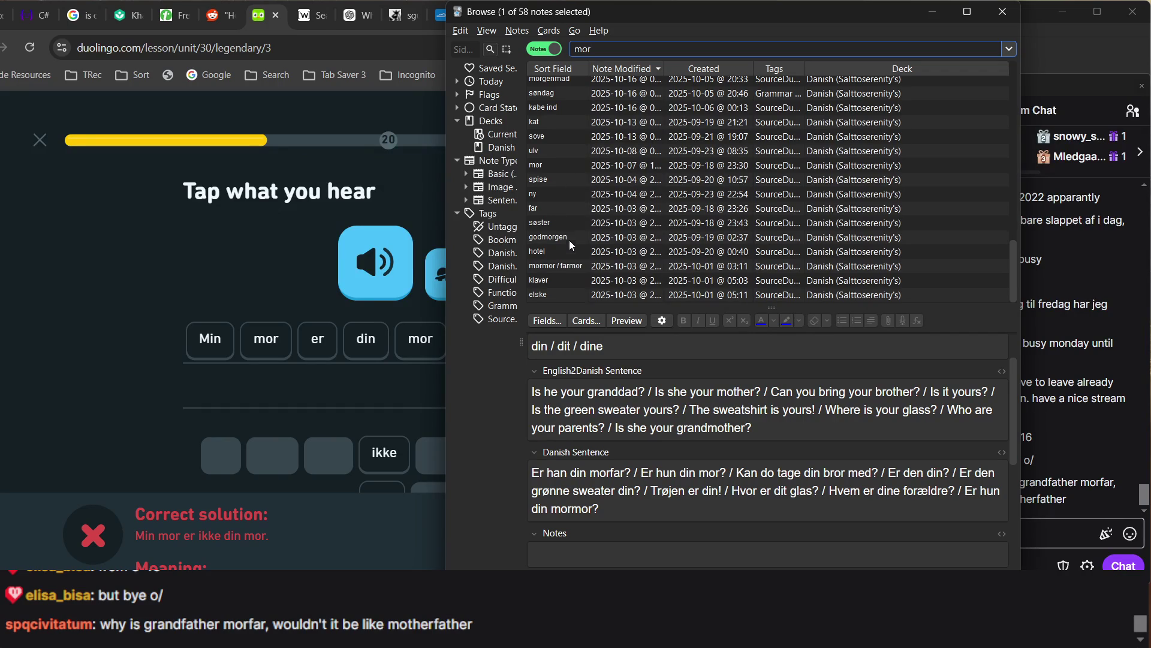
scroll(568, 235, "up", 1)
scroll(577, 164, "up", 6)
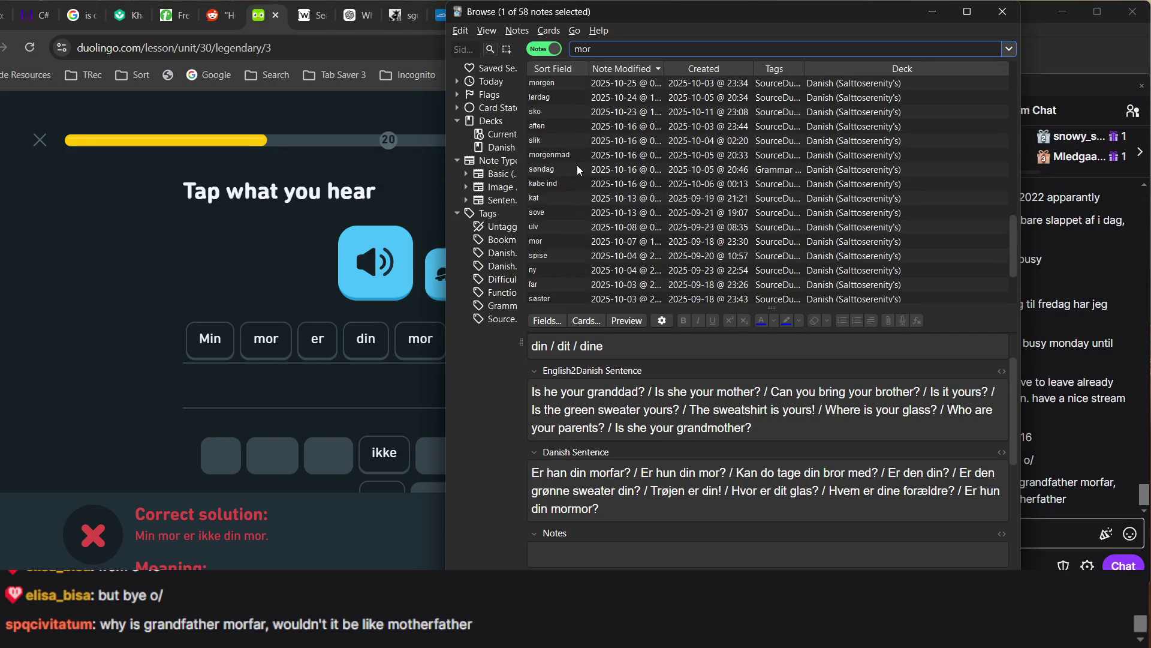
scroll(571, 167, "down", 5)
scroll(561, 113, "up", 7)
scroll(604, 175, "up", 4)
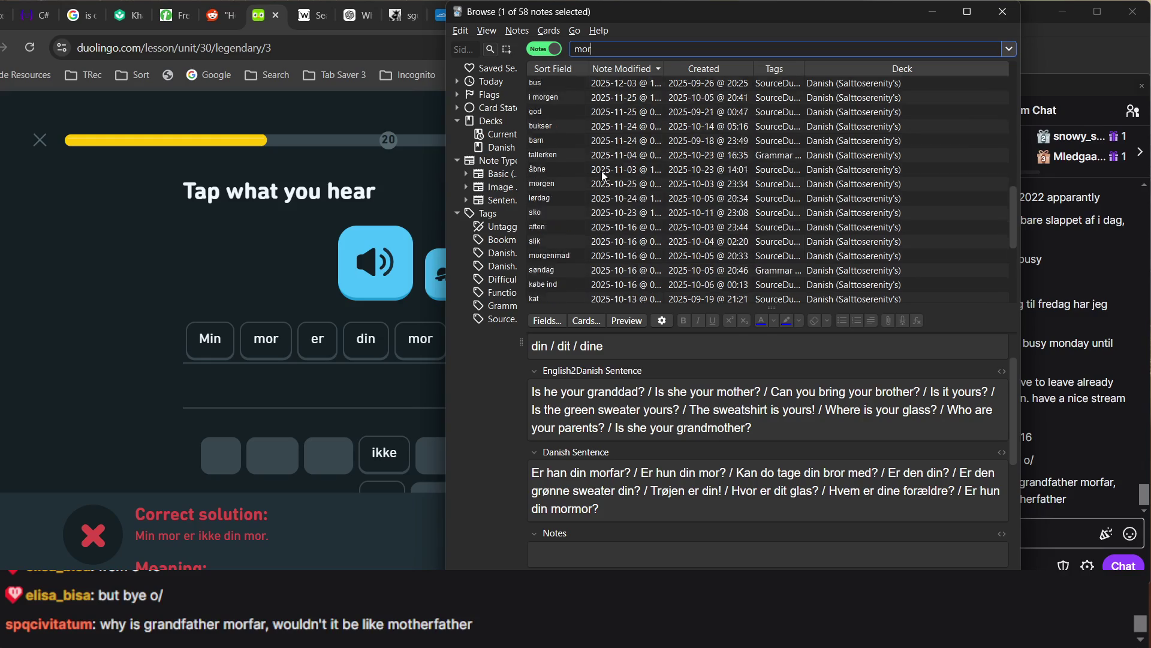
scroll(604, 175, "up", 3)
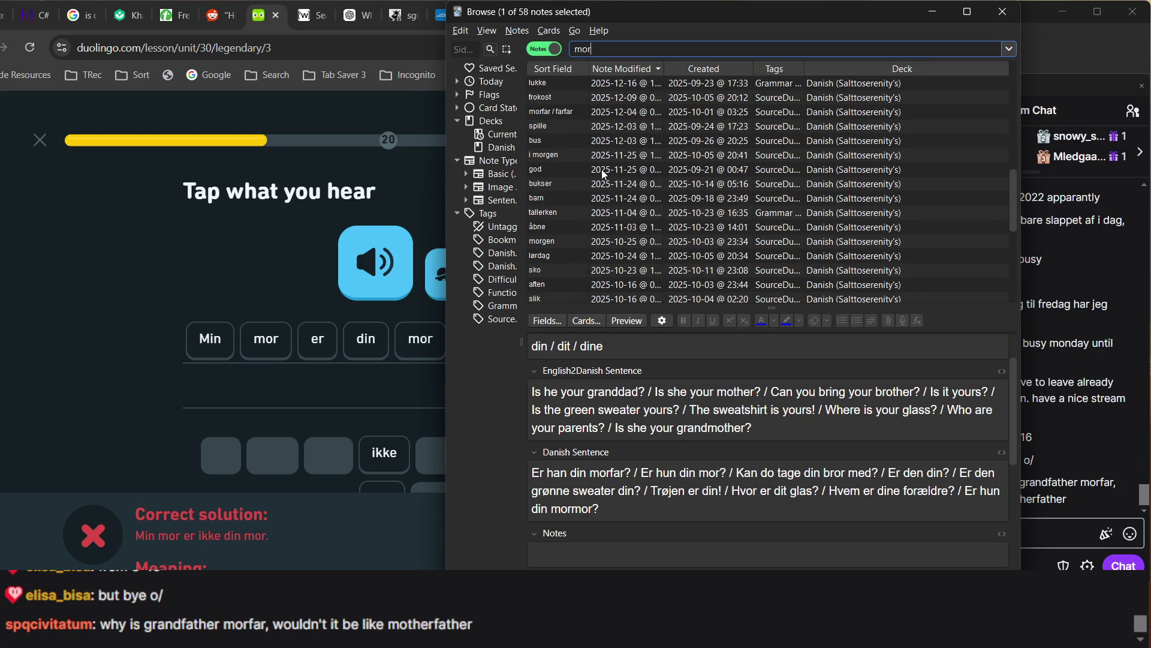
scroll(604, 175, "down", 6)
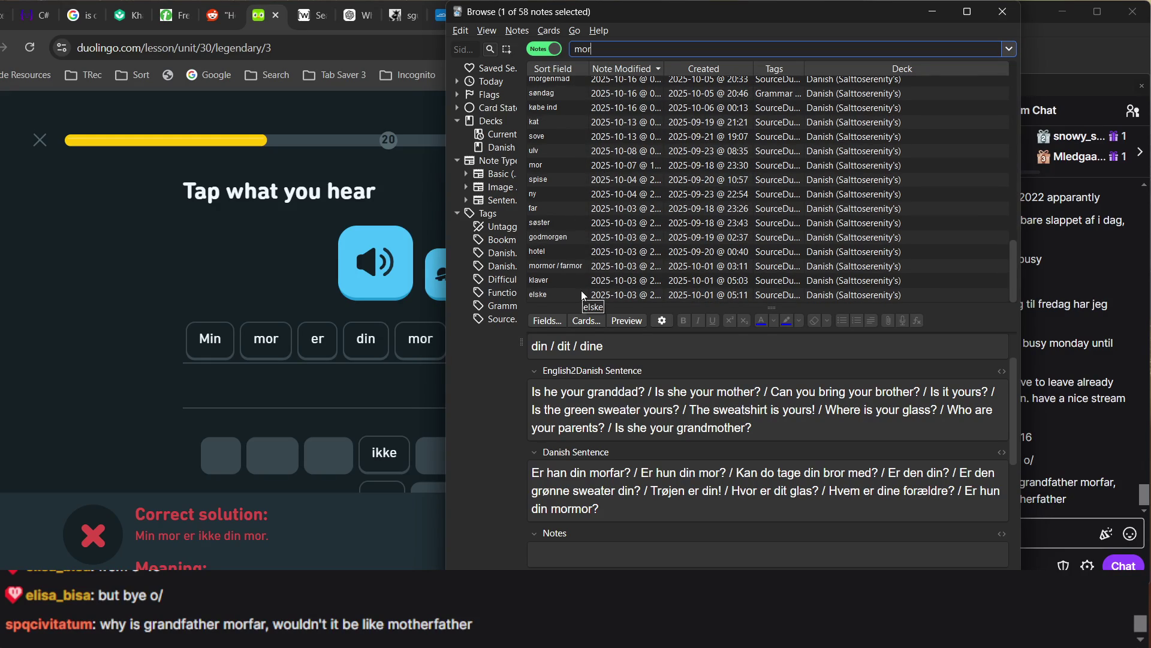
left_click(547, 170)
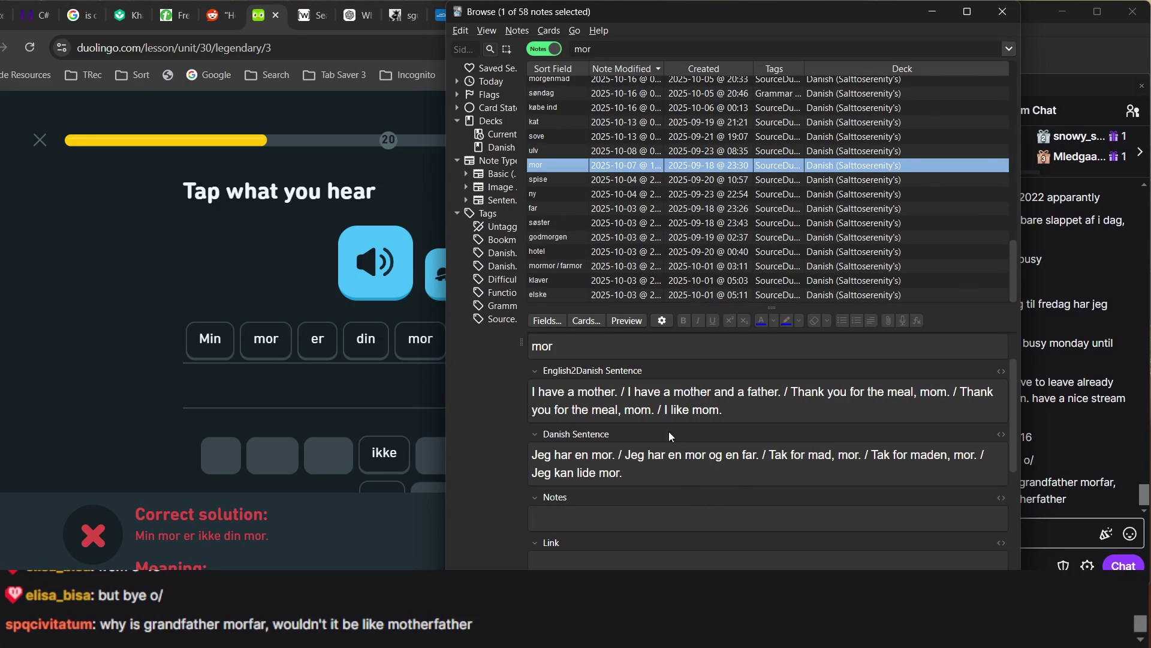
left_click(765, 406)
type("U")
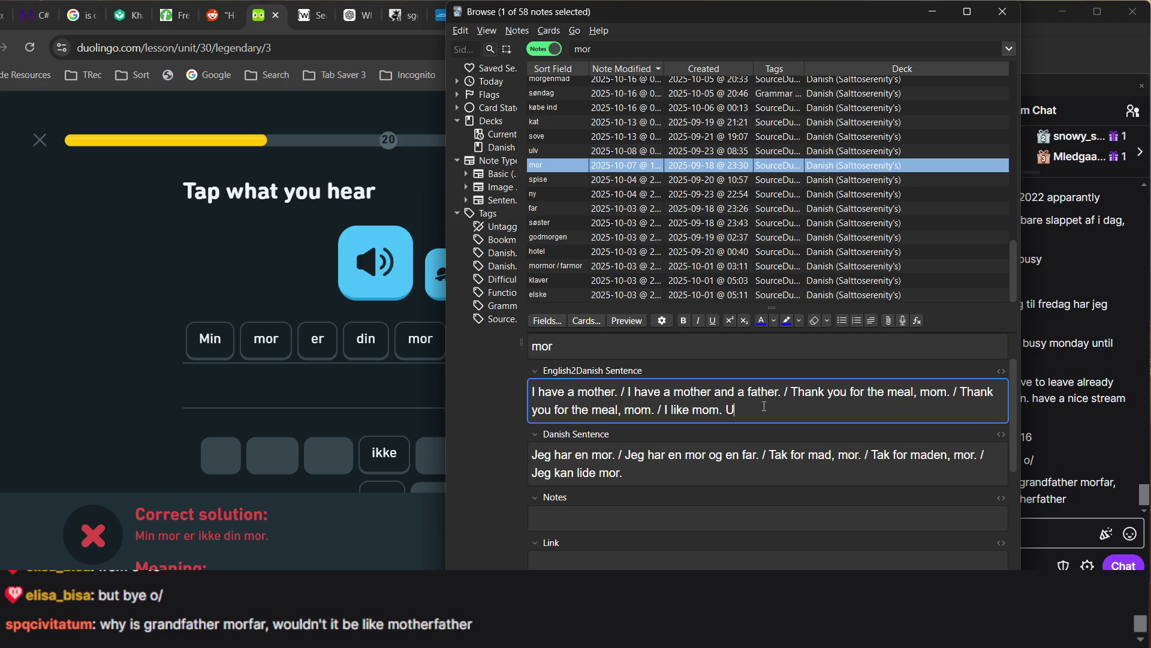
key("BackSpace")
type("/ My mother ")
type("isnøt")
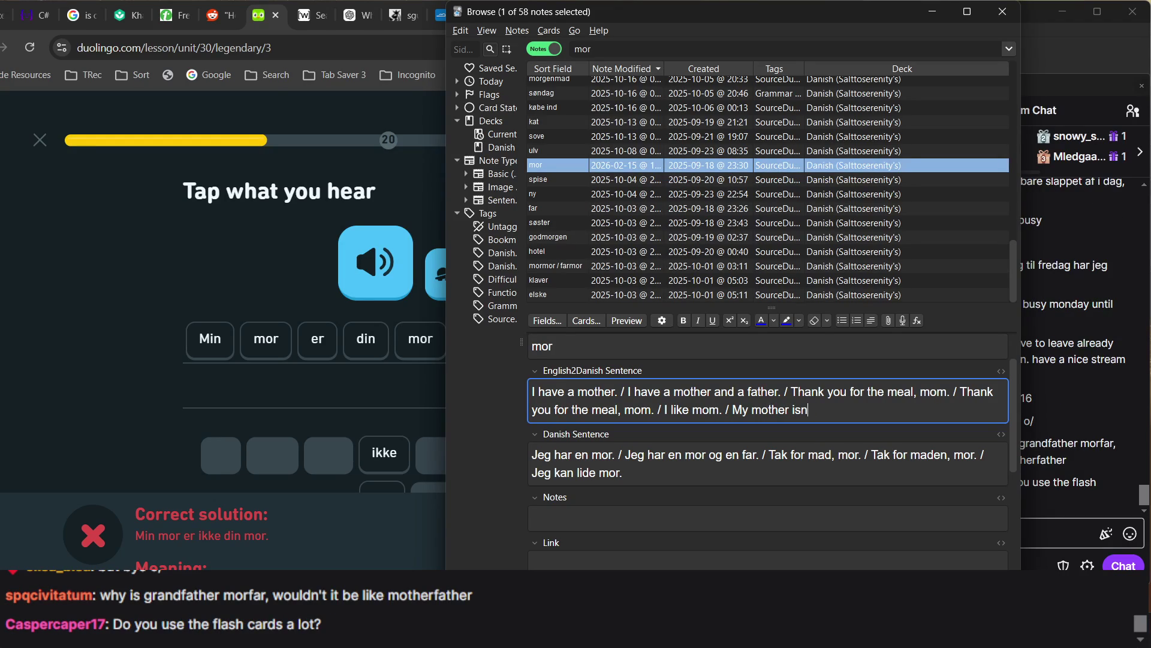
key("alt+Tab")
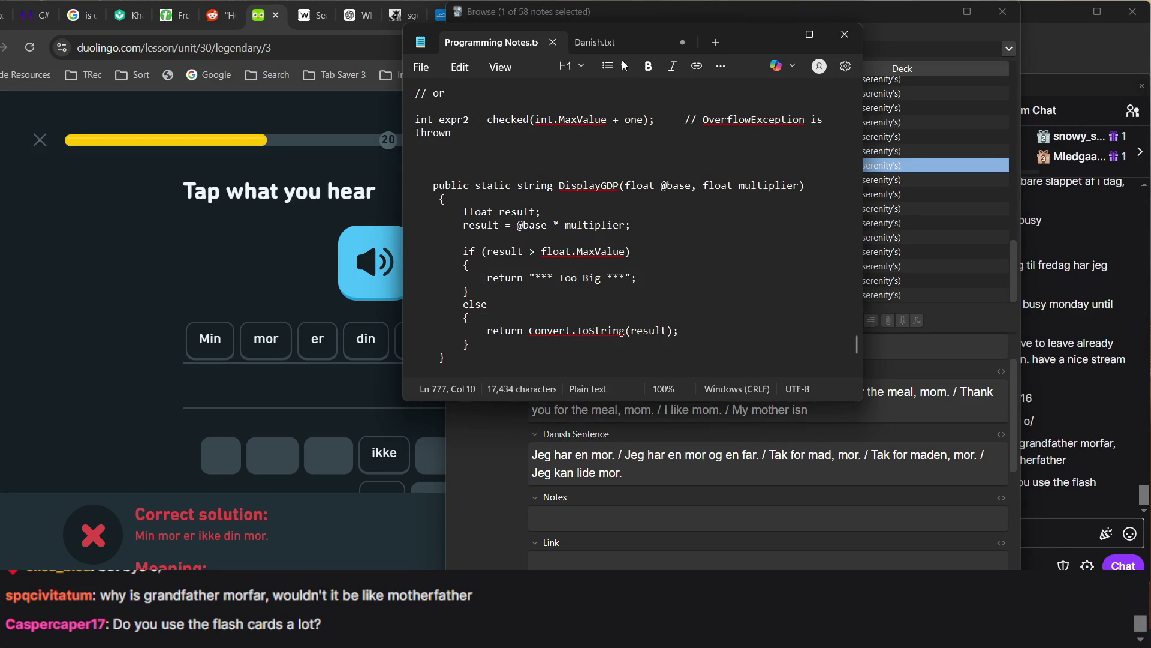
View the Danish.txt keyboard-symbol notes in Notepad, then return to Anki's browser
left_click(596, 42)
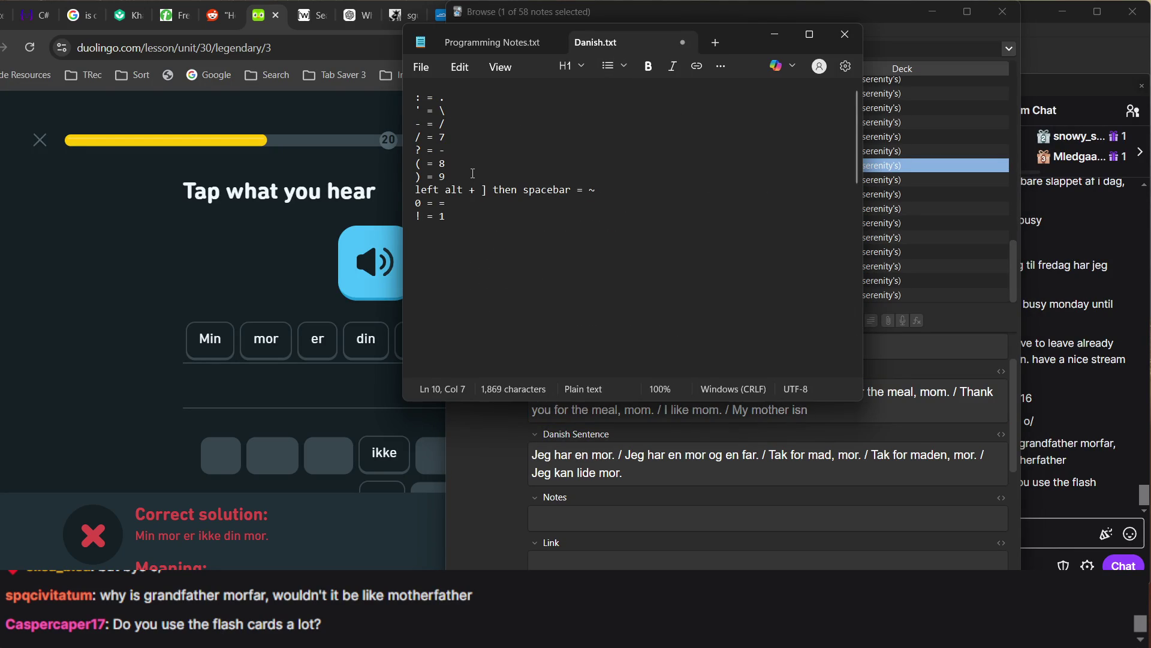
scroll(472, 173, "up", 3, "ctrl")
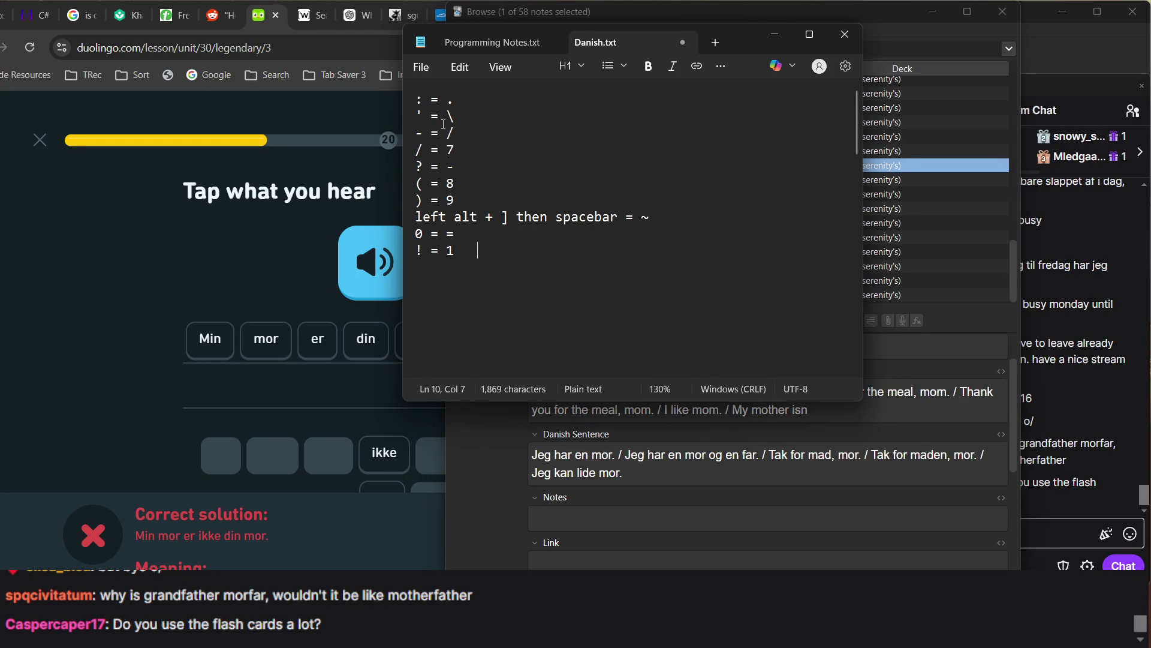
left_click(918, 252)
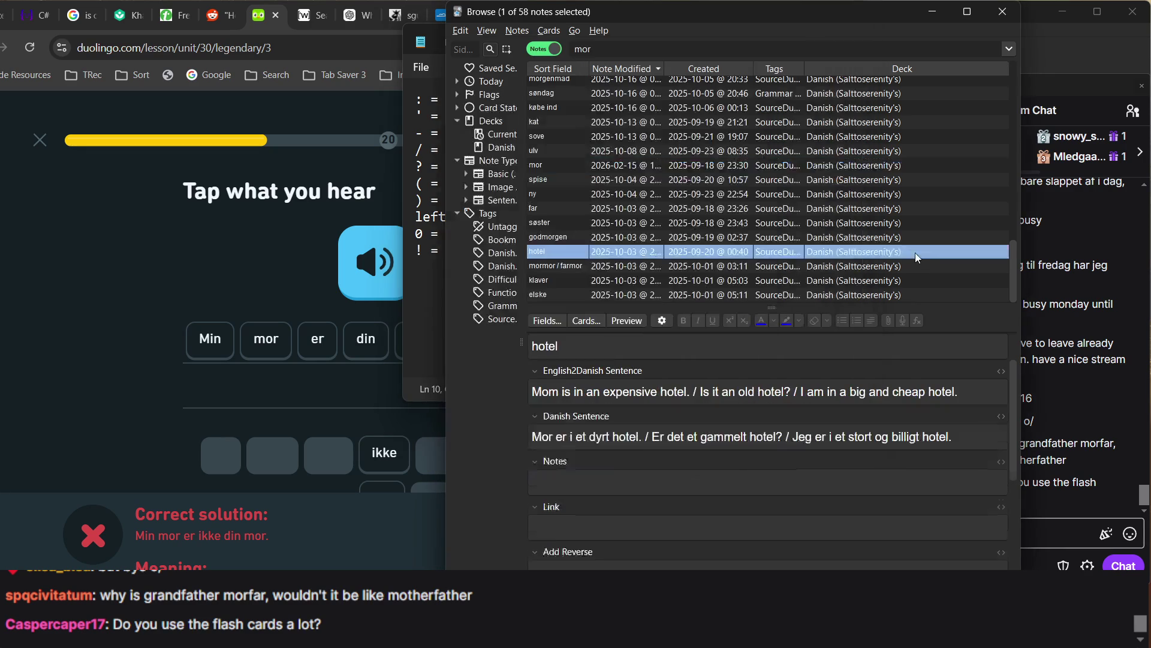
left_click(1080, 452)
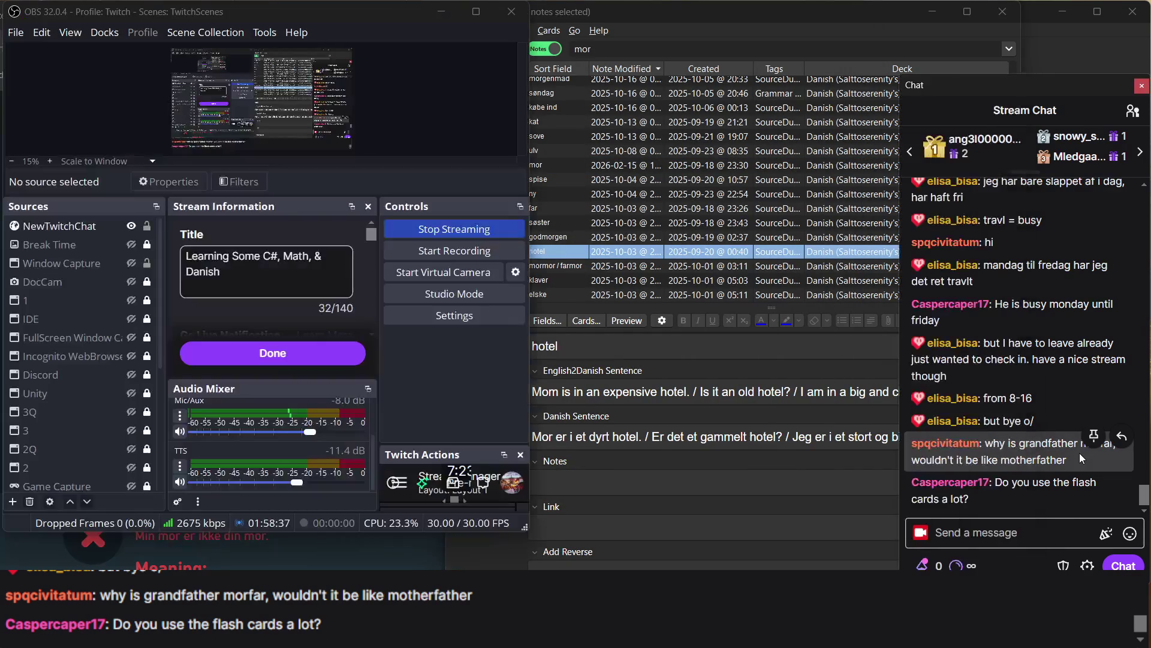
left_click(827, 423)
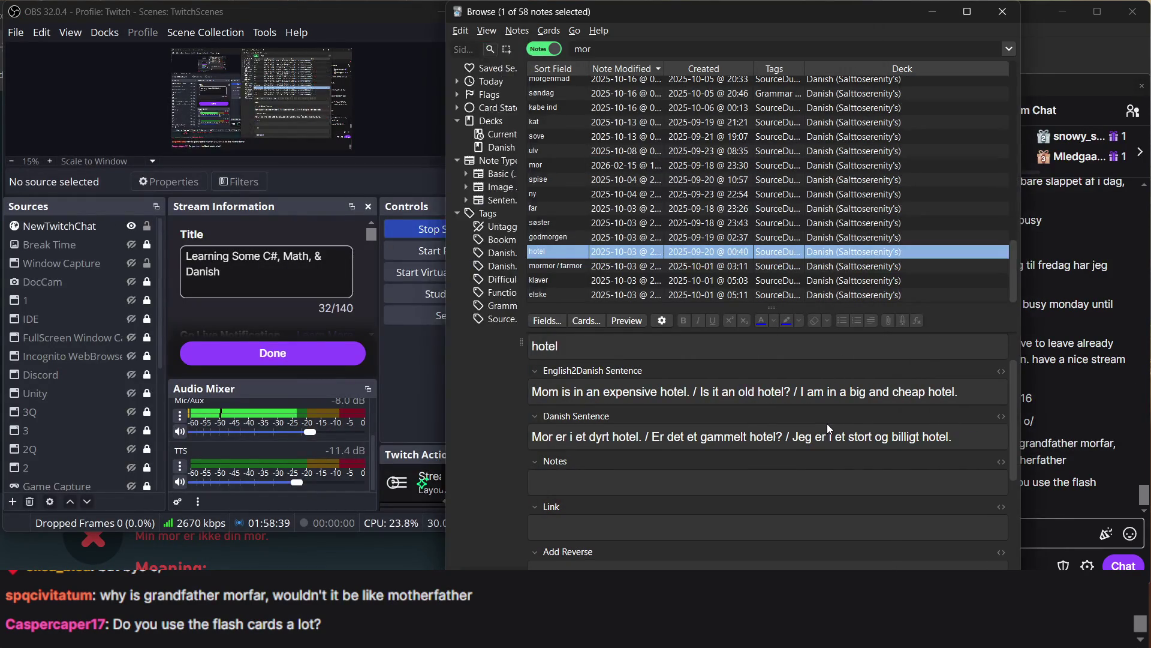
left_click(976, 390)
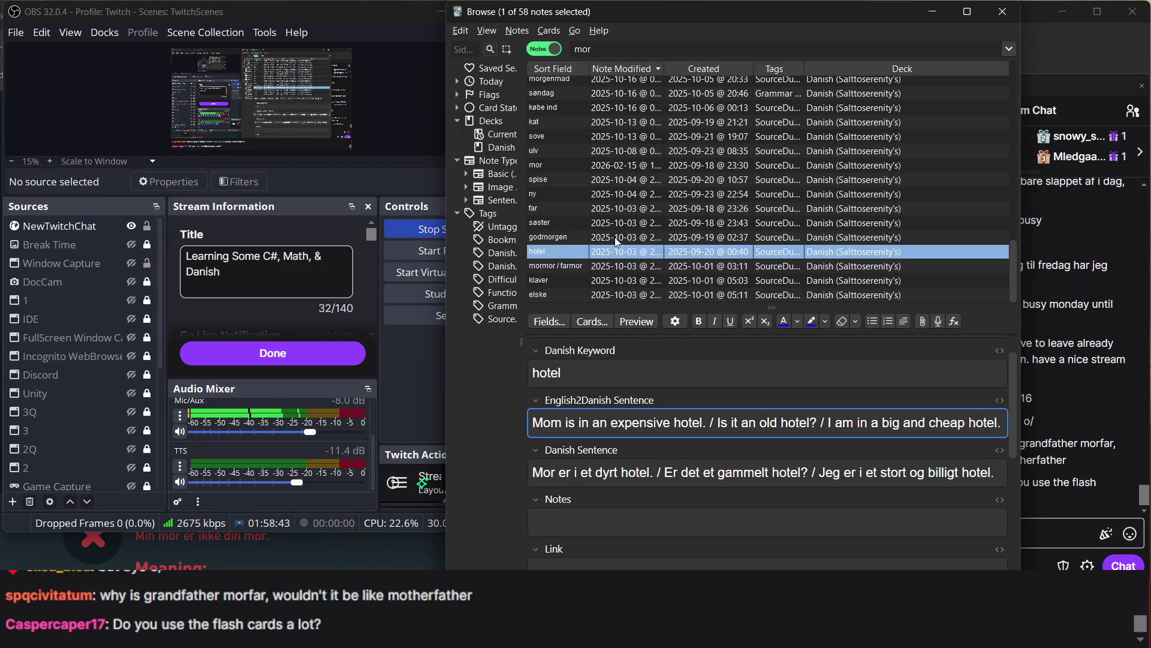
left_click(606, 237)
left_click(597, 251)
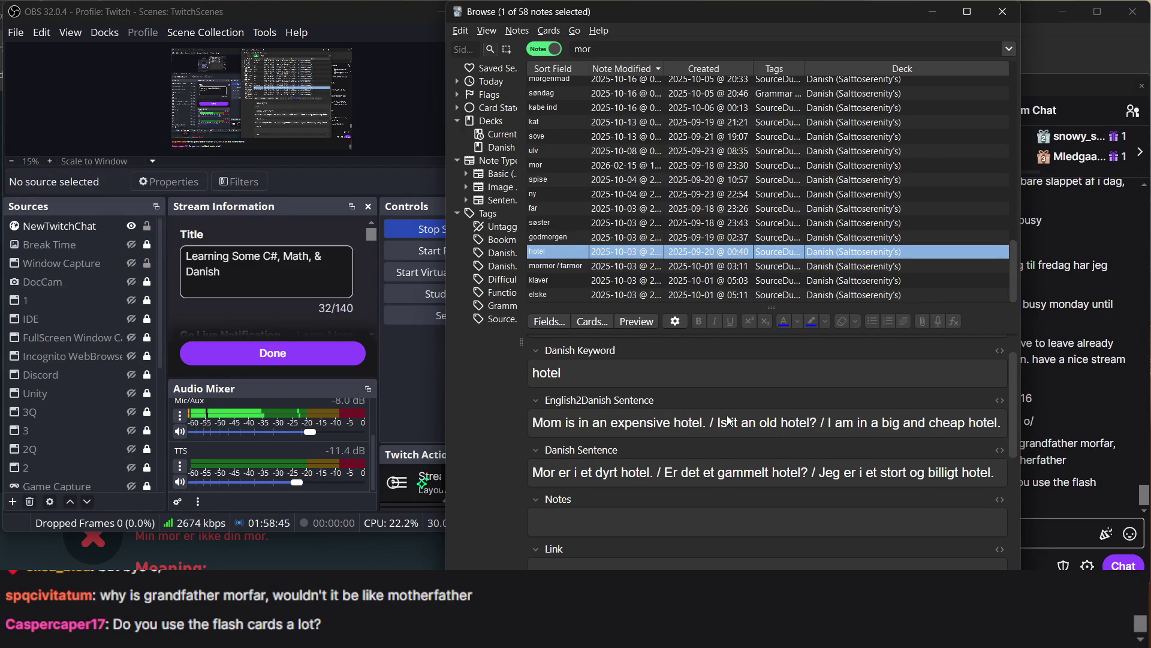
scroll(728, 415, "down", 1)
scroll(728, 415, "up", 1)
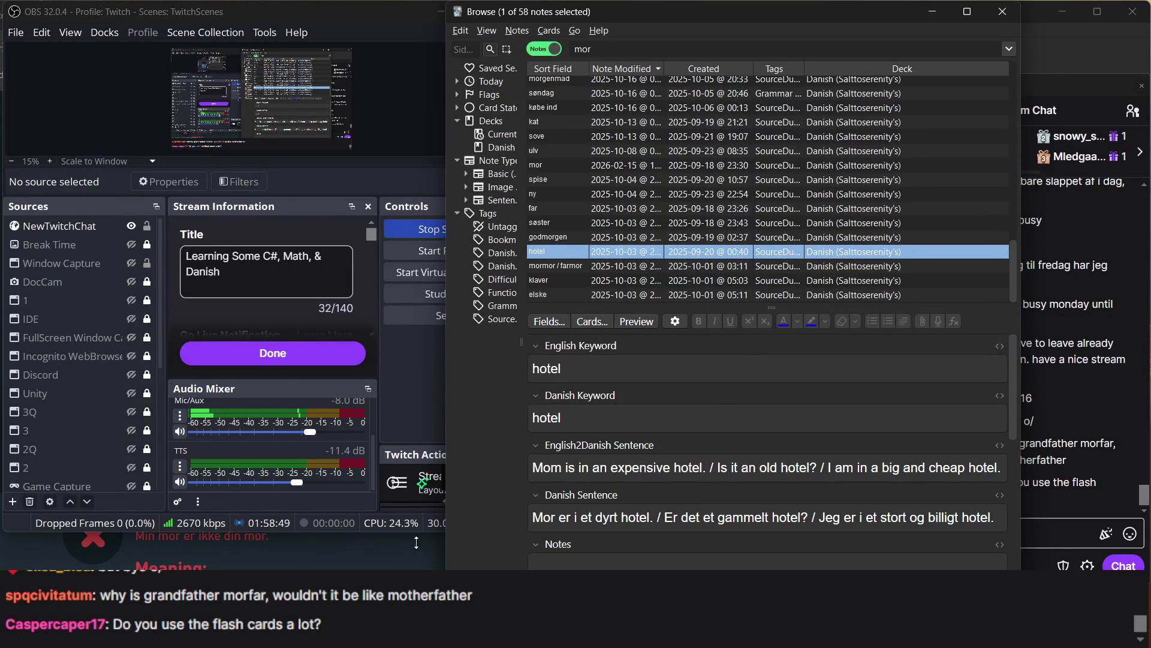
key("alt+Tab")
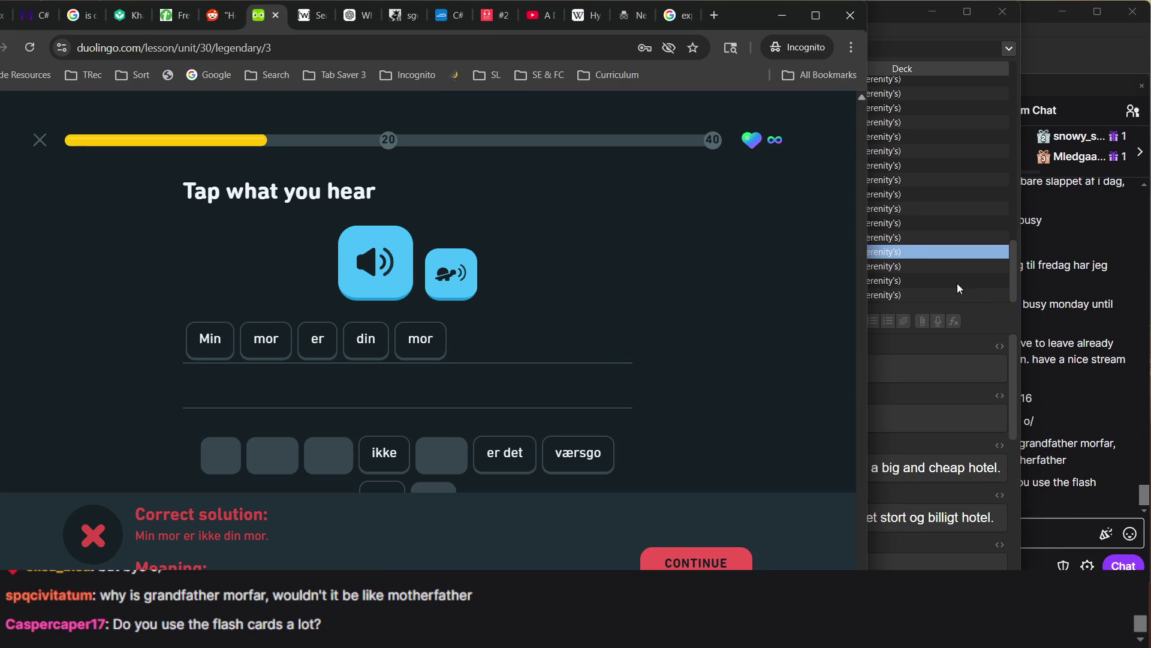
left_click(946, 275)
left_click(917, 265)
left_click(887, 254)
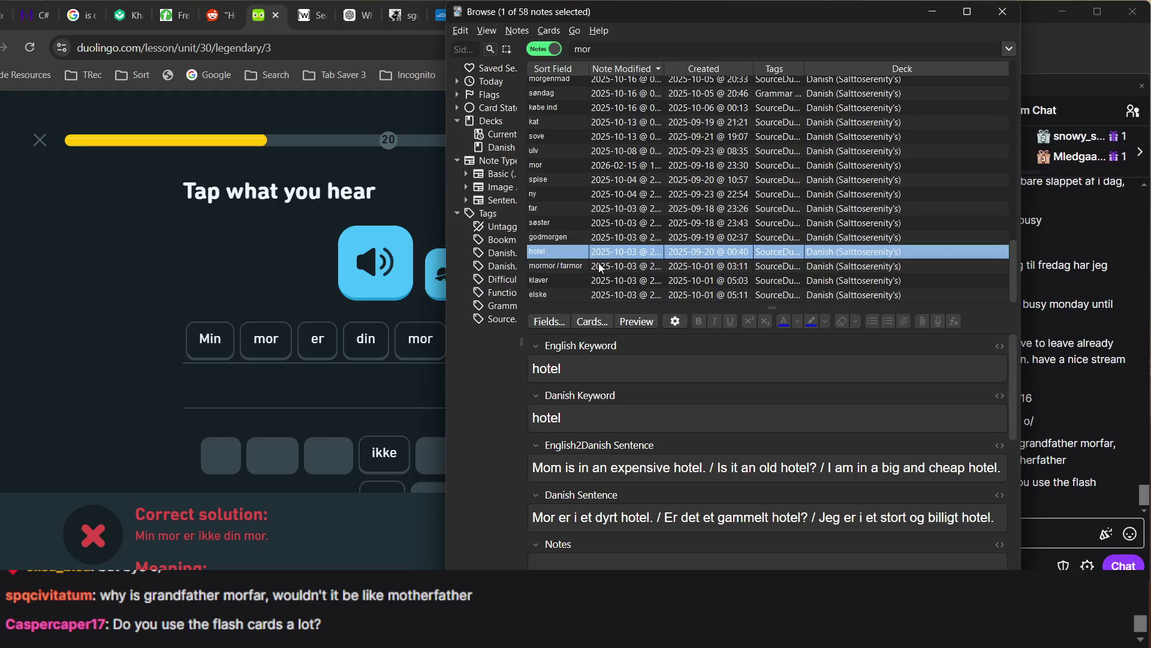
left_click(582, 240)
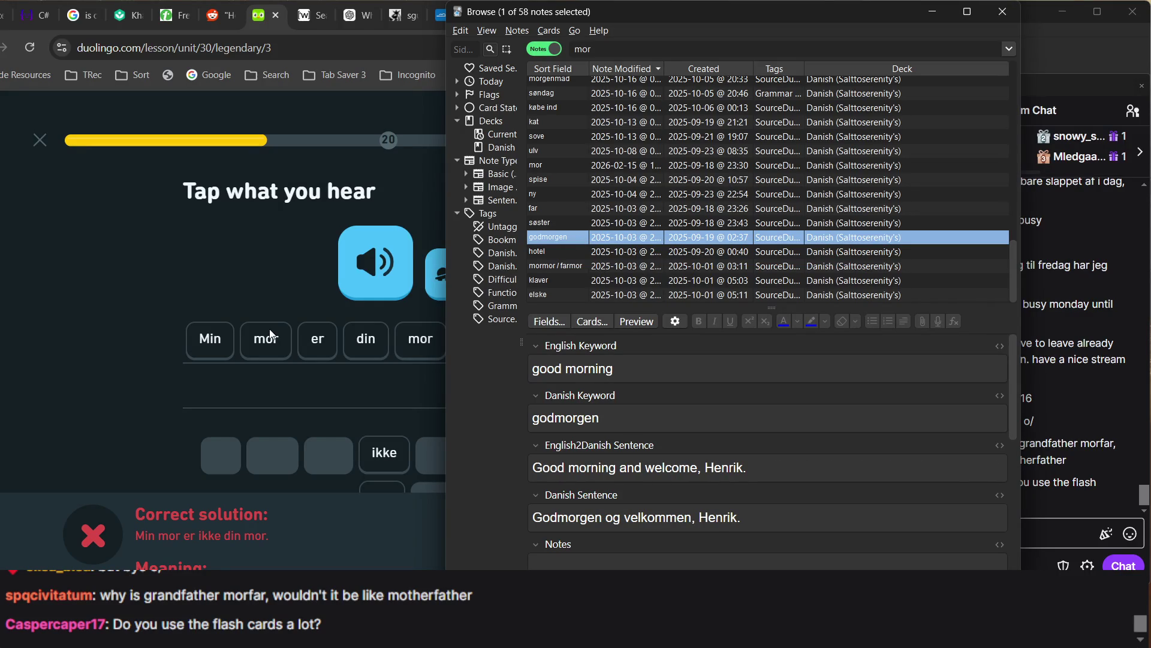
left_click(624, 47)
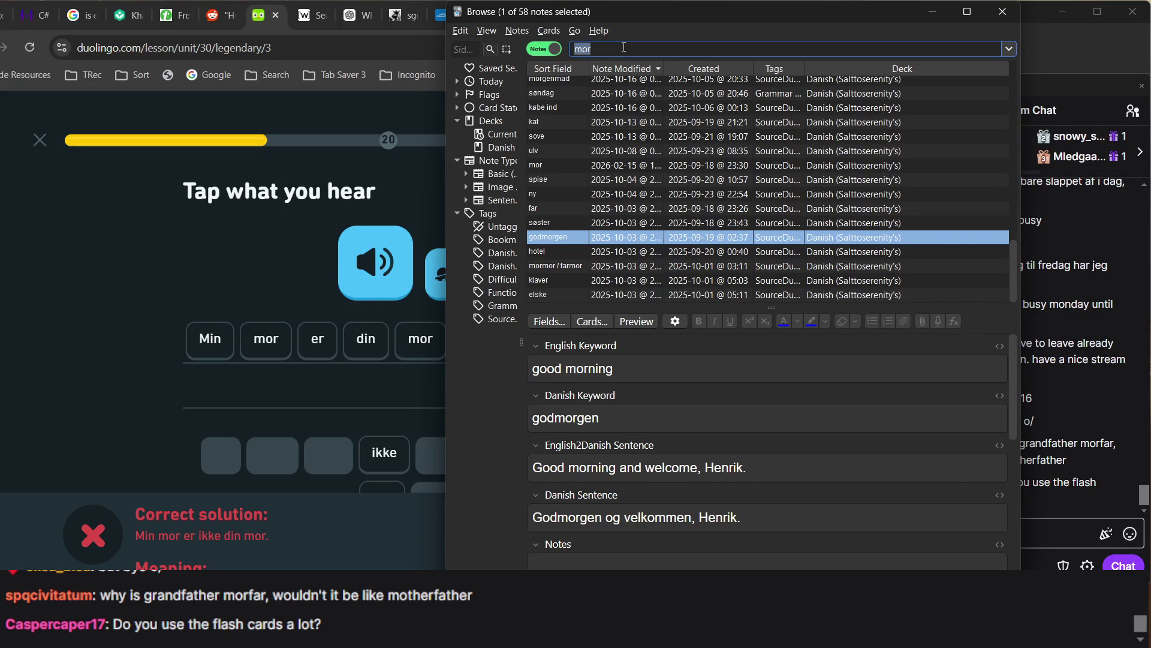
type("mor")
scroll(592, 239, "up", 1)
scroll(593, 240, "down", 1)
scroll(566, 276, "up", 3)
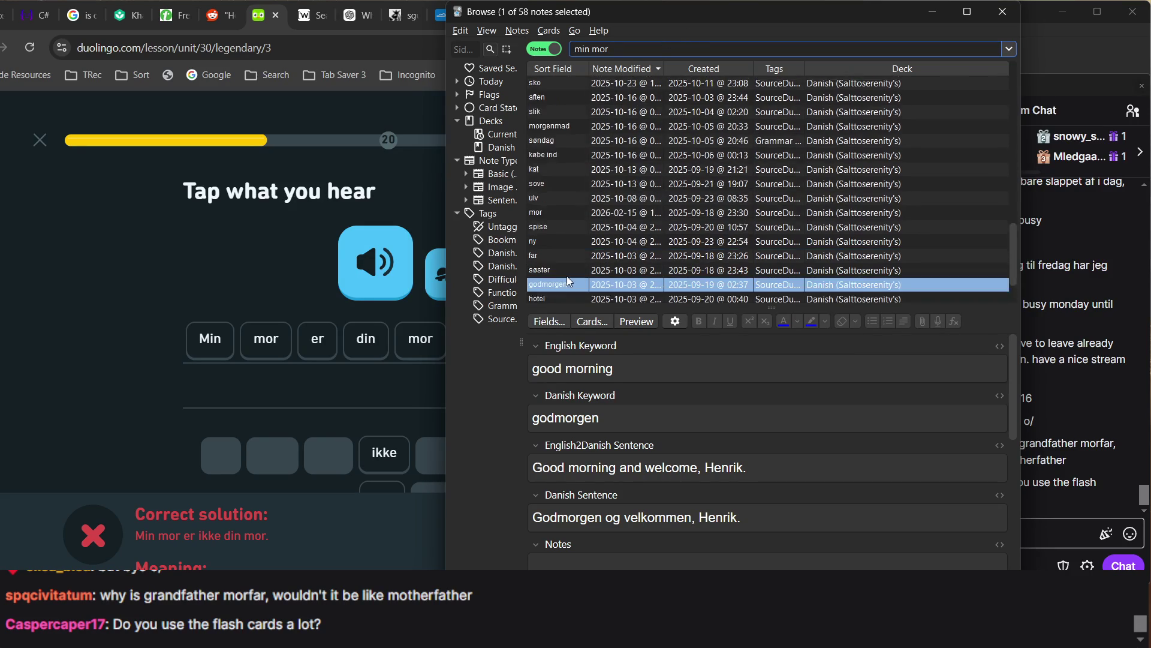
scroll(601, 199, "up", 1)
key("ctrl+a")
type("mor")
key("Return")
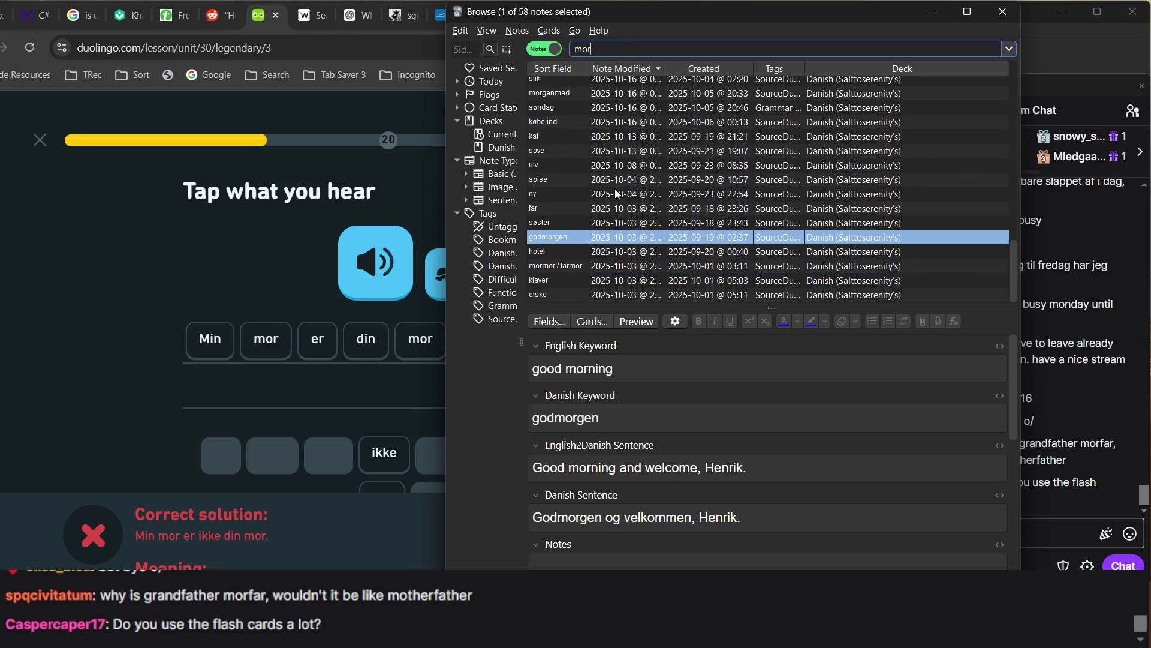
scroll(606, 202, "up", 1)
scroll(607, 205, "up", 3)
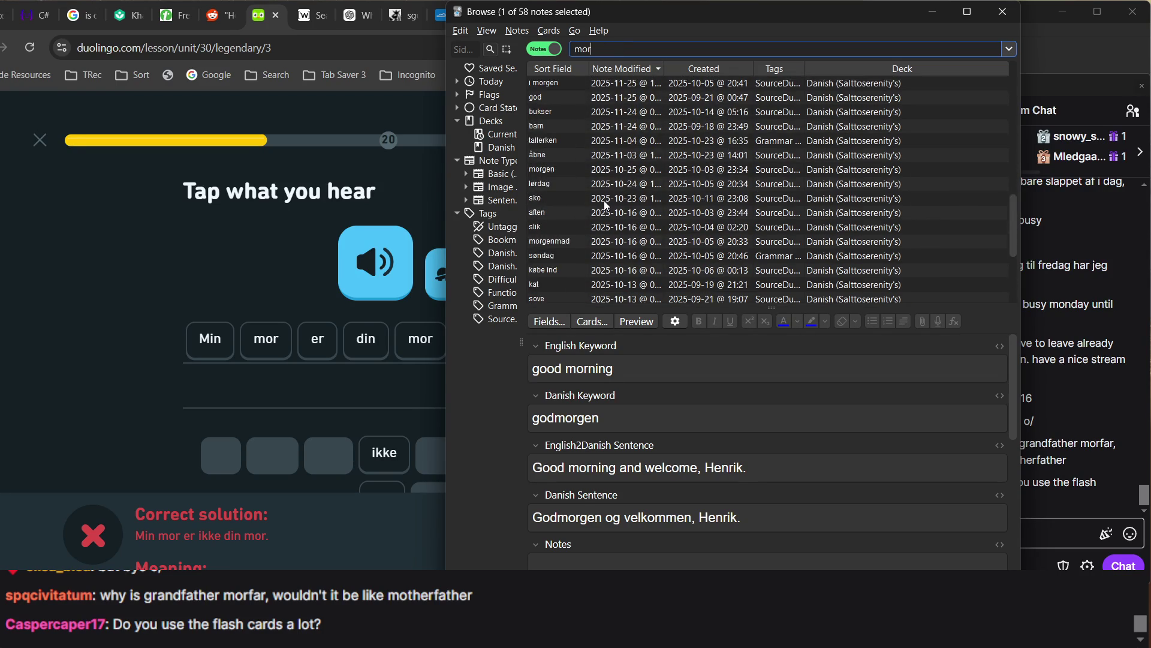
scroll(563, 236, "up", 4)
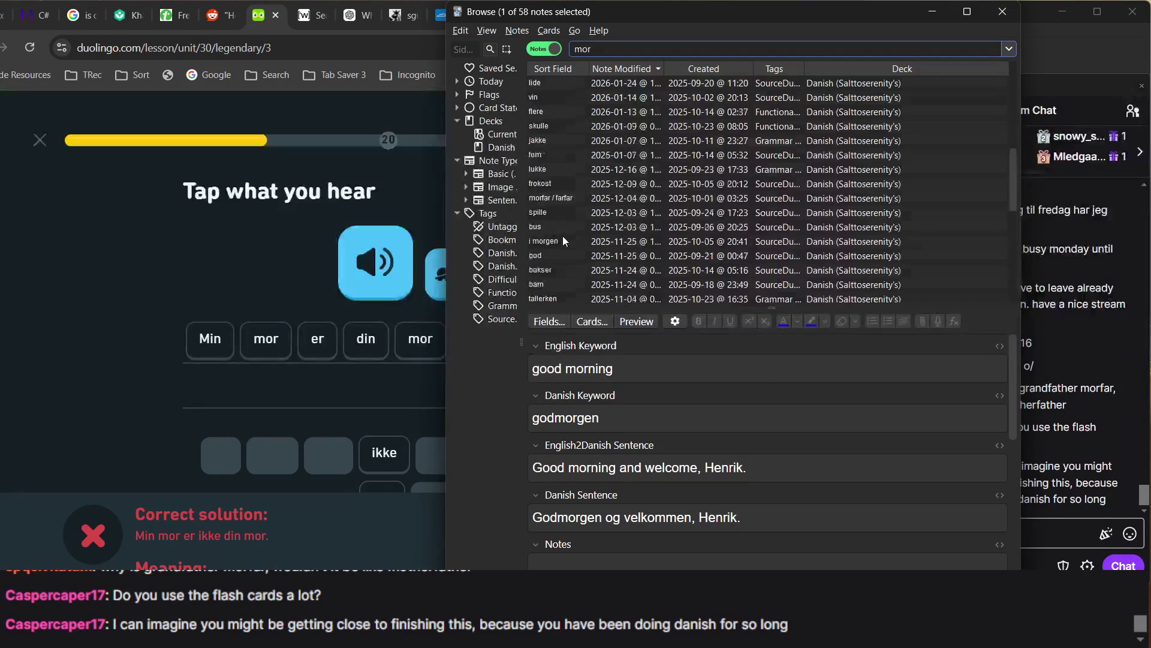
scroll(564, 241, "up", 3)
scroll(564, 240, "up", 3)
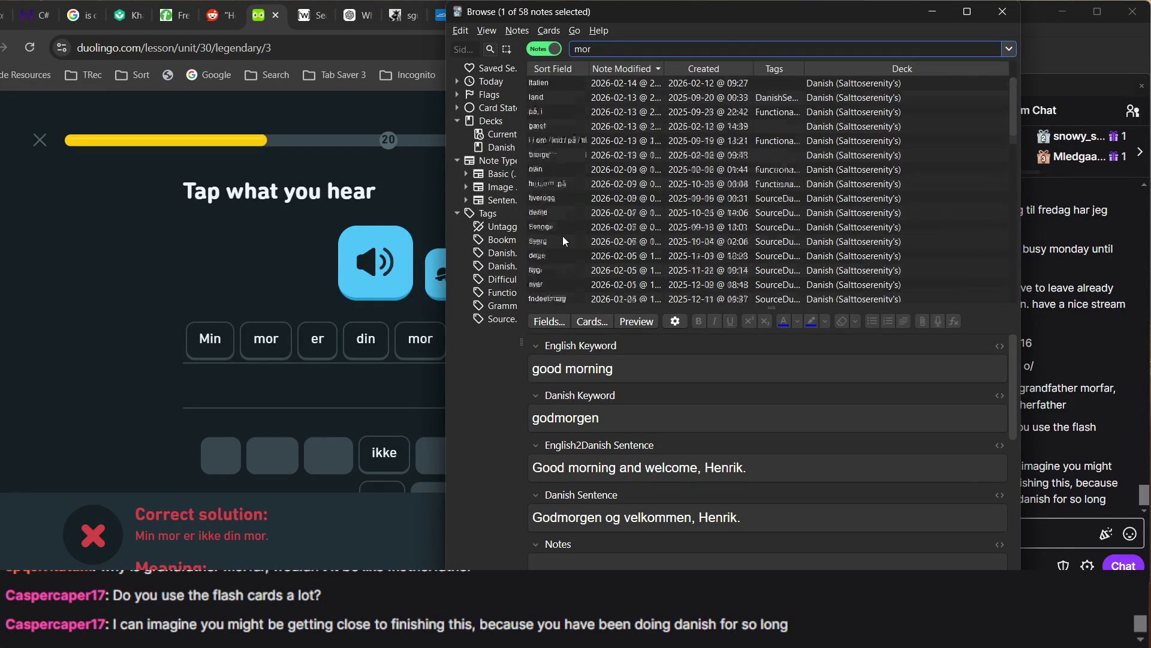
scroll(540, 141, "down", 5)
scroll(541, 141, "up", 5)
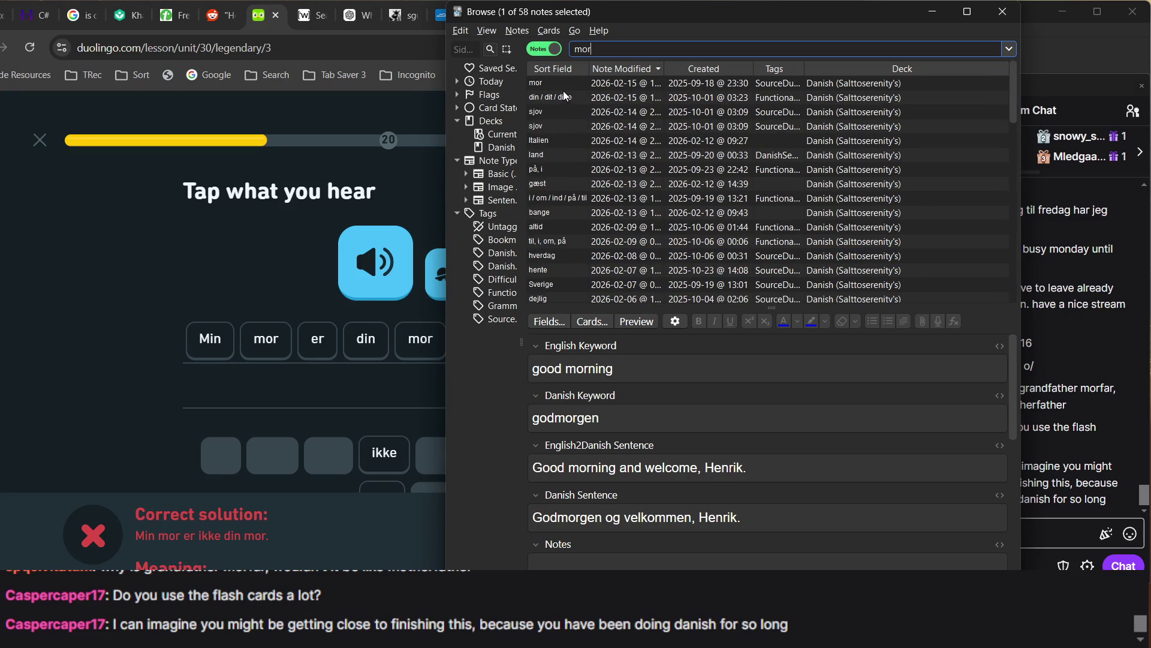
Add 't to finish 'My mother isn't' in the mor note's English sentence field
left_click(579, 82)
scroll(772, 472, "down", 2)
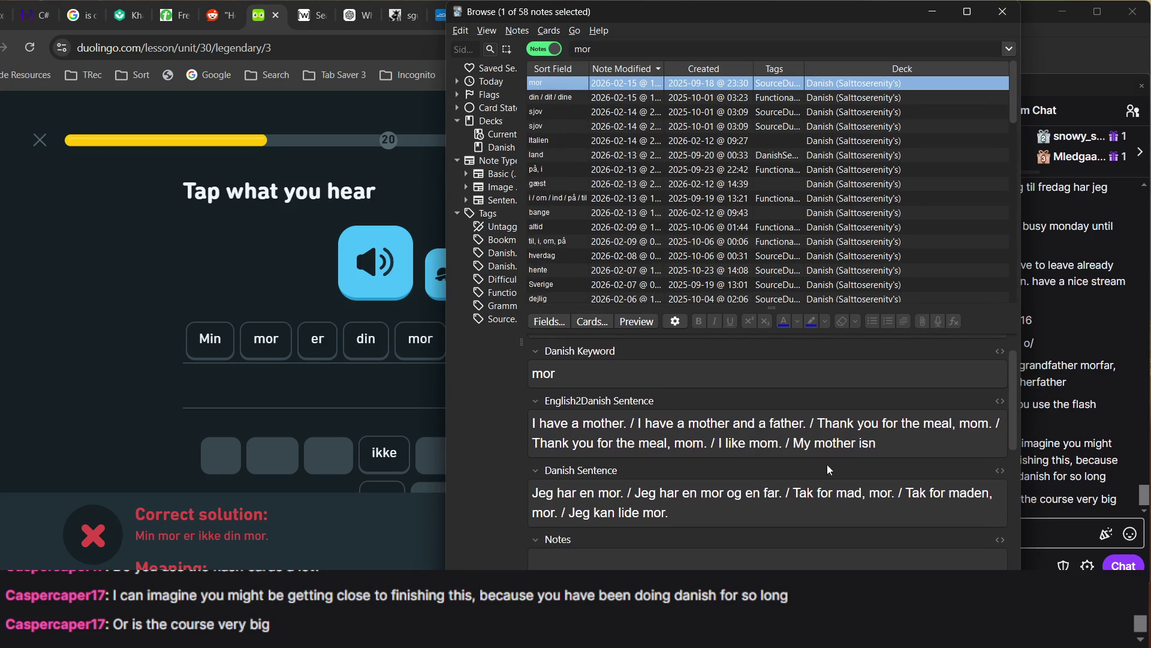
left_click(896, 450)
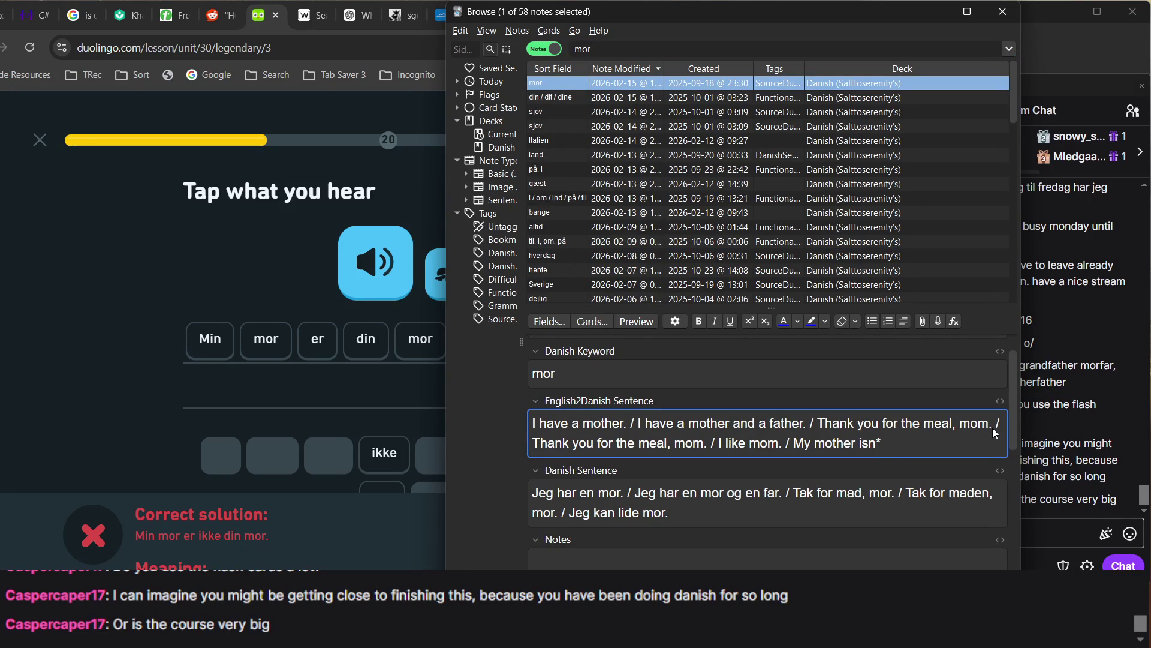
type("'t")
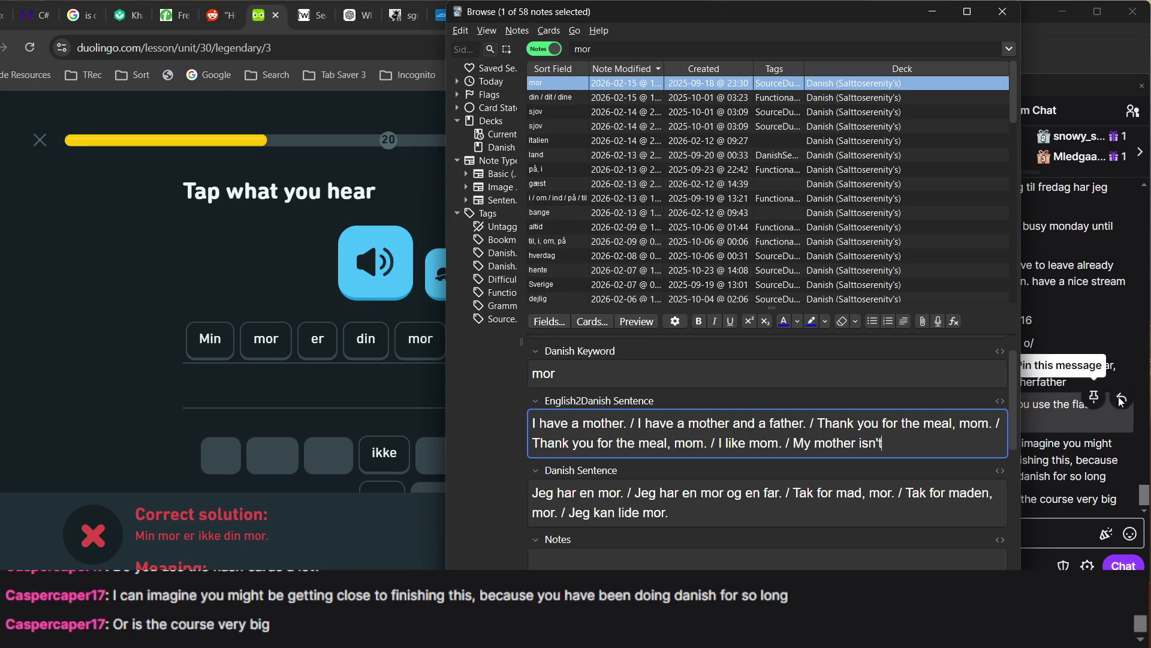
left_click(1060, 403)
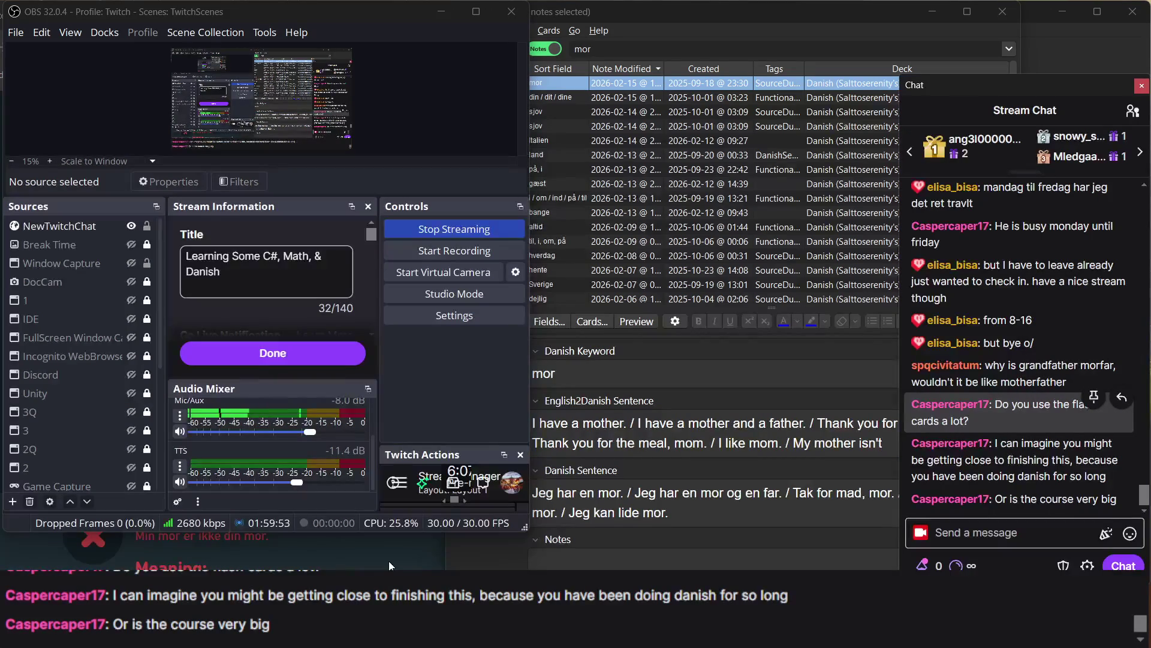
left_click(417, 565)
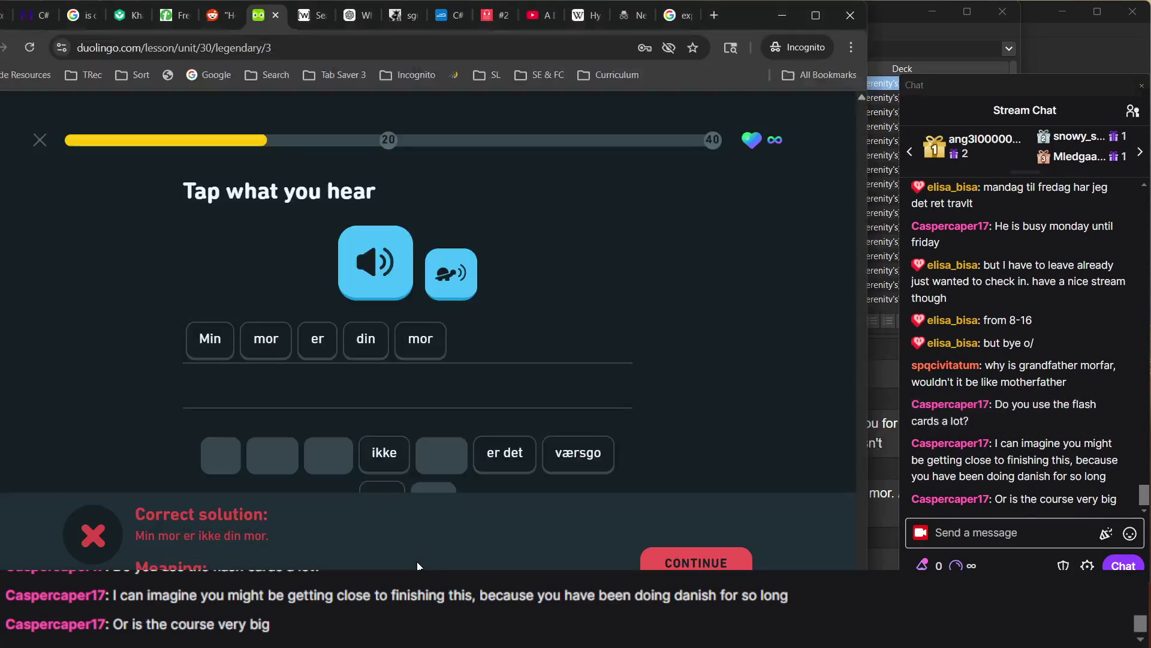
left_click(884, 377)
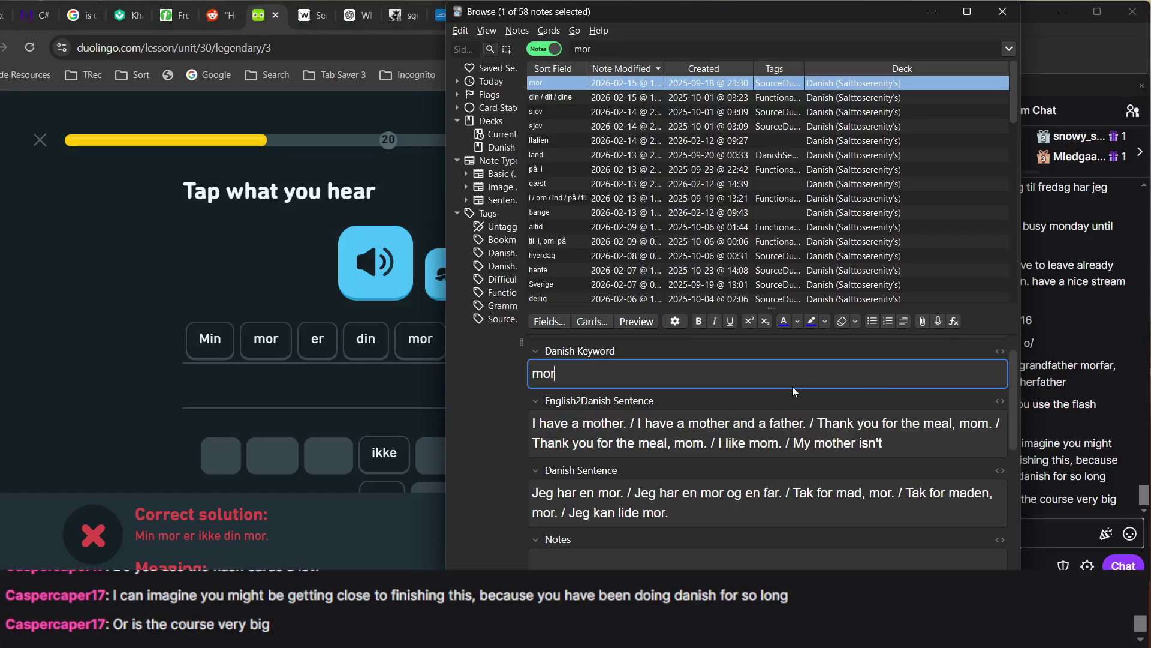
left_click(255, 295)
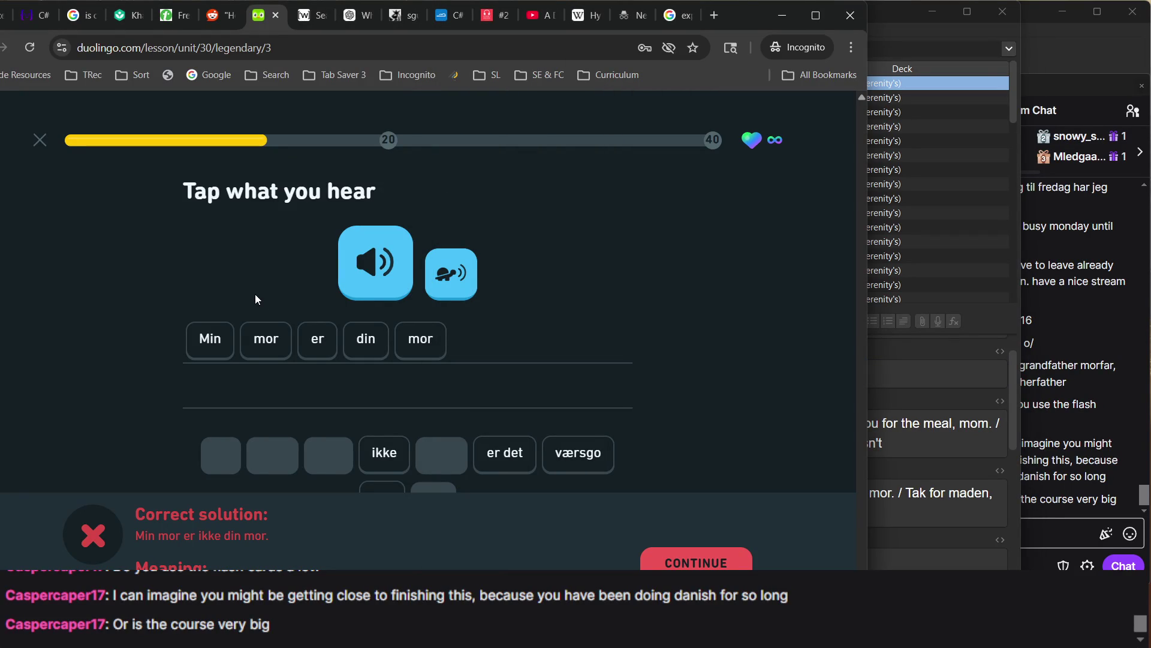
Check the hverdag note, return to the Duolingo lesson, and open Google in a new tab
left_click(934, 259)
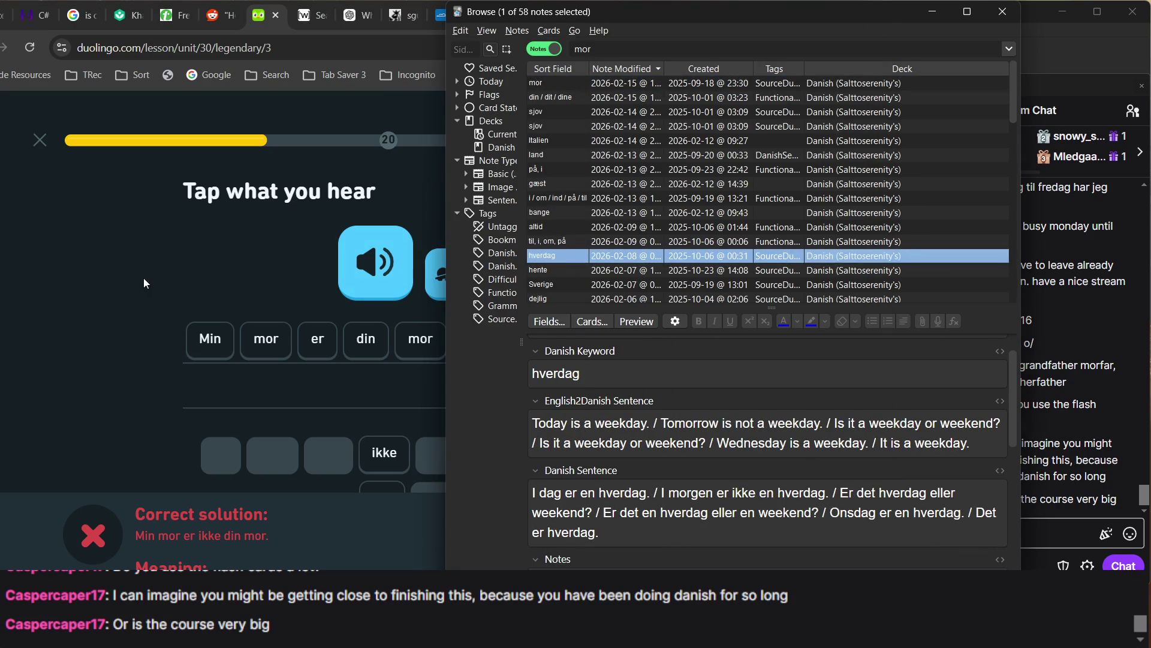
left_click(123, 275)
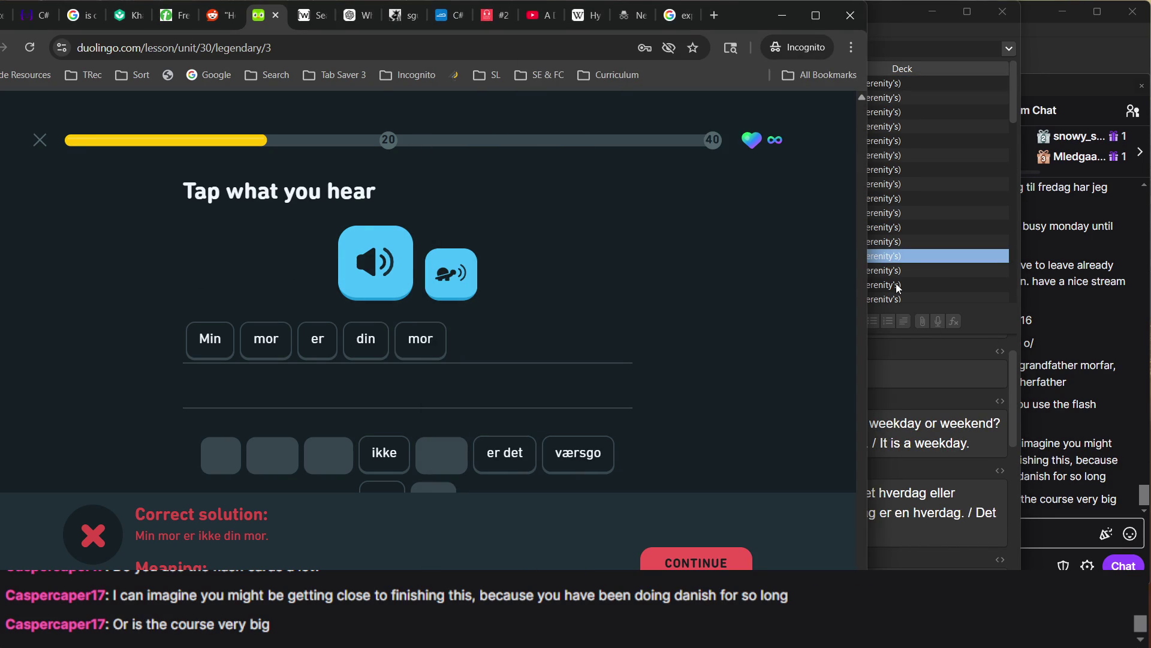
left_click(1054, 355)
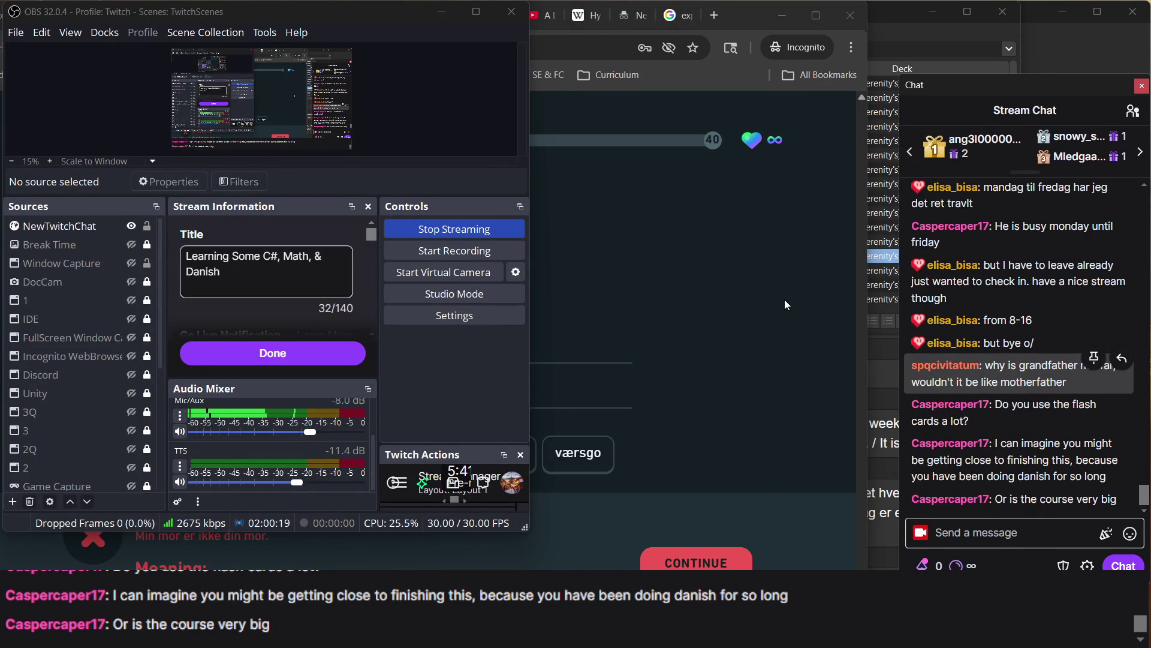
left_click(758, 272)
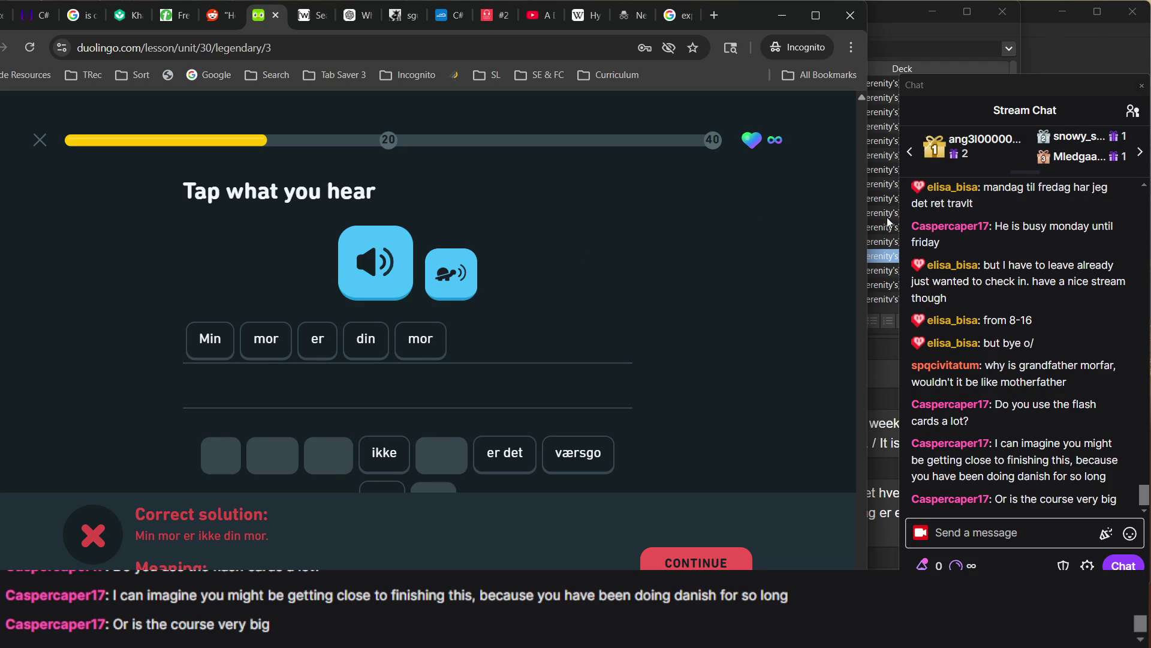
left_click(886, 256)
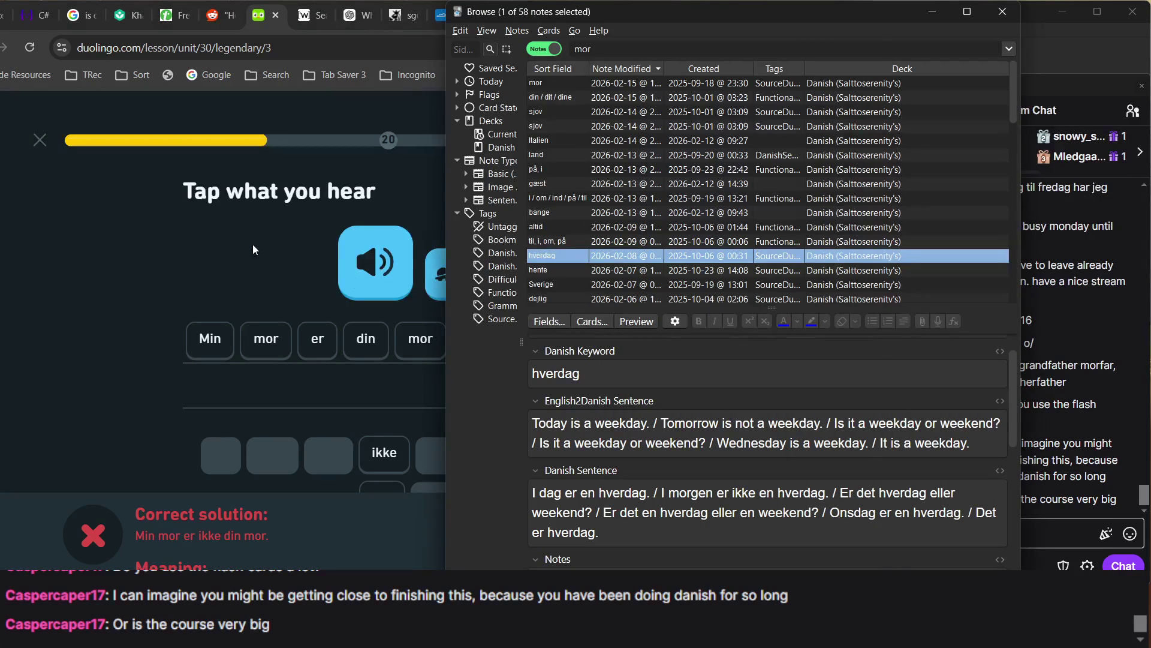
left_click(253, 246)
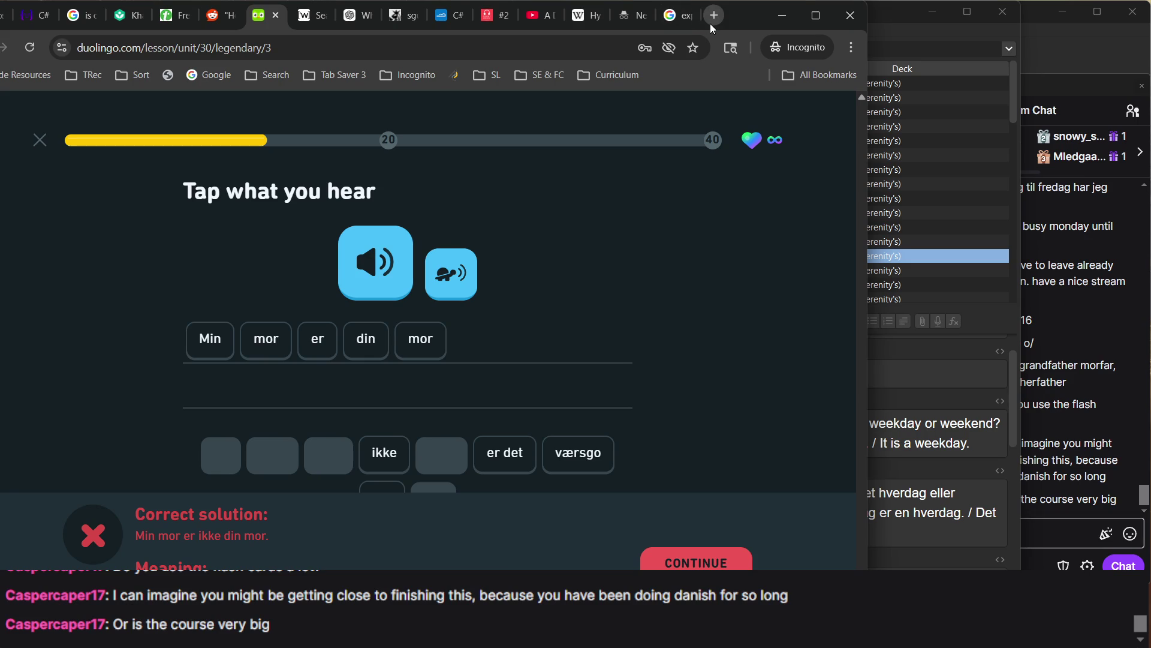
left_click(711, 22)
left_click(215, 75)
Search Google for 'duolingo data' and open the Unofficial Duolingo Course Data site
type("duolingo ")
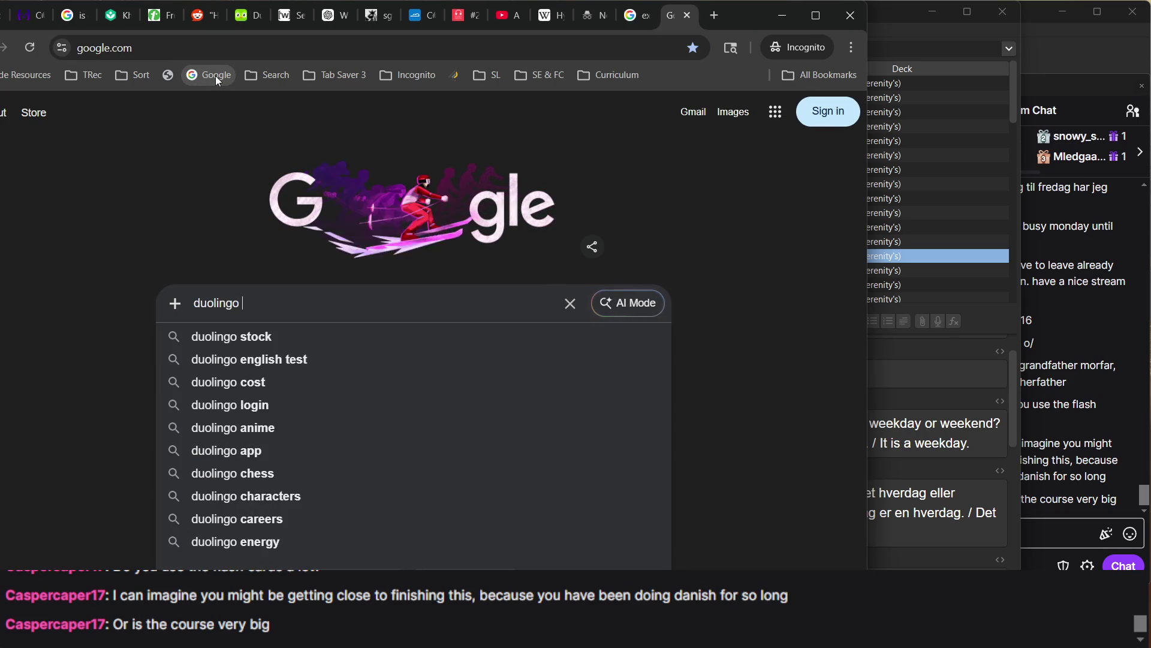
type("data")
key("Return")
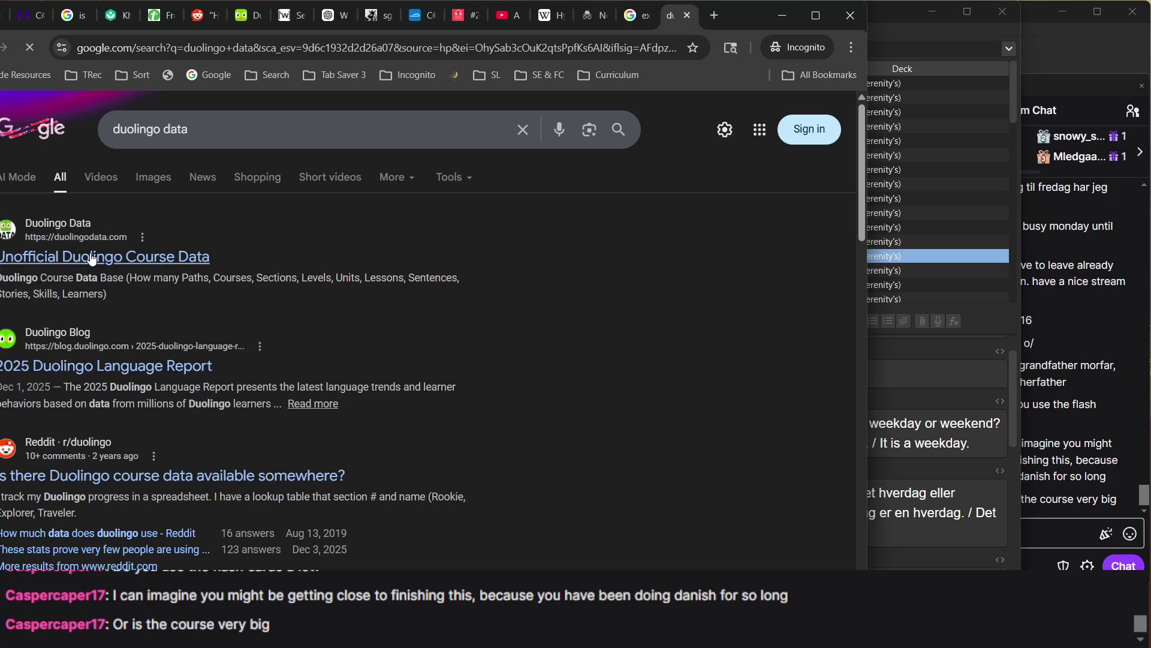
left_click(92, 259)
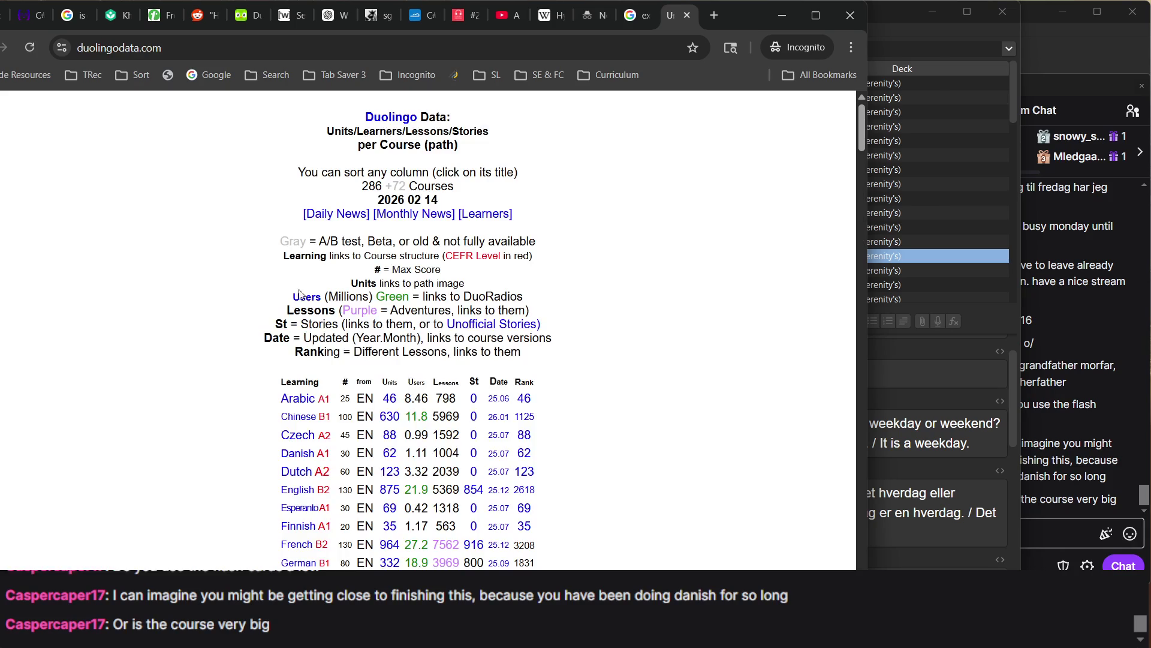
scroll(417, 371, "down", 4)
scroll(384, 143, "up", 3, "ctrl")
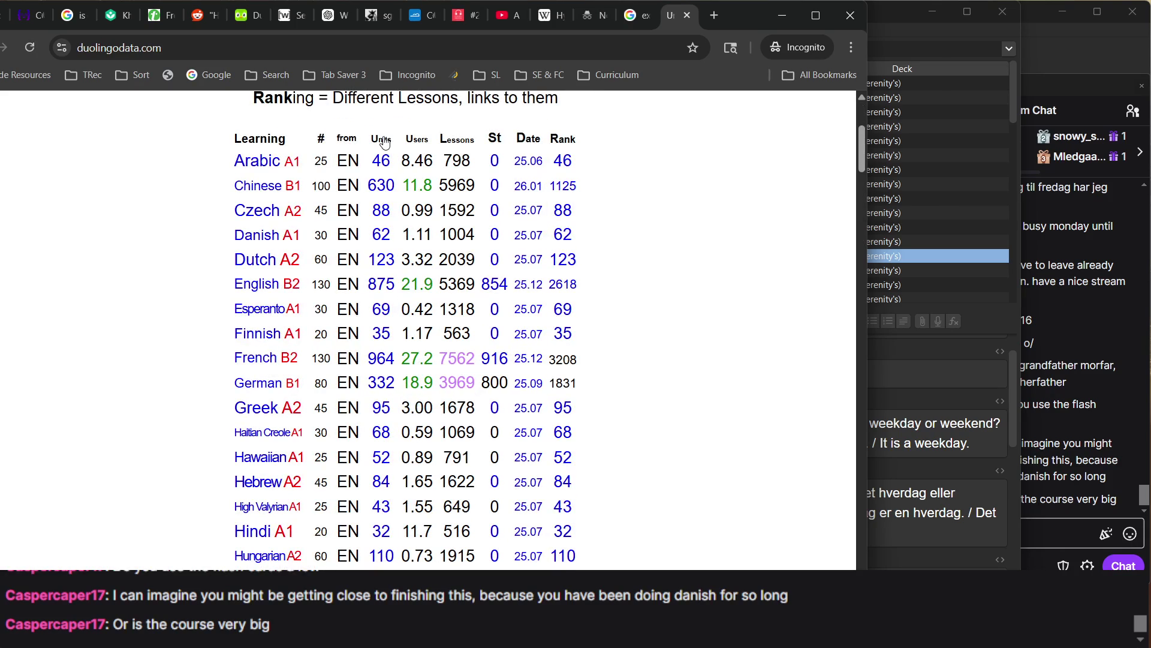
Sort the course table by units, largest first, and open the Daily News page
left_click(384, 143)
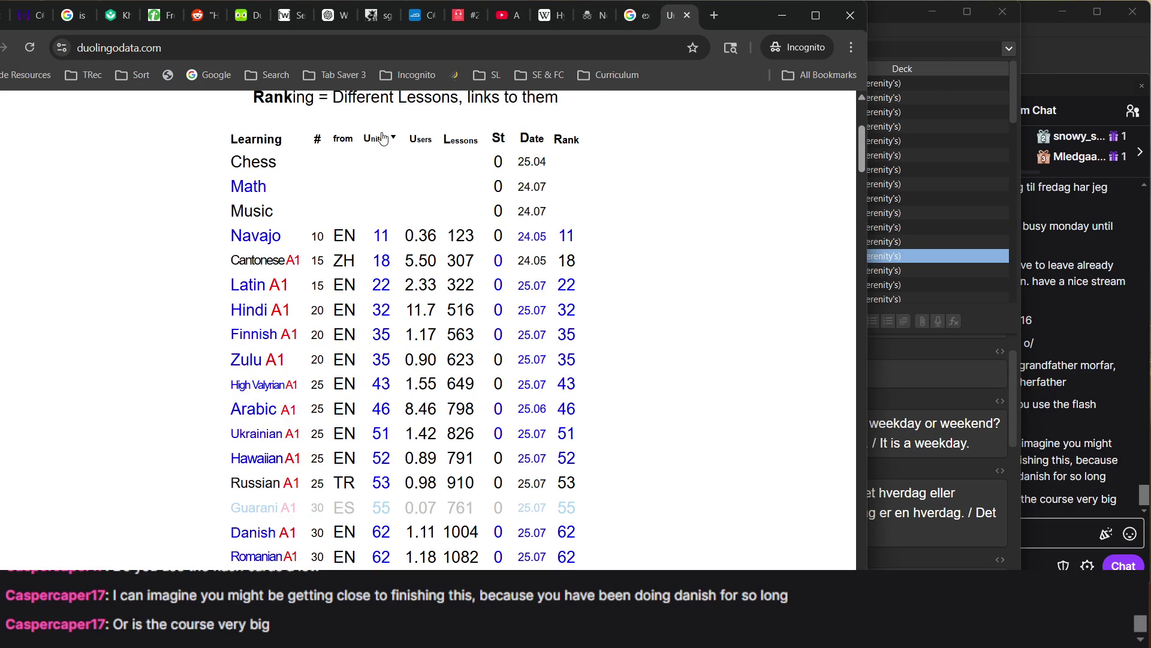
left_click(376, 145)
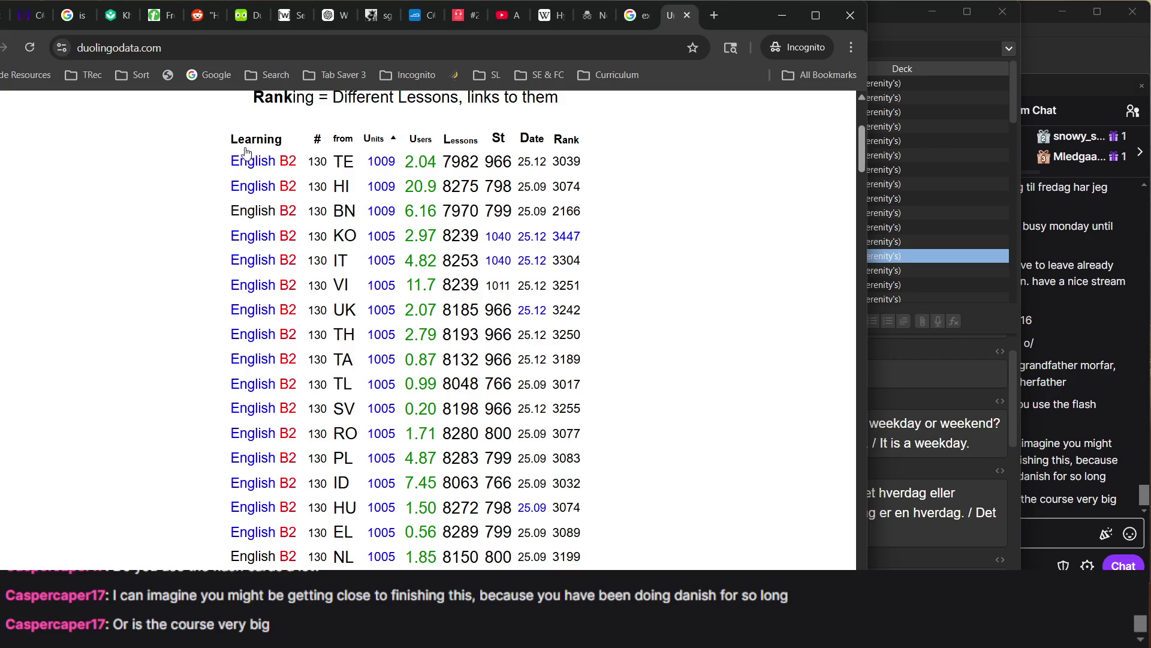
scroll(381, 399, "down", 5)
scroll(379, 396, "up", 10)
scroll(383, 401, "down", 10)
scroll(396, 418, "up", 3)
scroll(395, 418, "up", 15)
scroll(444, 219, "down", 5)
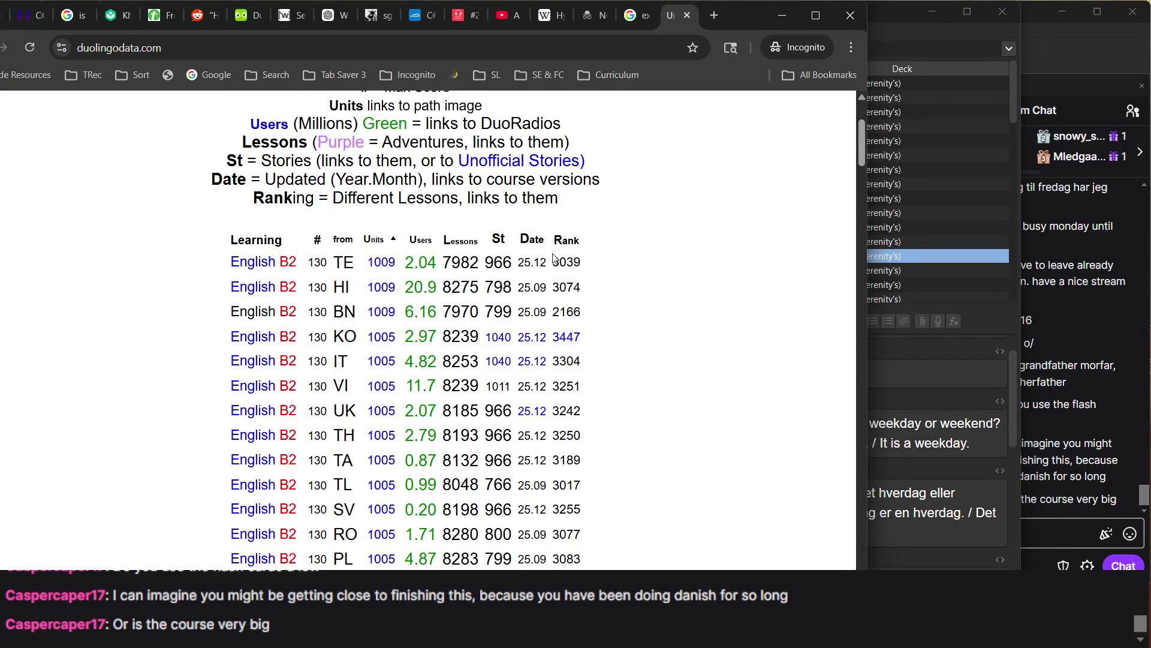
scroll(469, 244, "up", 4)
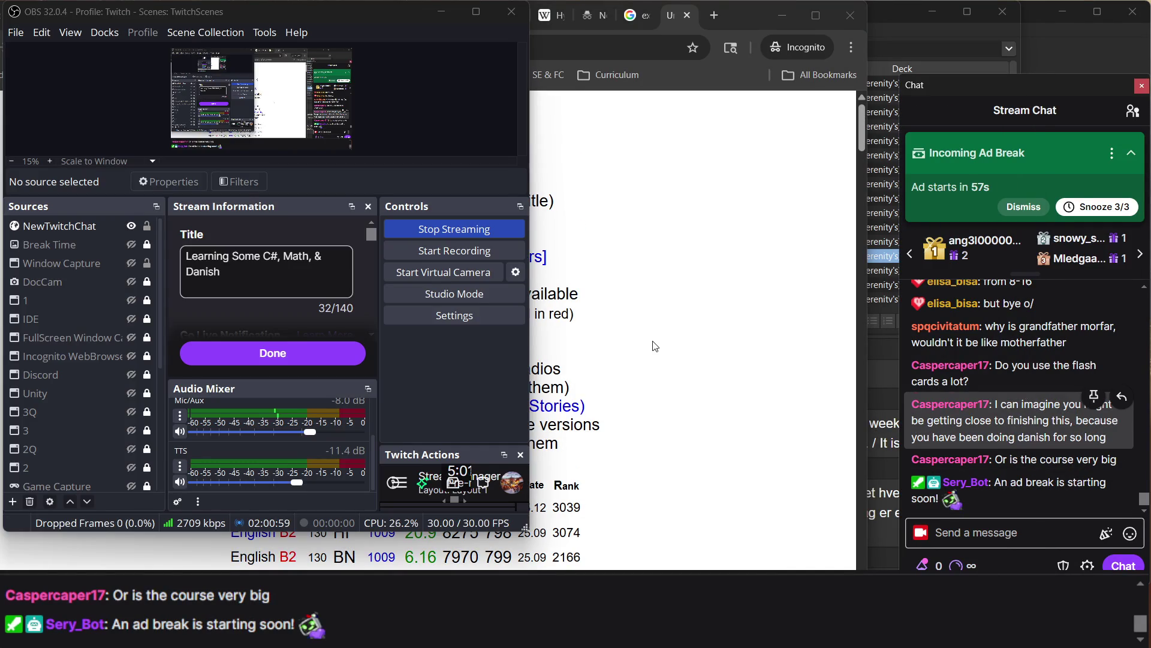
scroll(418, 327, "down", 3)
scroll(418, 326, "up", 3)
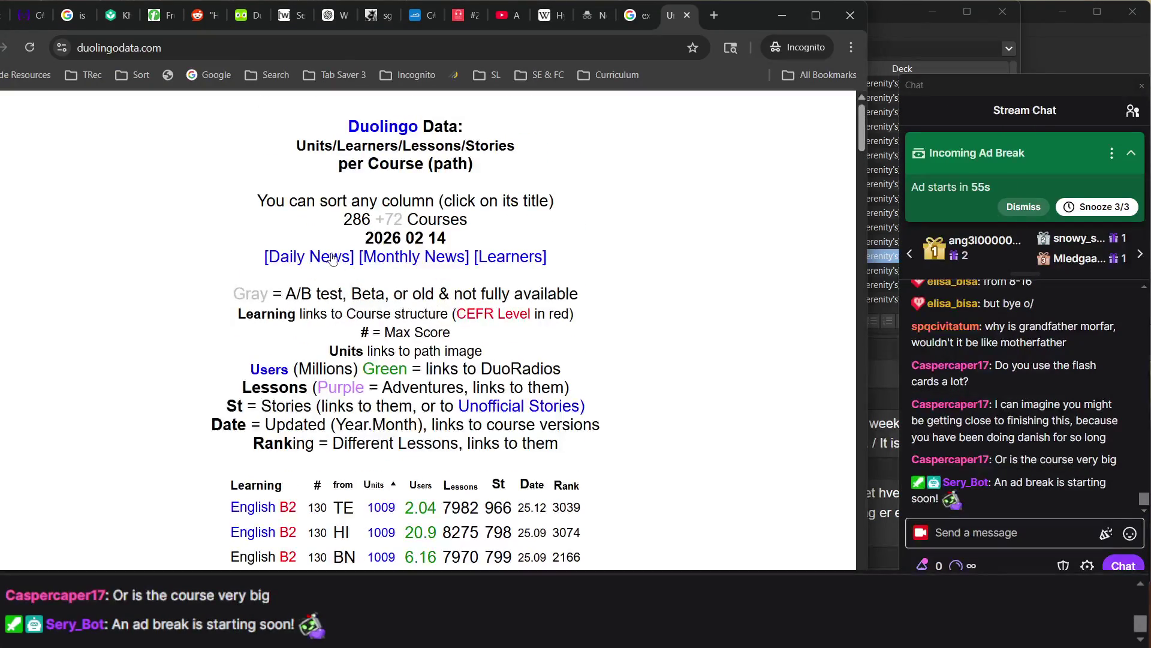
left_click(331, 256)
scroll(268, 235, "left", 5)
Reopen the duolingodata.com Daily News page and read through the recent news entries
left_click(127, 262)
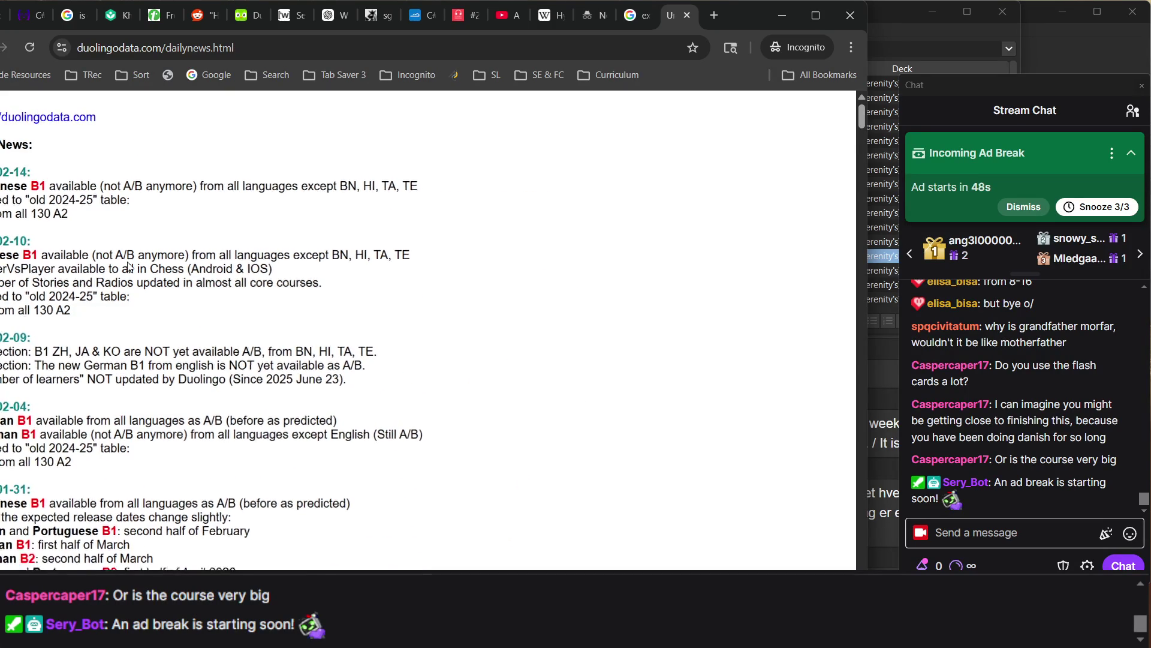
scroll(128, 265, "down", 1)
left_click_drag(736, 14, 778, 12)
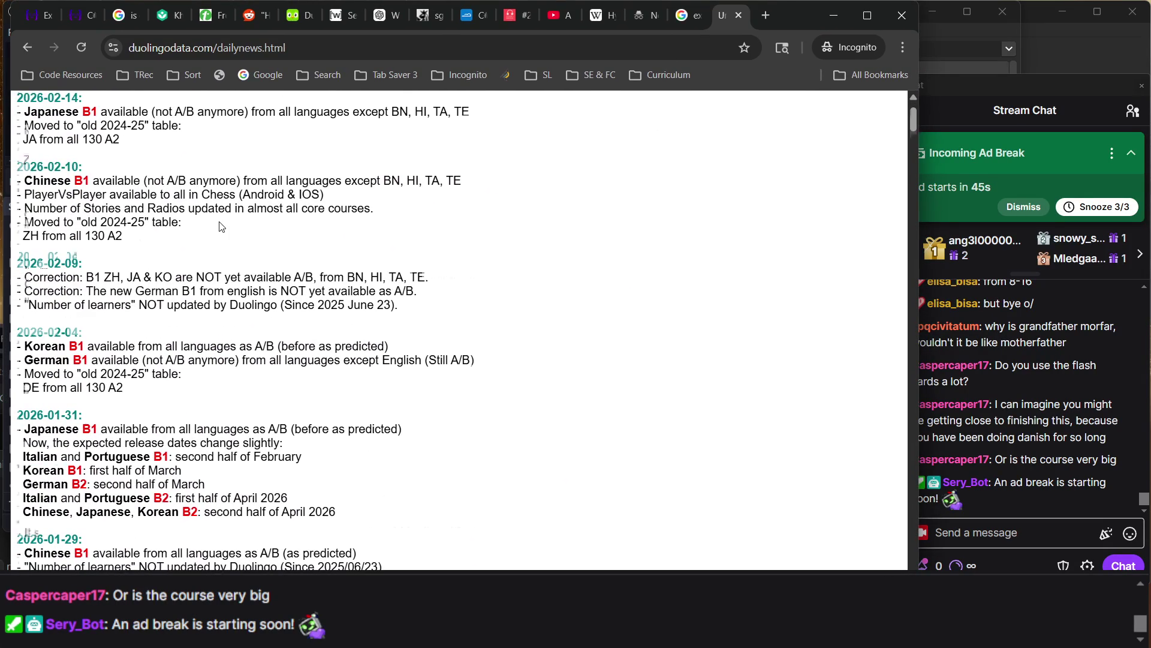
scroll(220, 222, "down", 8)
scroll(220, 222, "up", 10)
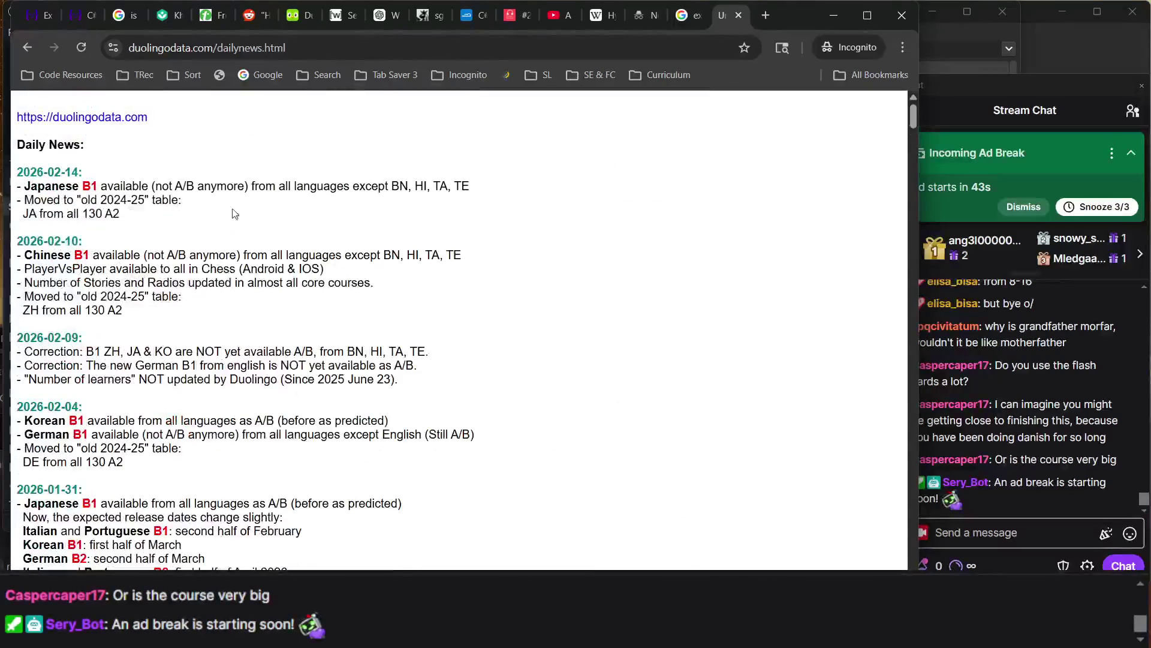
left_click_drag(246, 217, 543, 547)
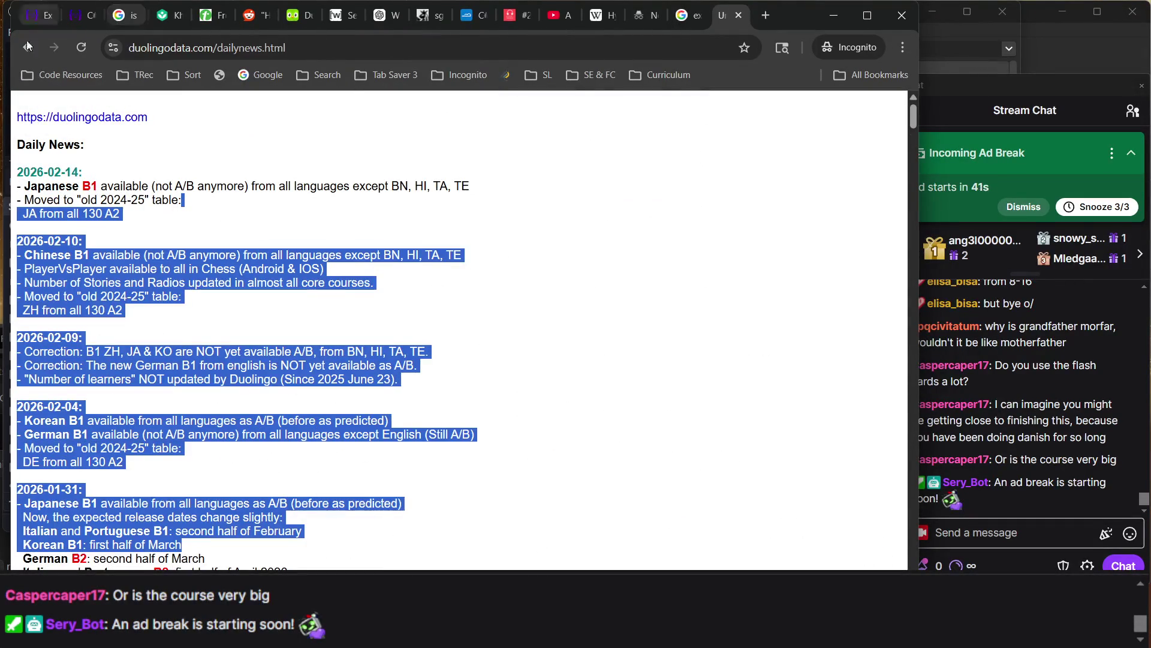
left_click(387, 200)
Go back to the main course data page, close the duolingodata.com tab, and return to Anki's note browser
left_click(29, 48)
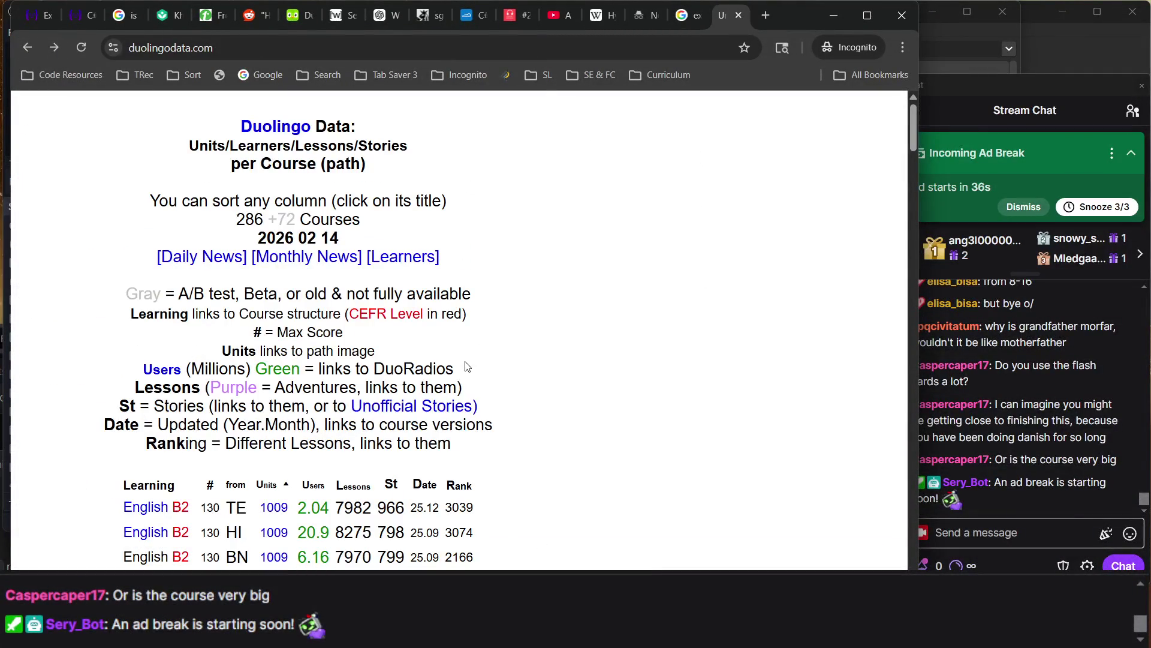
left_click(739, 20)
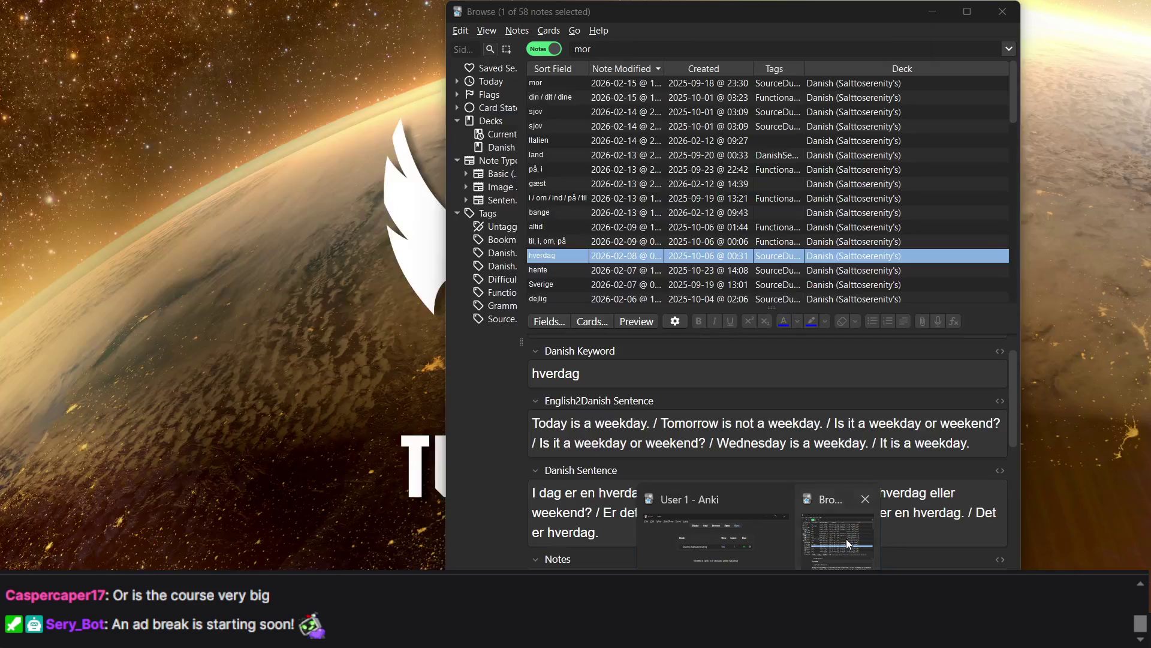
left_click(847, 539)
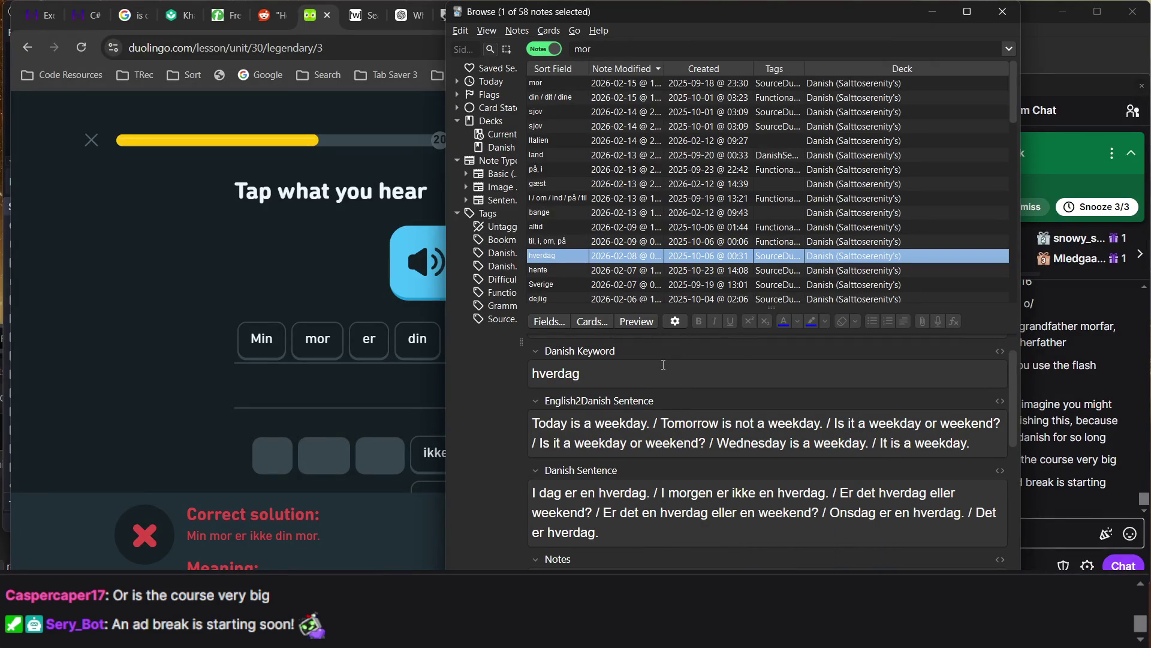
Scroll through the Anki note list and select the mor note for editing
scroll(643, 229, "down", 10)
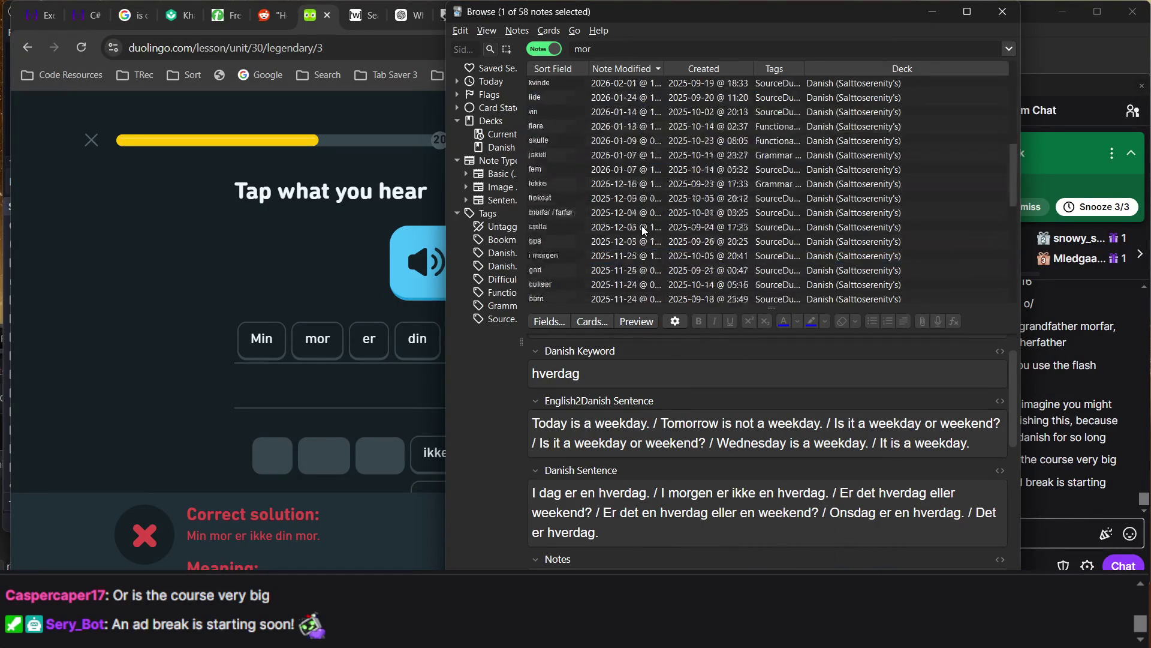
scroll(564, 222, "up", 4)
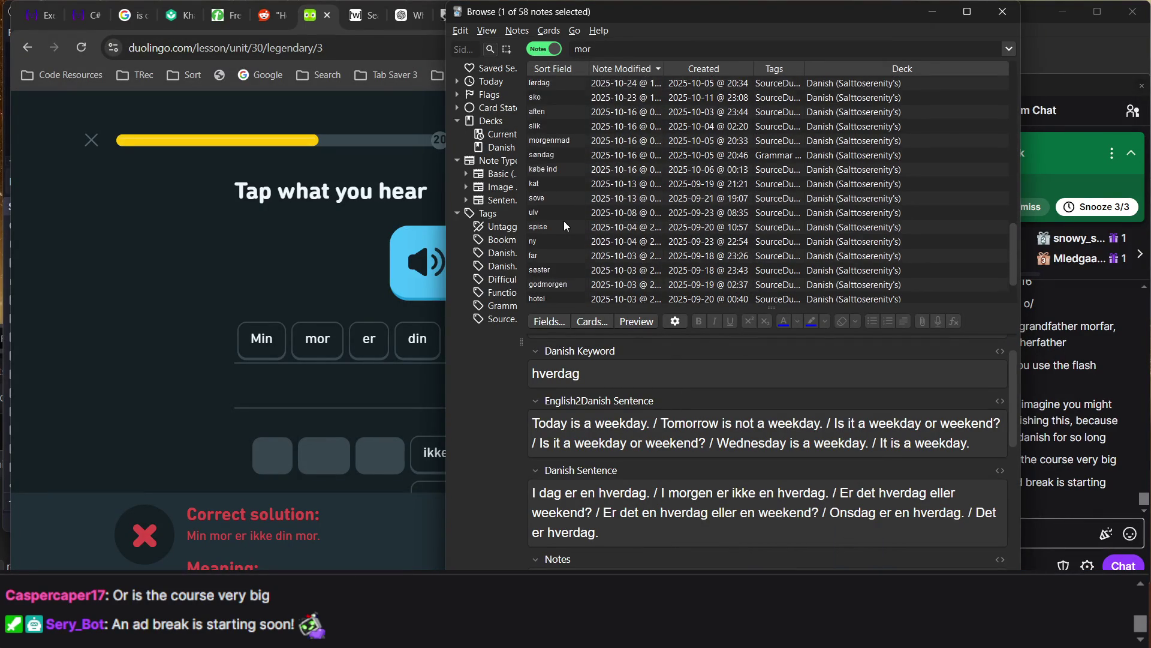
scroll(564, 222, "up", 6)
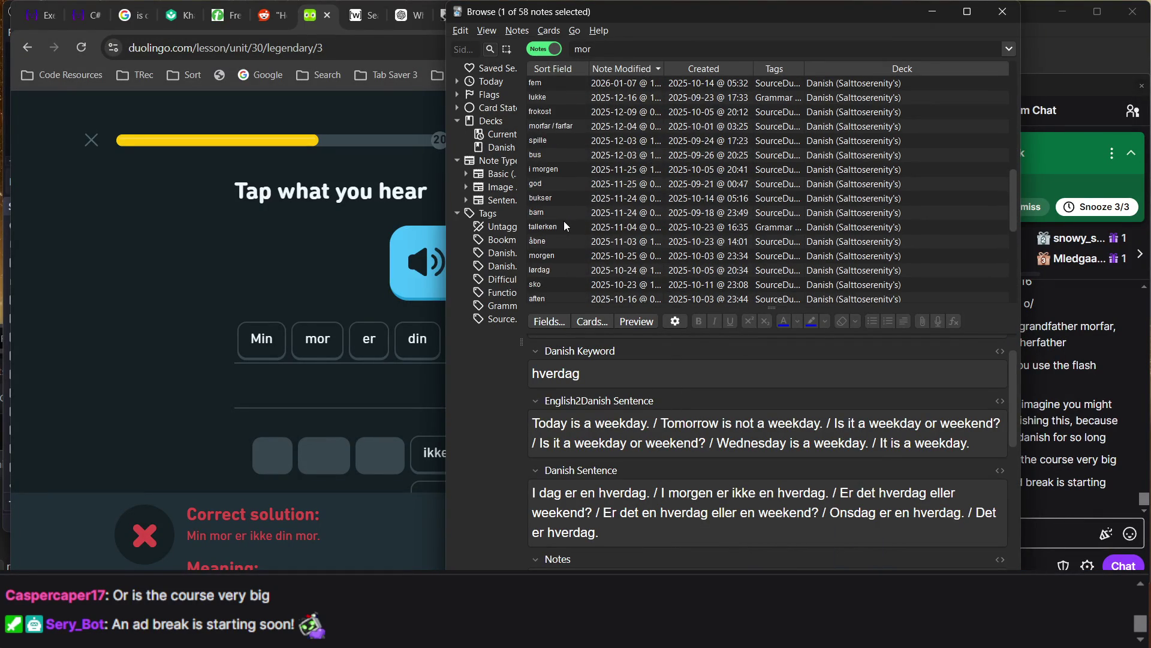
scroll(564, 221, "up", 5)
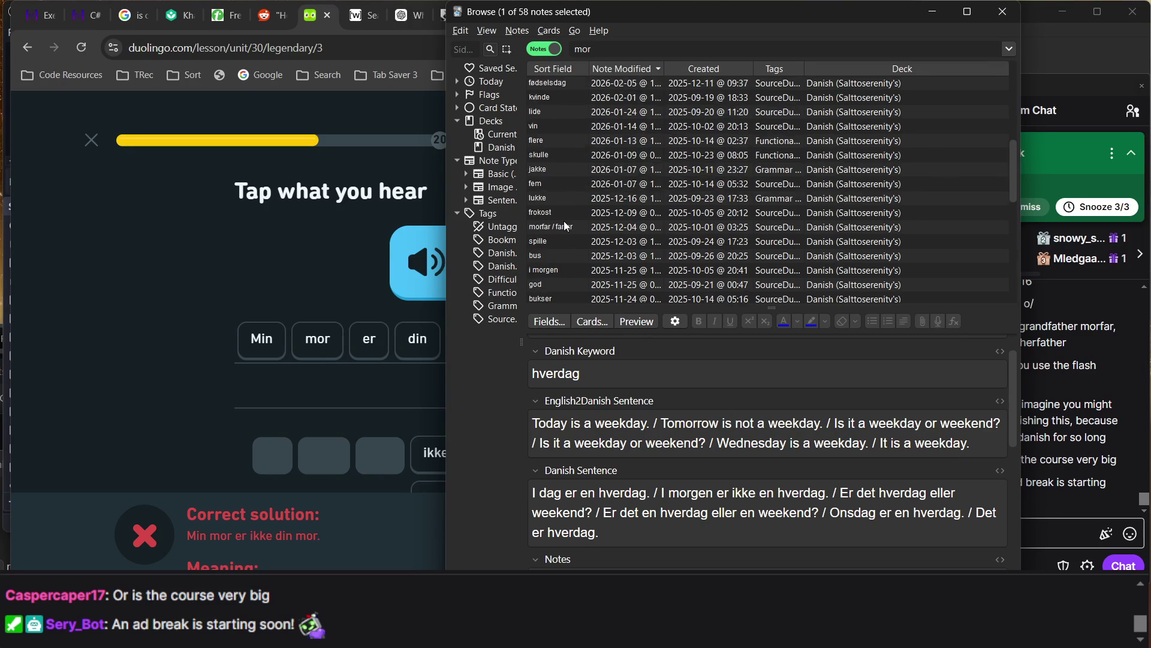
scroll(563, 221, "up", 3)
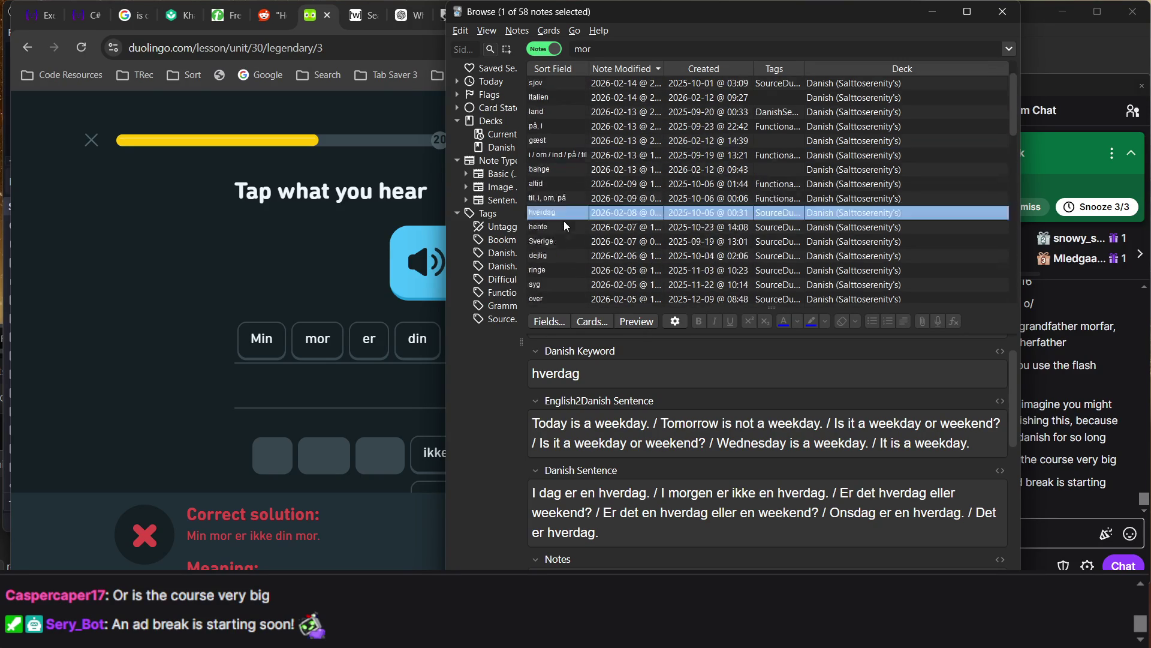
scroll(564, 221, "down", 15)
scroll(564, 225, "up", 10)
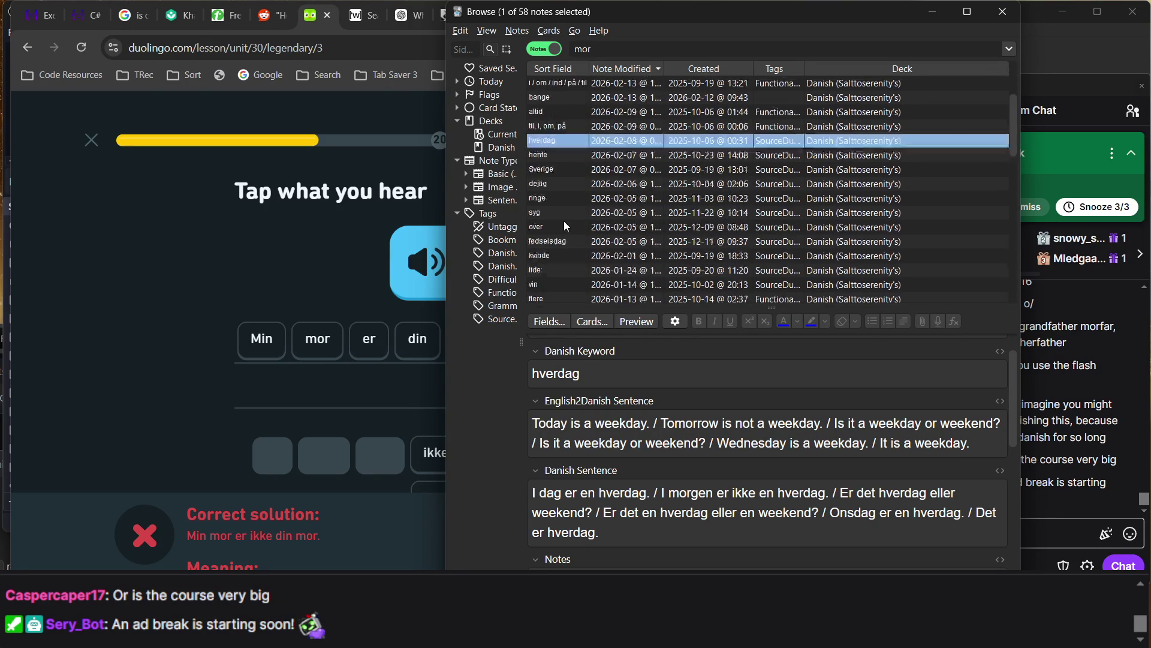
left_click(568, 80)
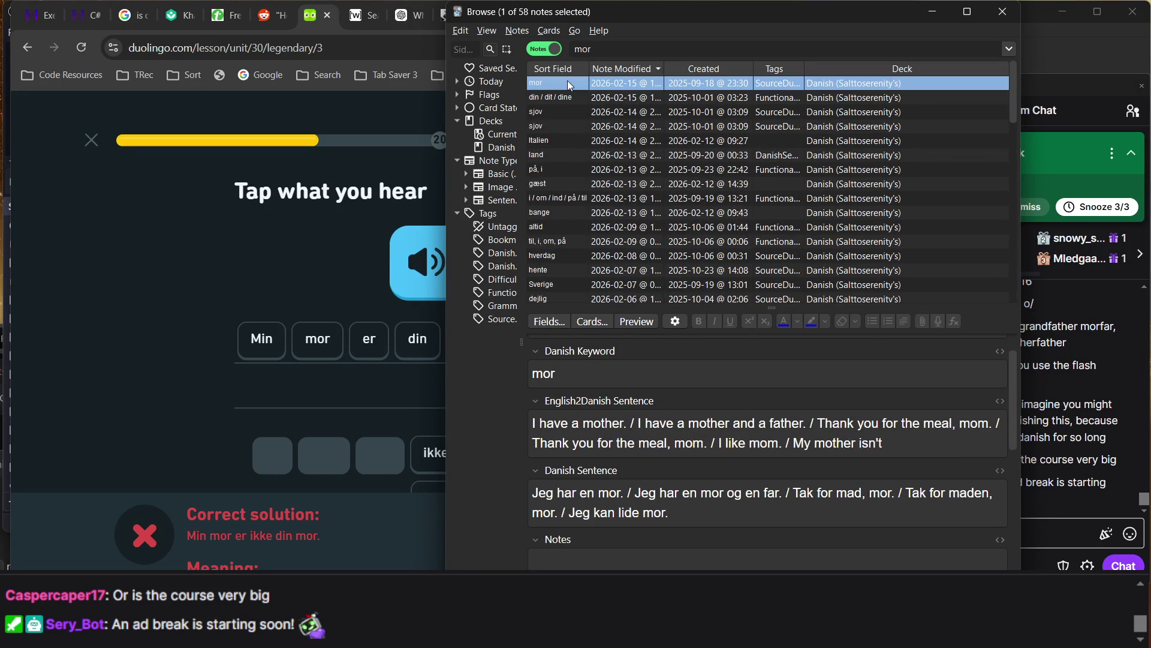
Complete the mor note's last English sentence so it reads 'My mother isn't your mother.'
left_click(894, 442)
key("BackSpace")
key("BackSpace")
key("BackSpace")
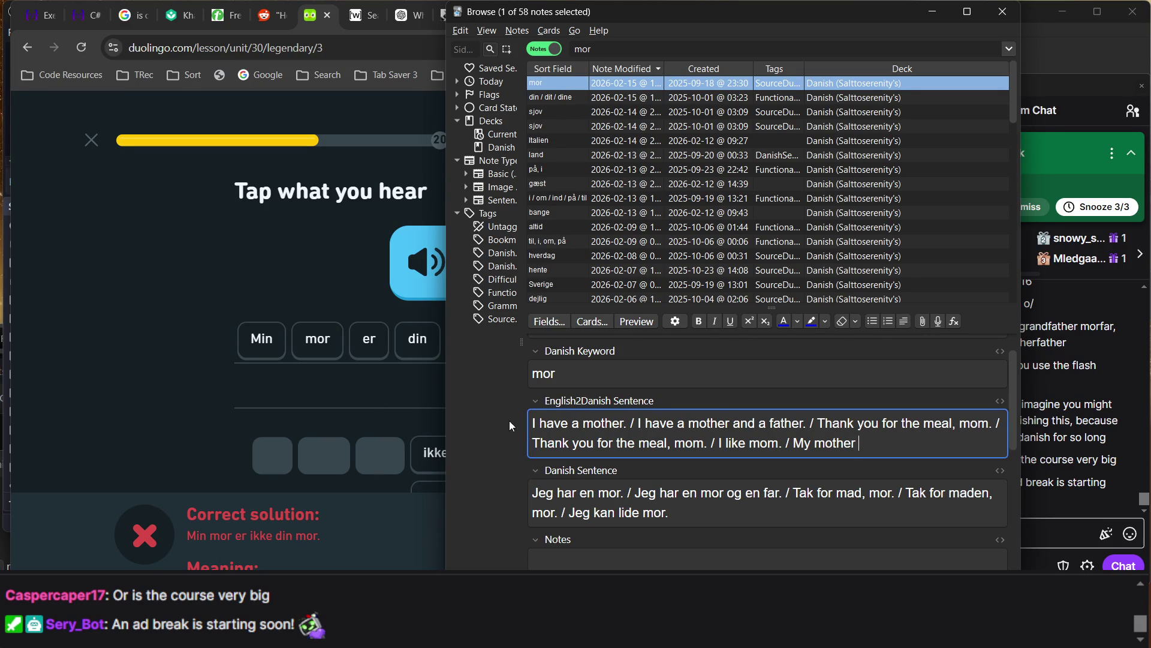
type("isn")
key("BackSpace")
type("n")
type("'")
key("BackSpace")
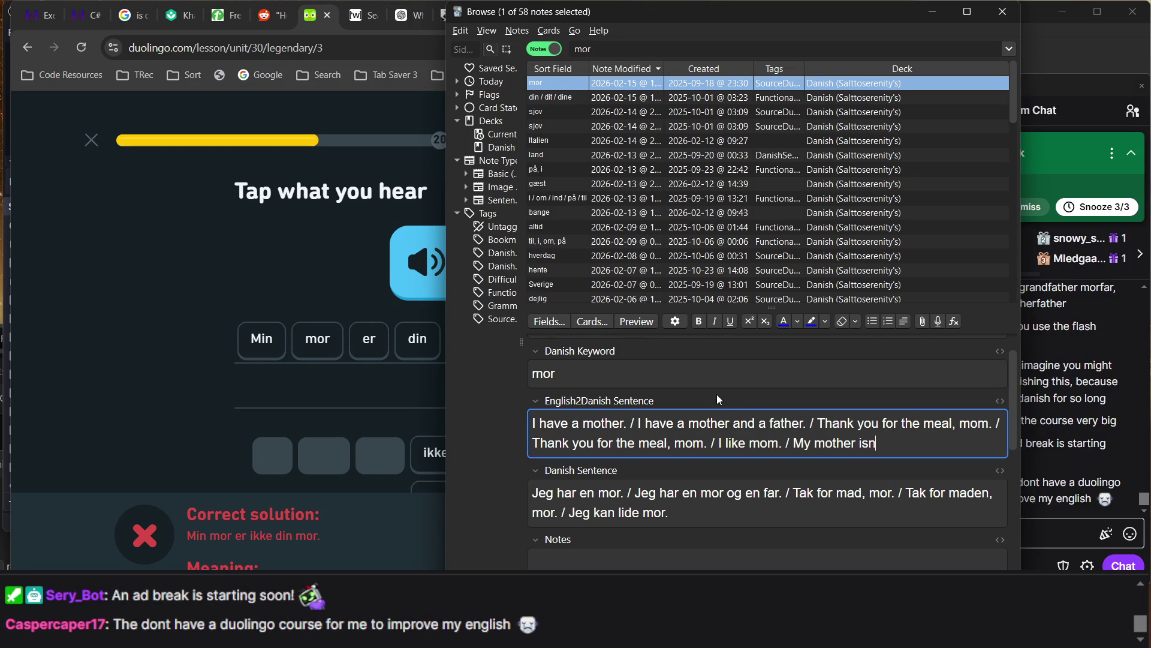
type("'t")
type(" your mother.")
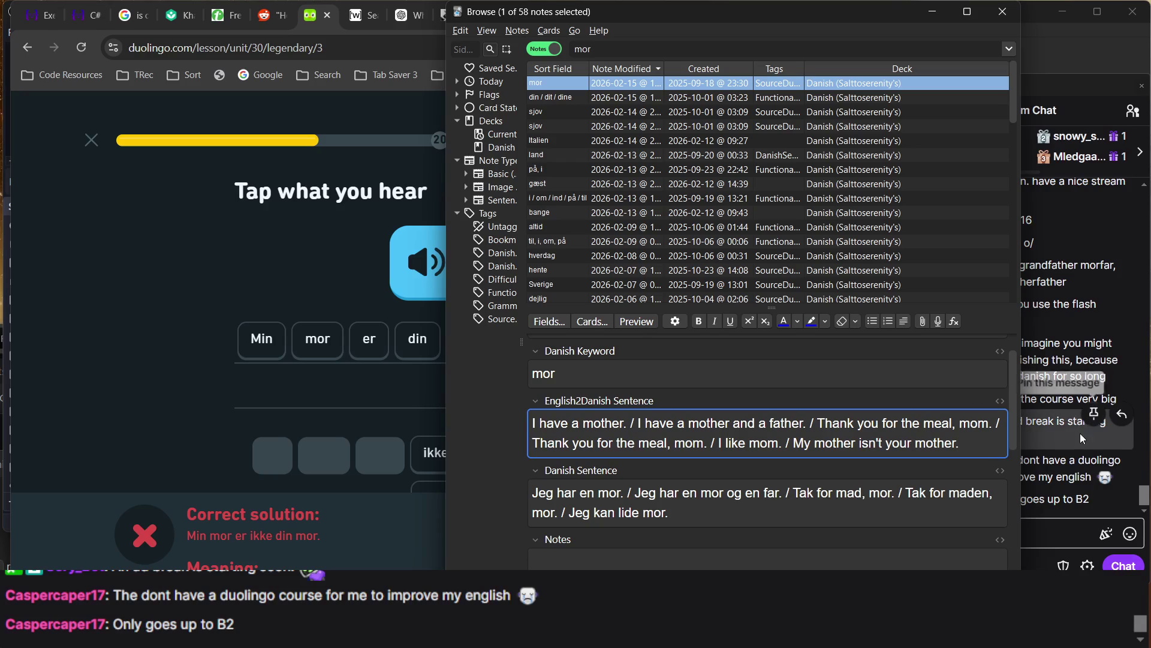
left_click(1051, 441)
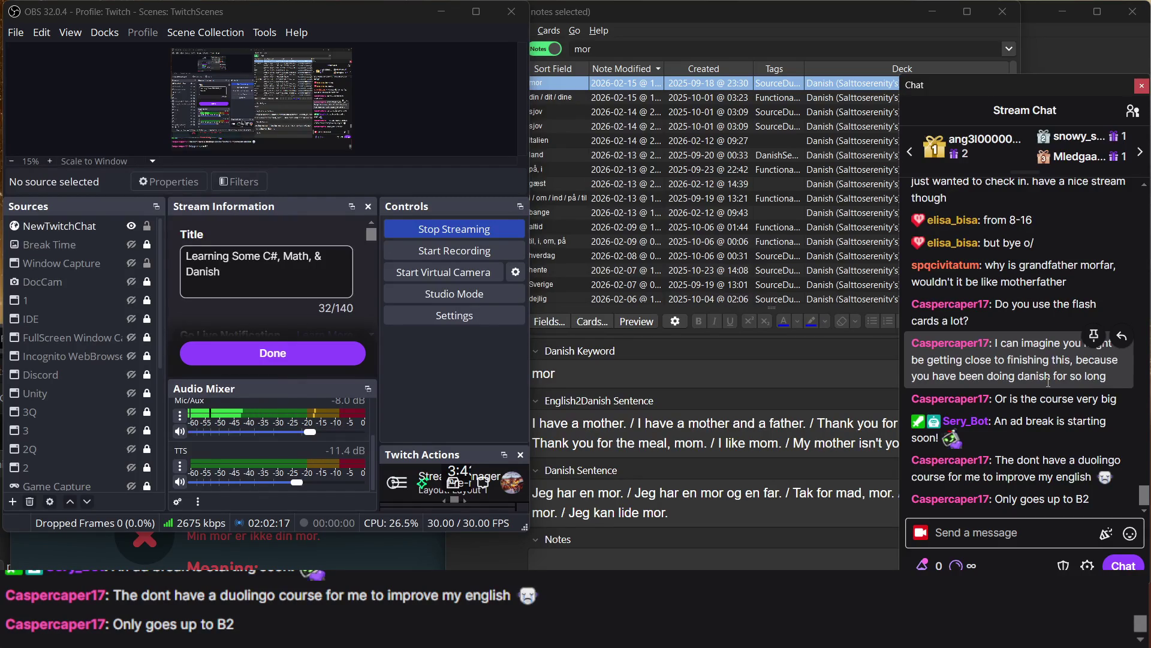
Append a '/' separator after the last sentence in the mor note's Danish Sentence field
left_click(846, 443)
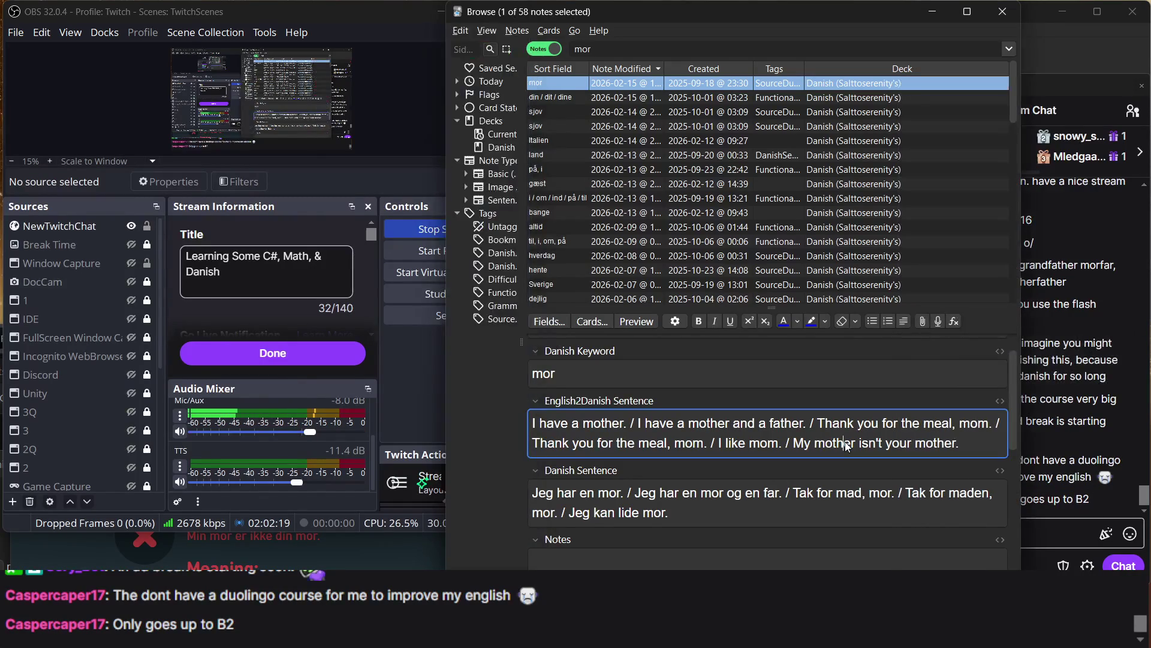
left_click(754, 512)
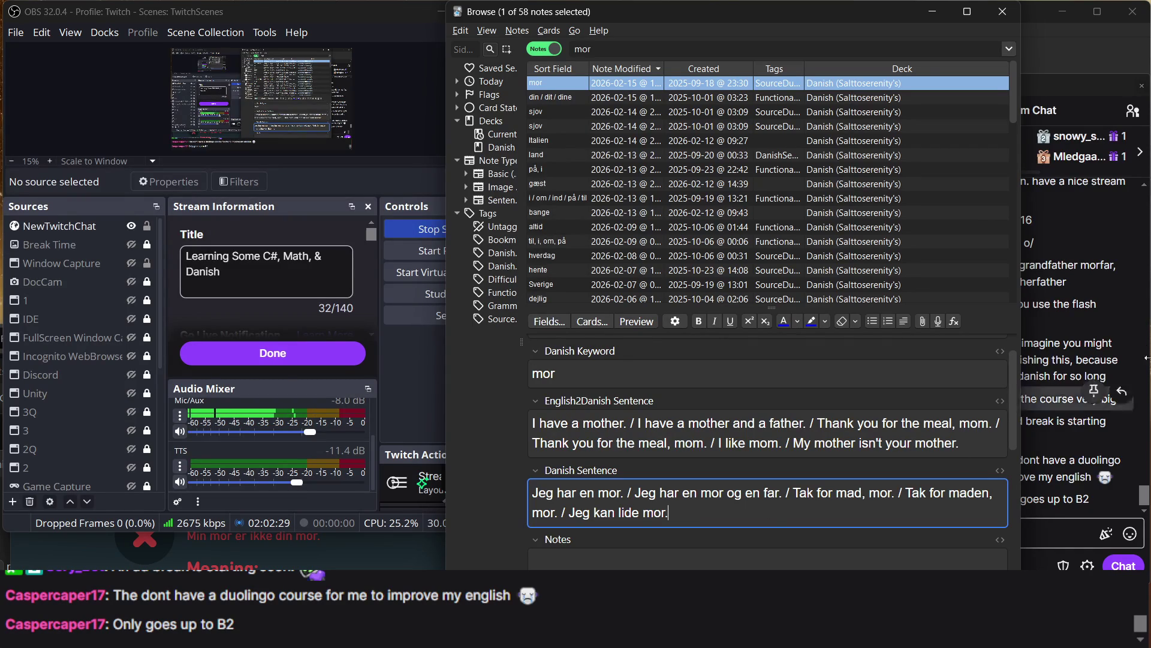
left_click(1048, 355)
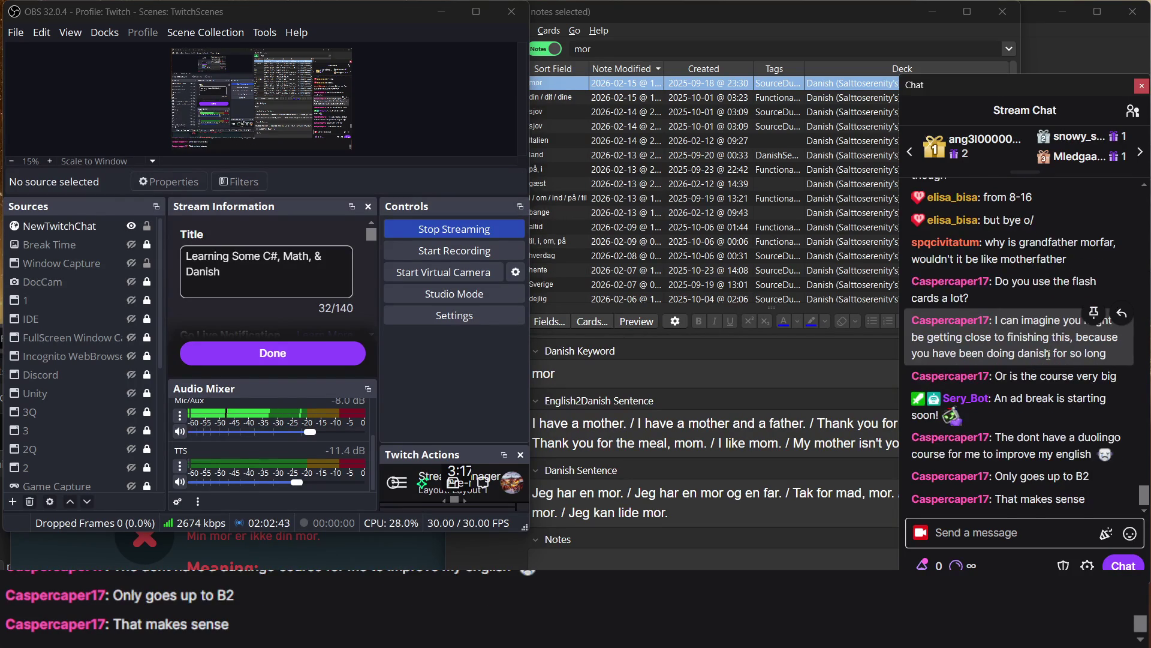
left_click(752, 520)
type("/")
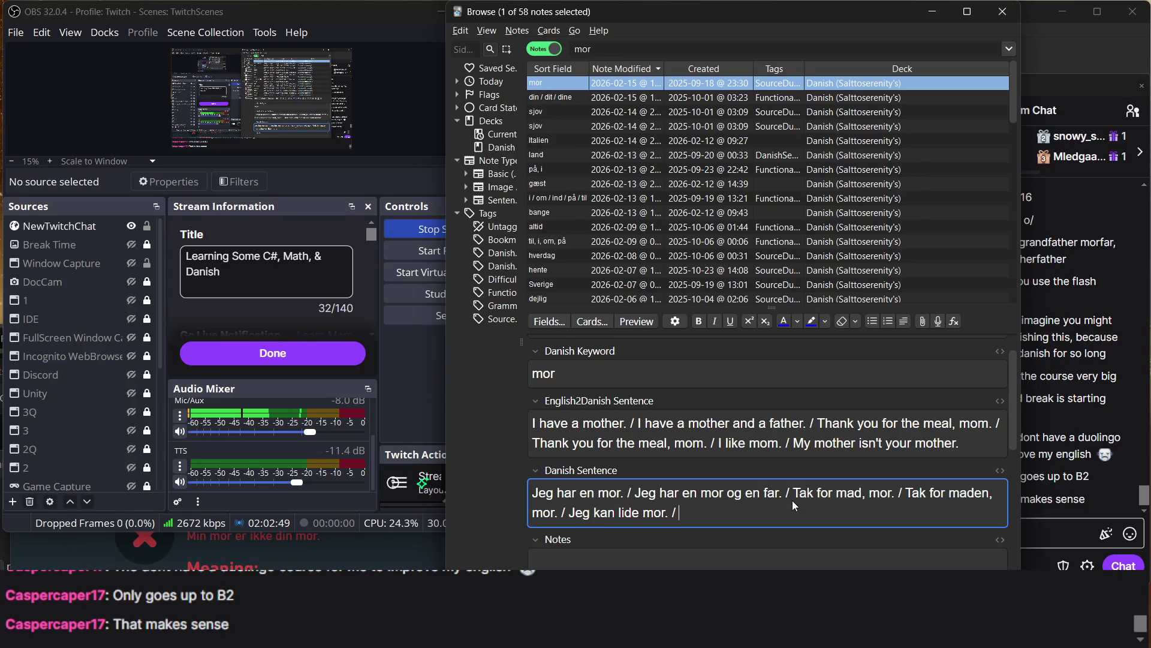
left_click(1030, 364)
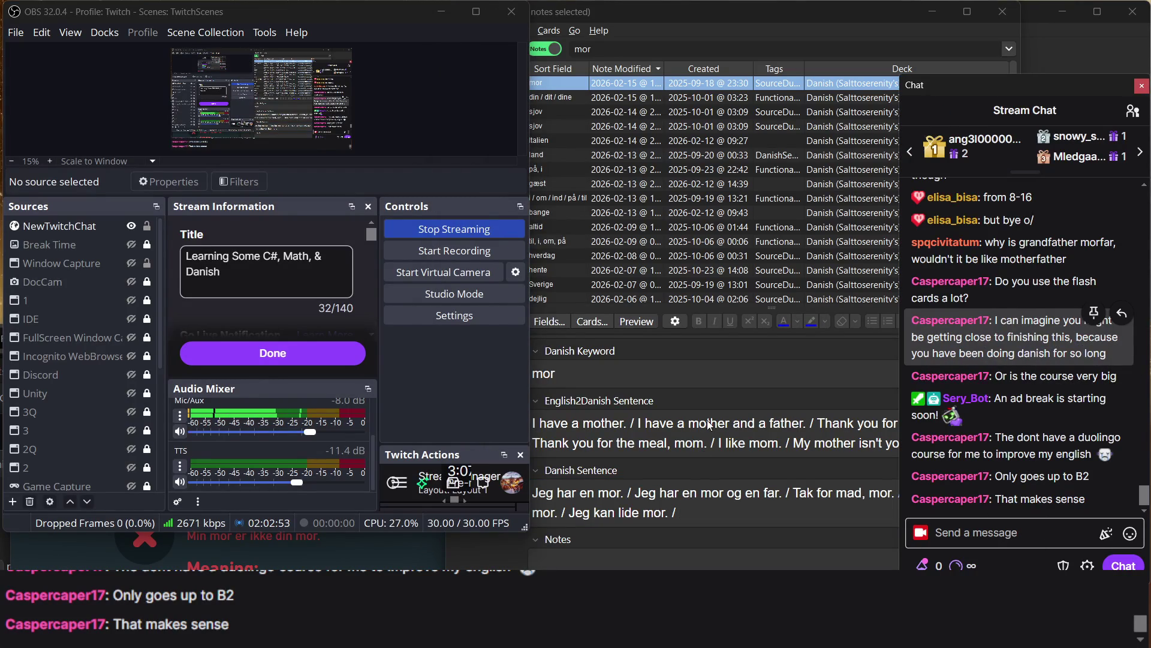
left_click(702, 513)
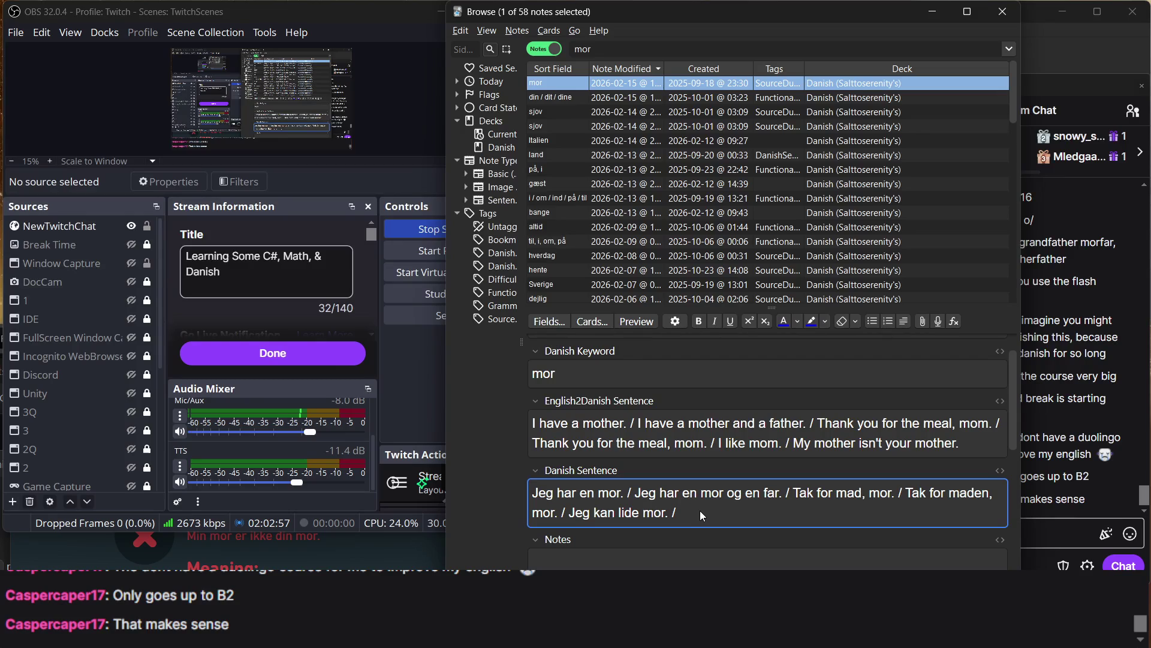
type("D")
key("BackSpace")
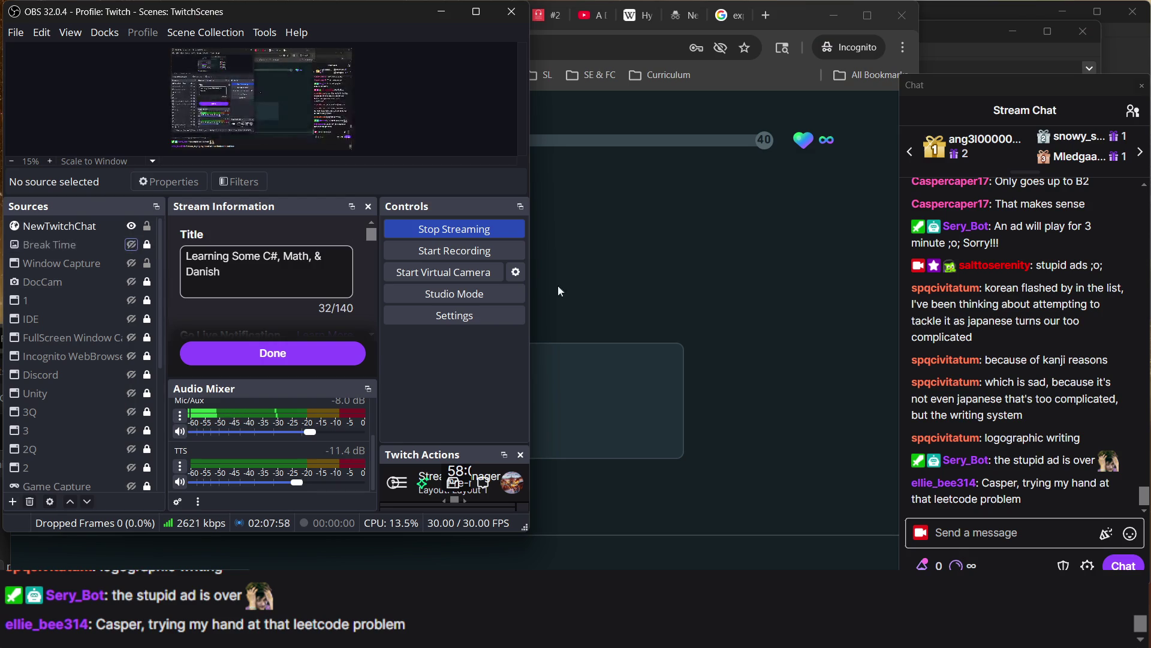
Bring the Duolingo 'Type what you hear' exercise back on screen after the break
left_click(553, 288)
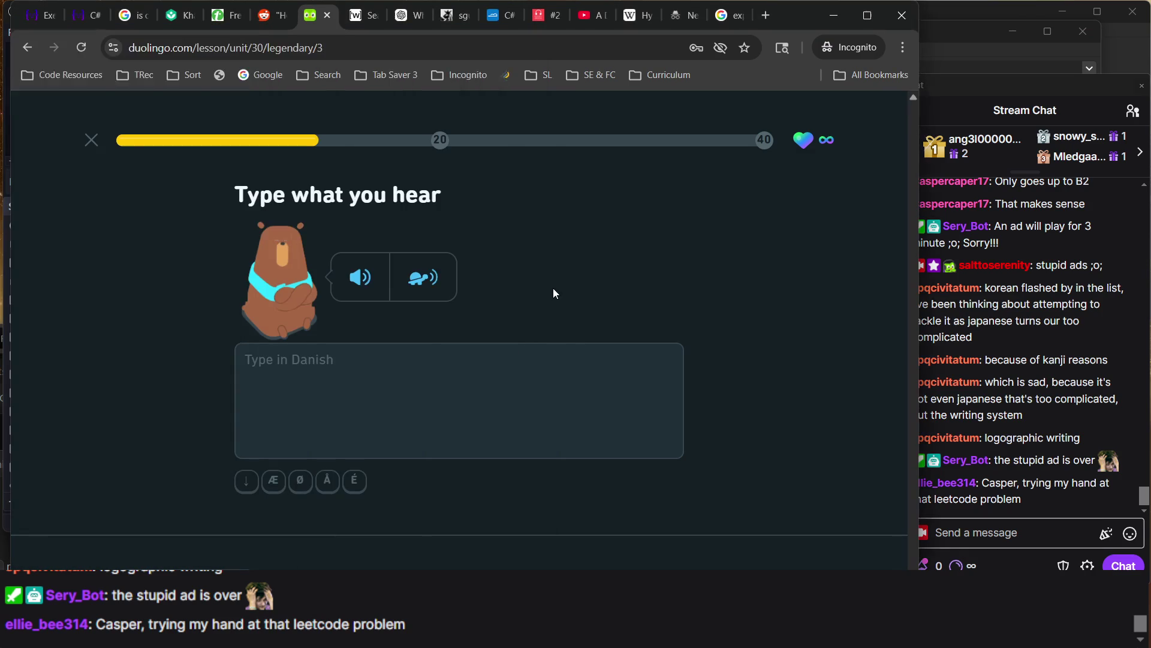
Play the listening exercise audio several times and begin the answer with 'Din stor'
left_click(370, 280)
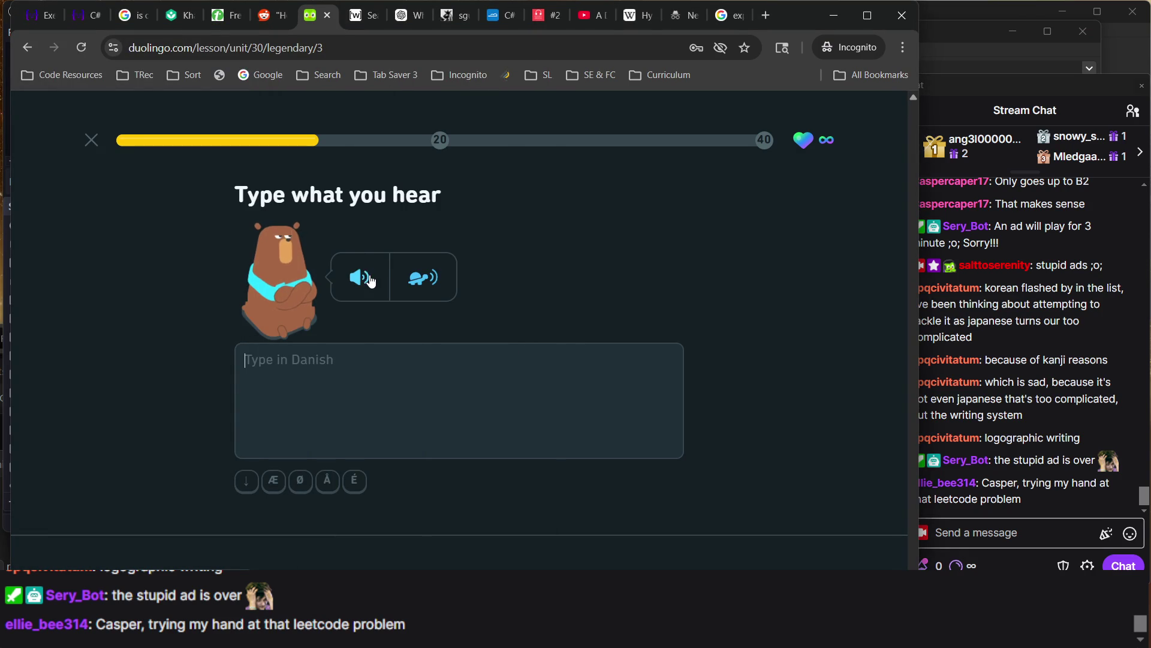
left_click(401, 356)
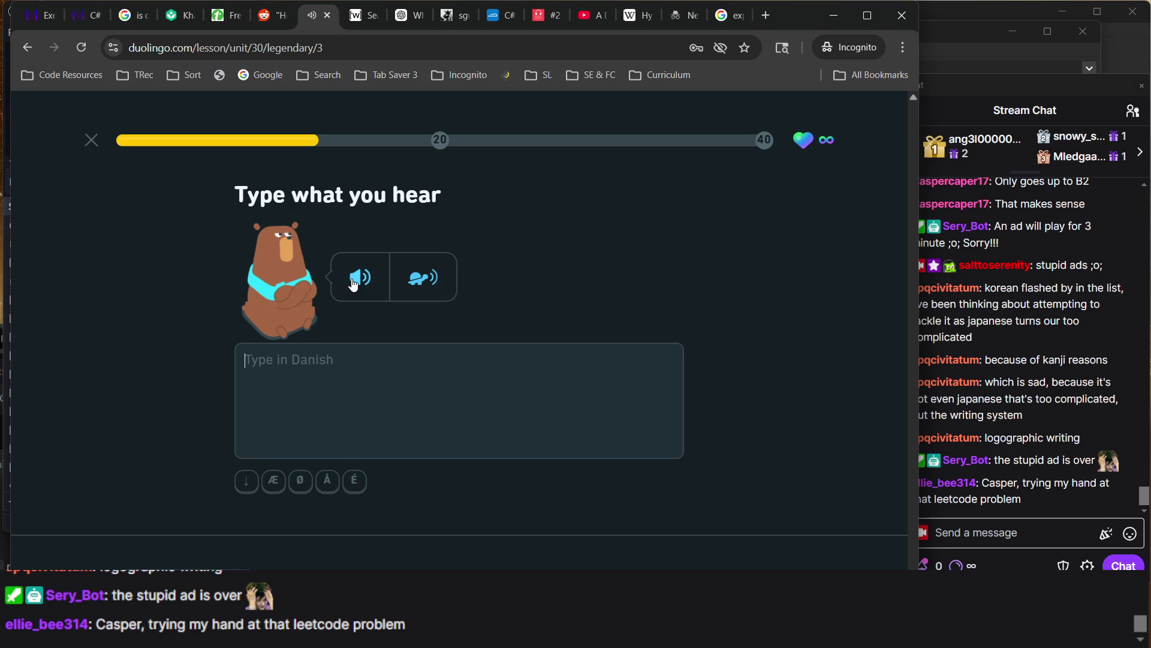
type("D")
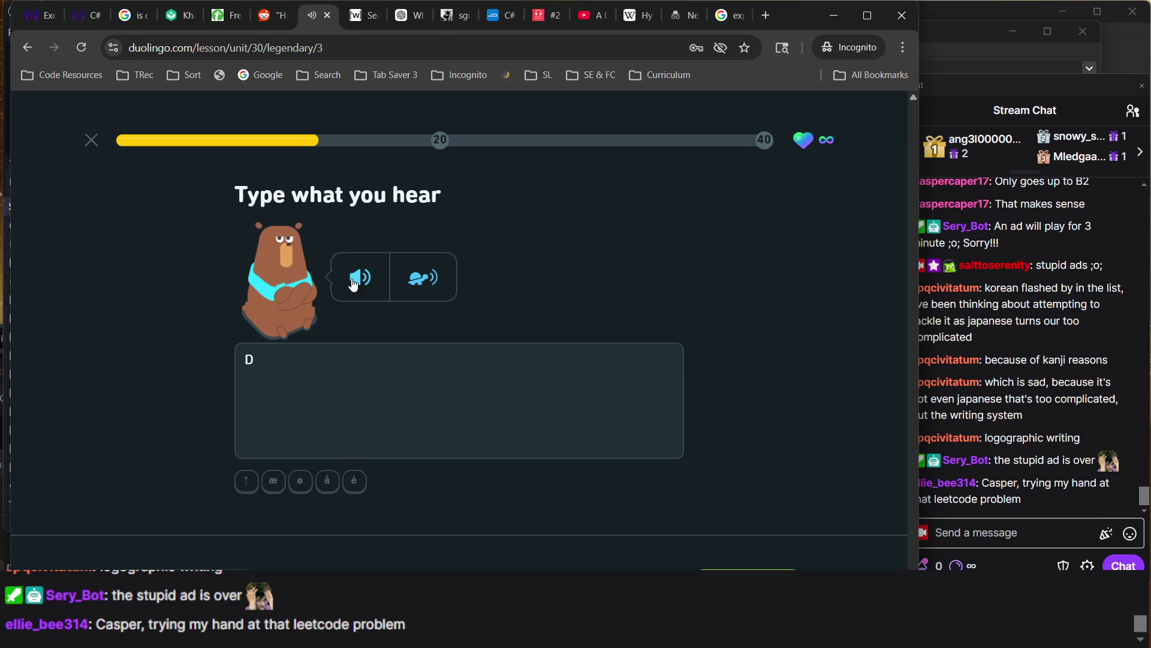
type("in sto")
type("r")
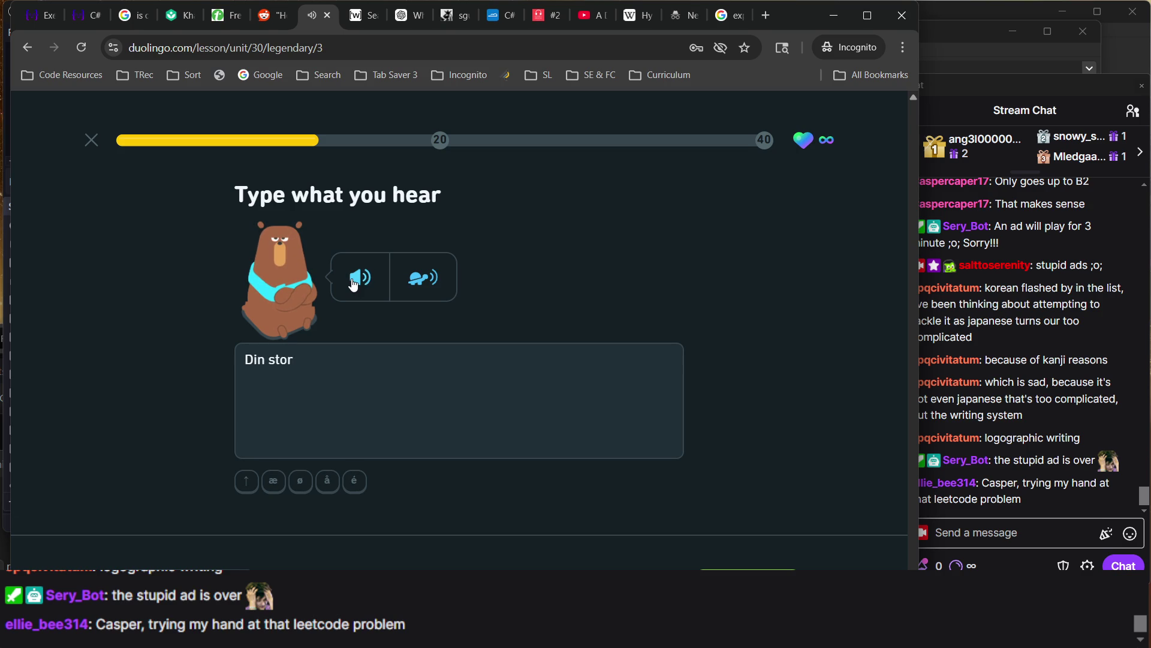
left_click(354, 284)
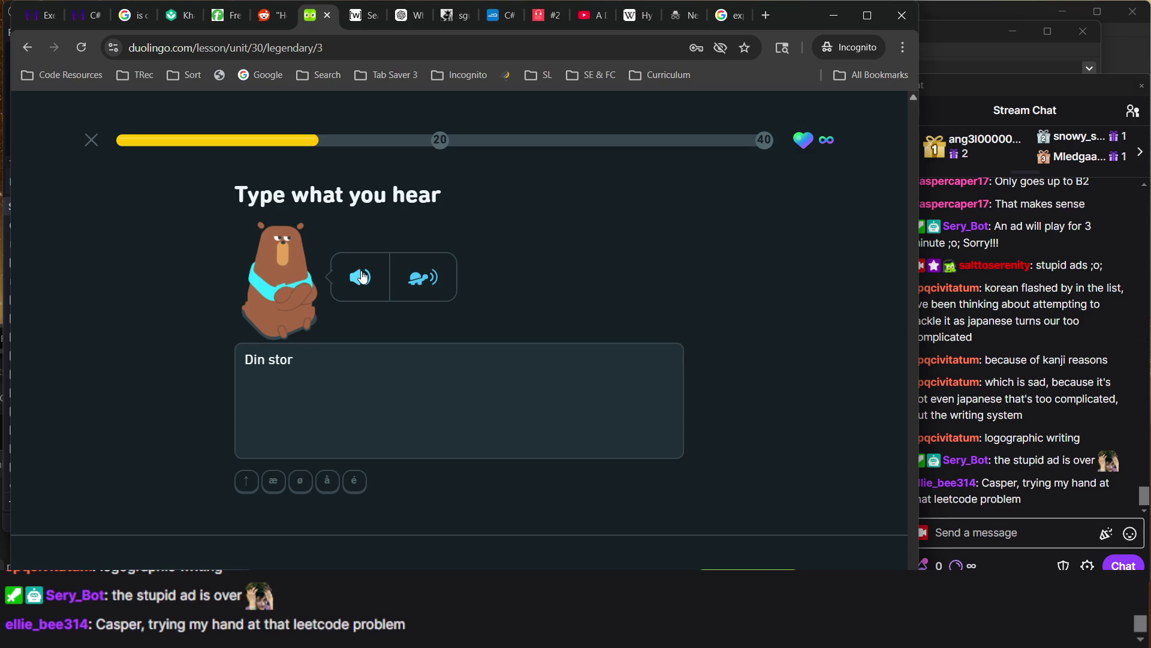
left_click(363, 276)
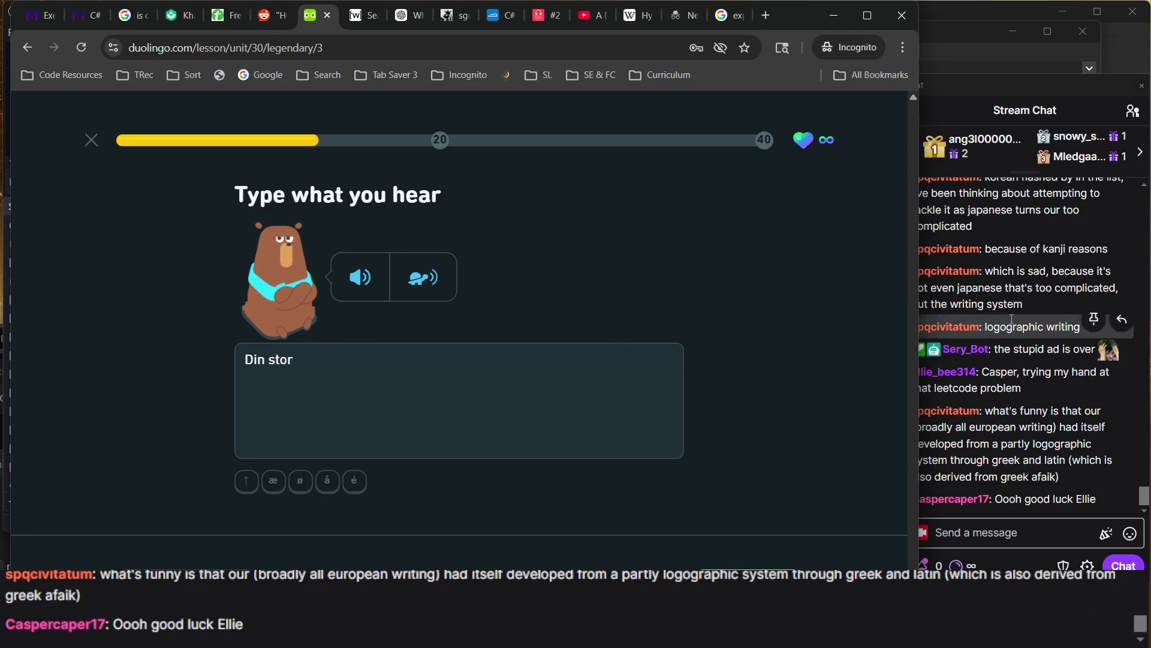
left_click(1017, 307)
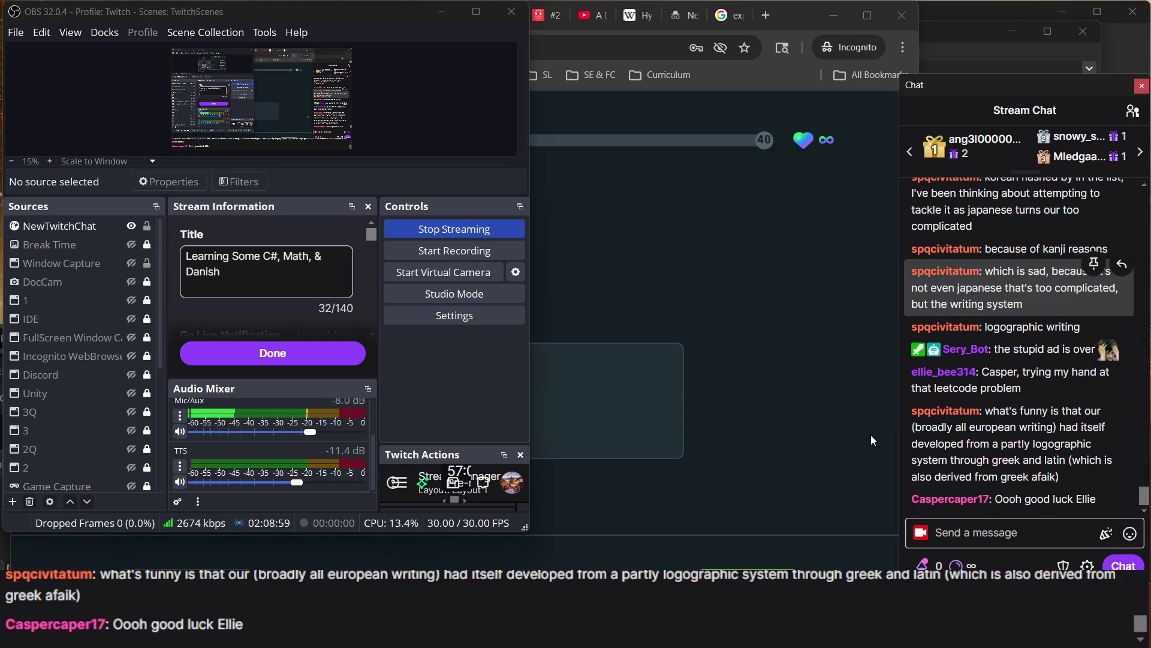
left_click(737, 395)
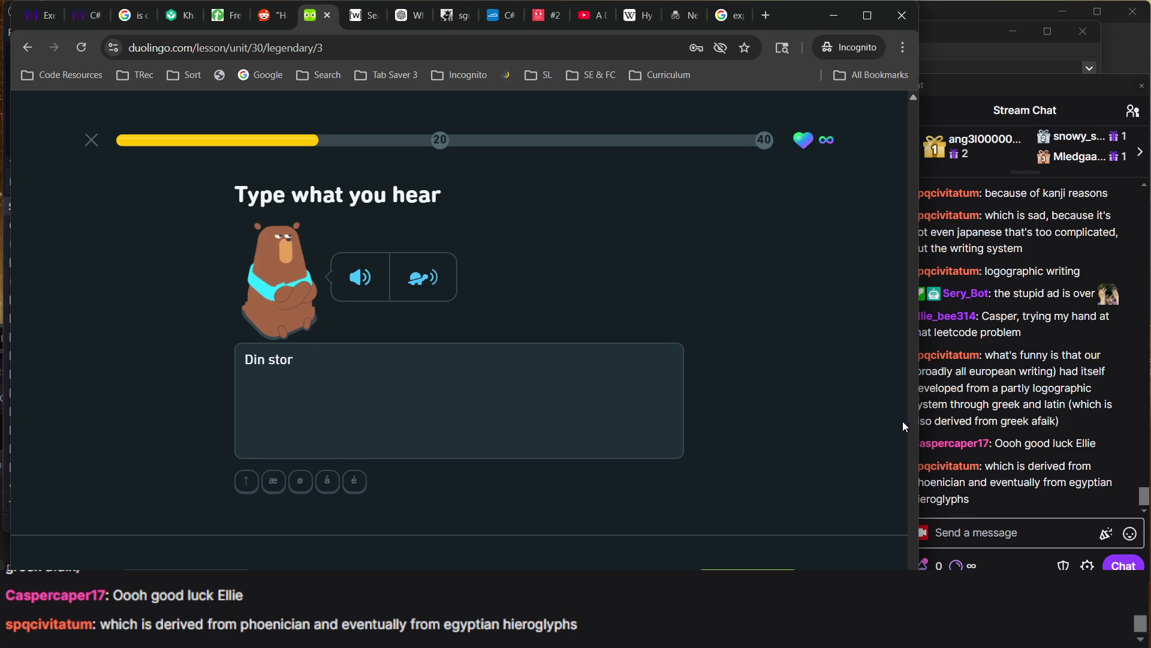
left_click(940, 419)
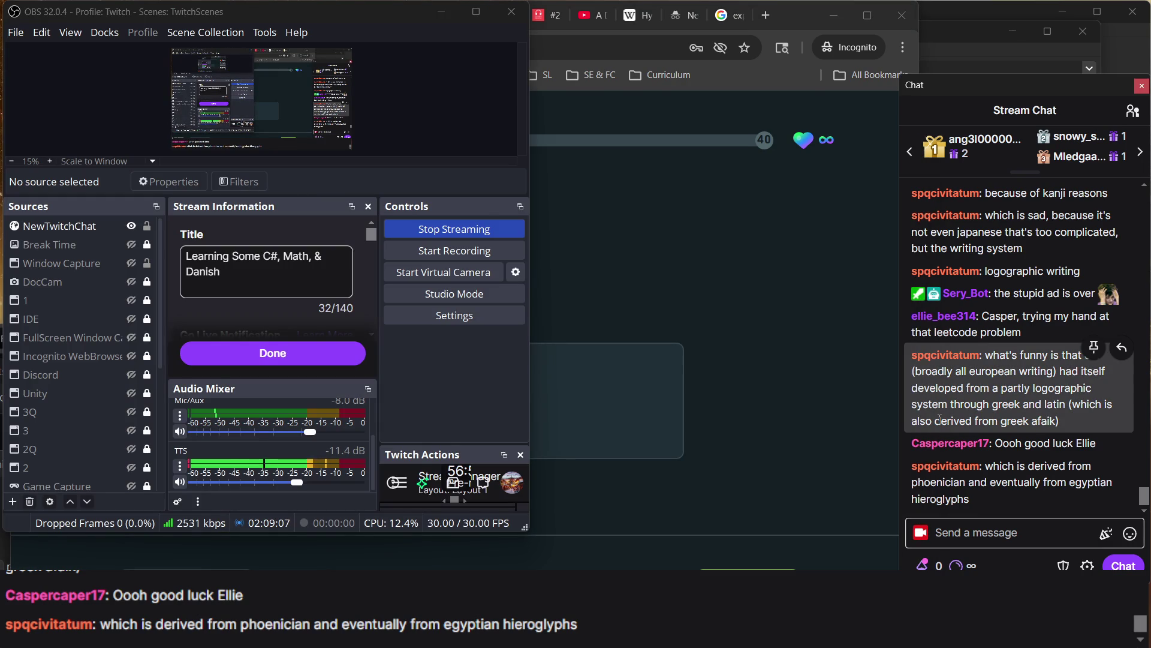
left_click(789, 379)
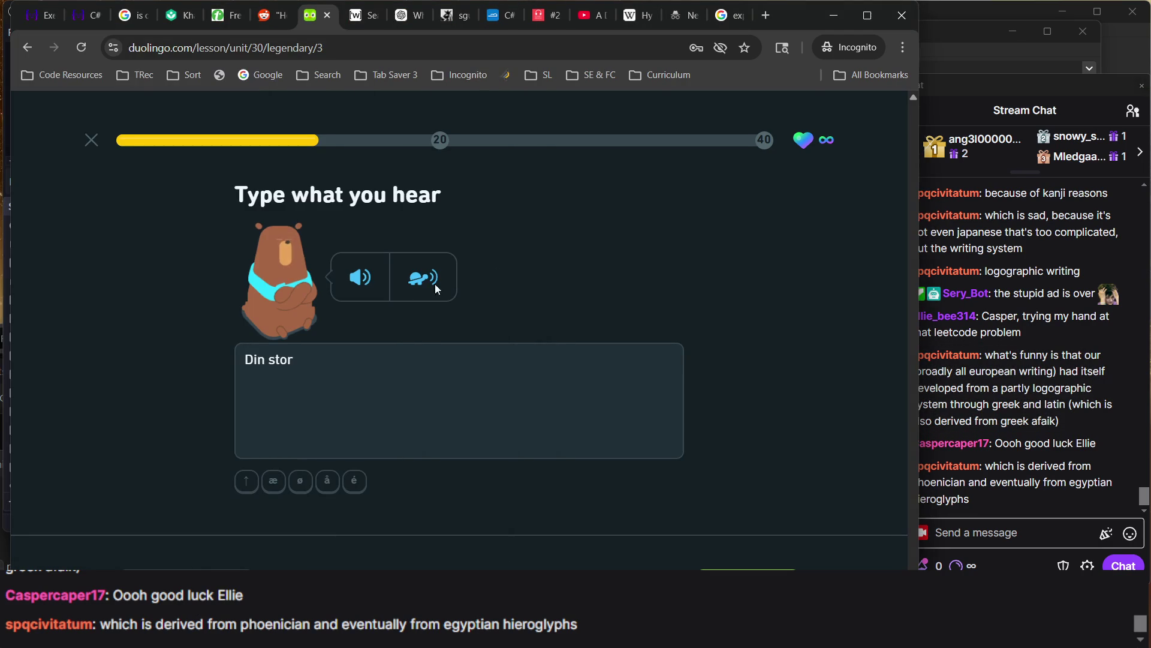
Replay the audio slowly, complete 'Din storbror er i butikken', and submit it for checking
left_click(366, 282)
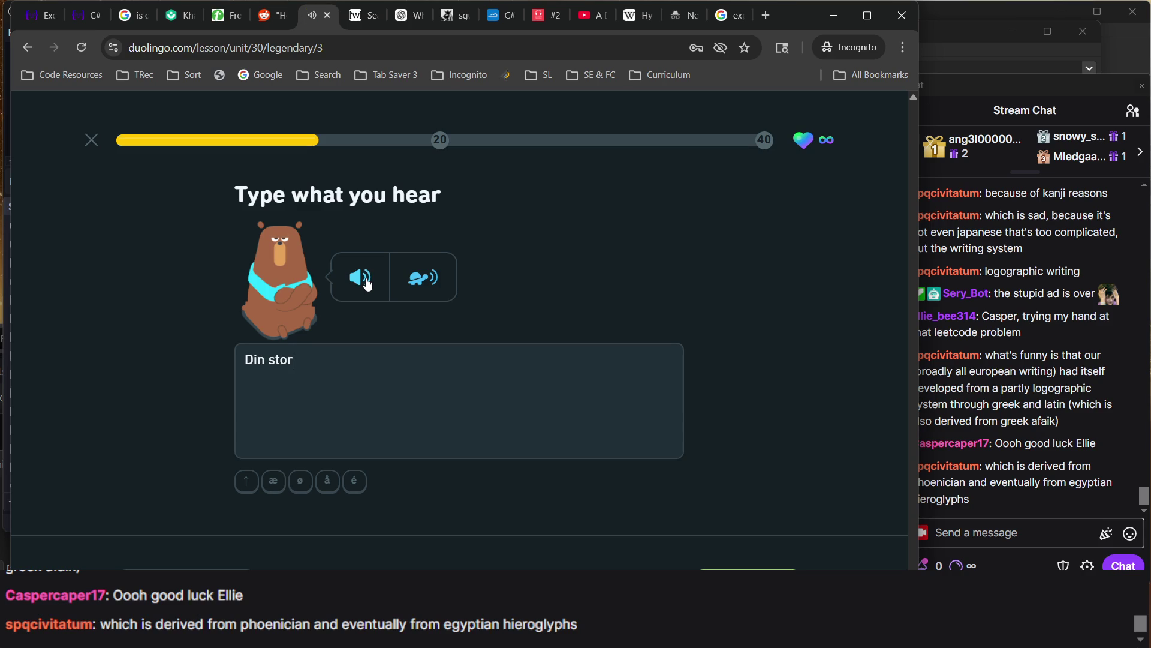
left_click(421, 280)
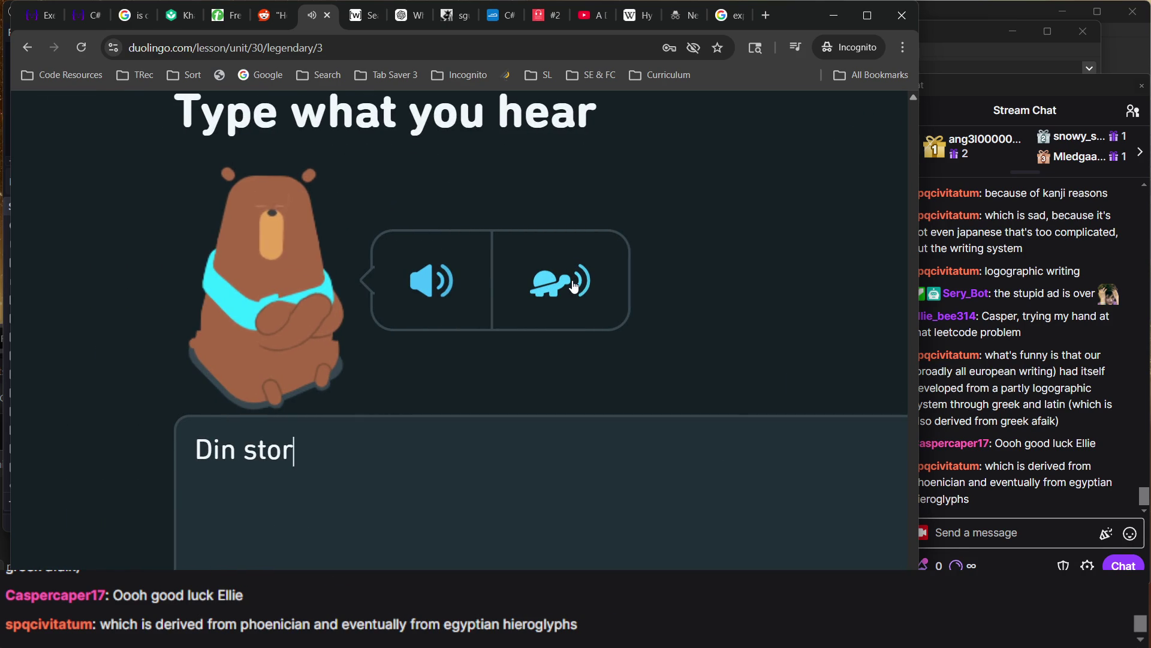
key("ctrl+0")
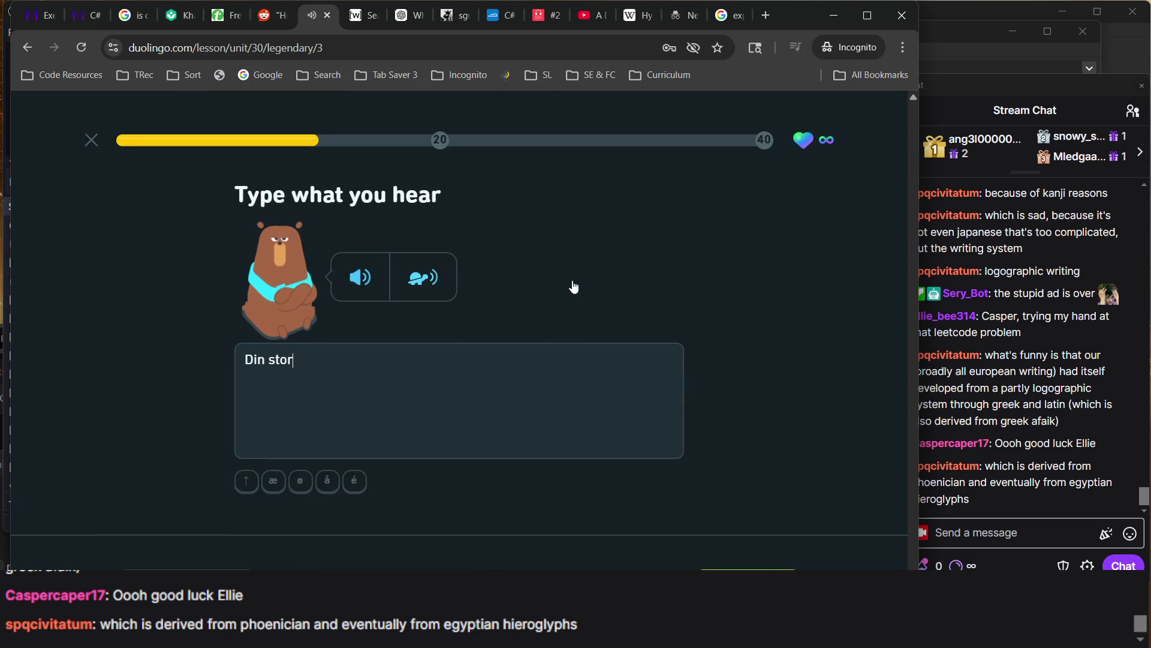
type("bror")
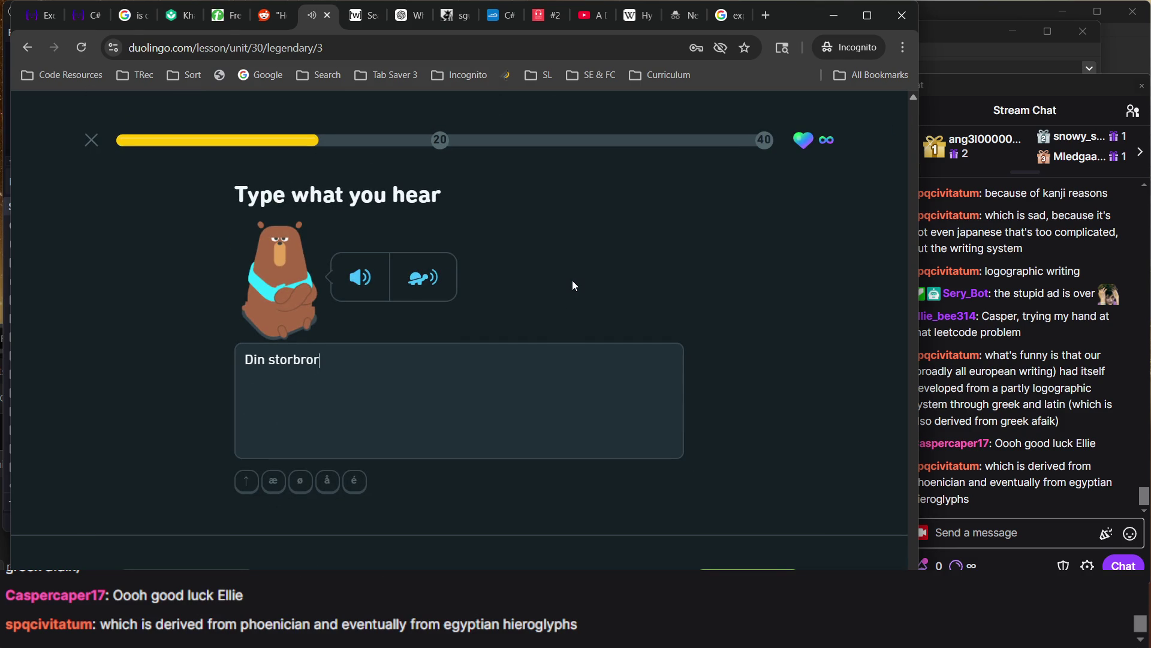
key("BackSpace")
key("BackSpace")
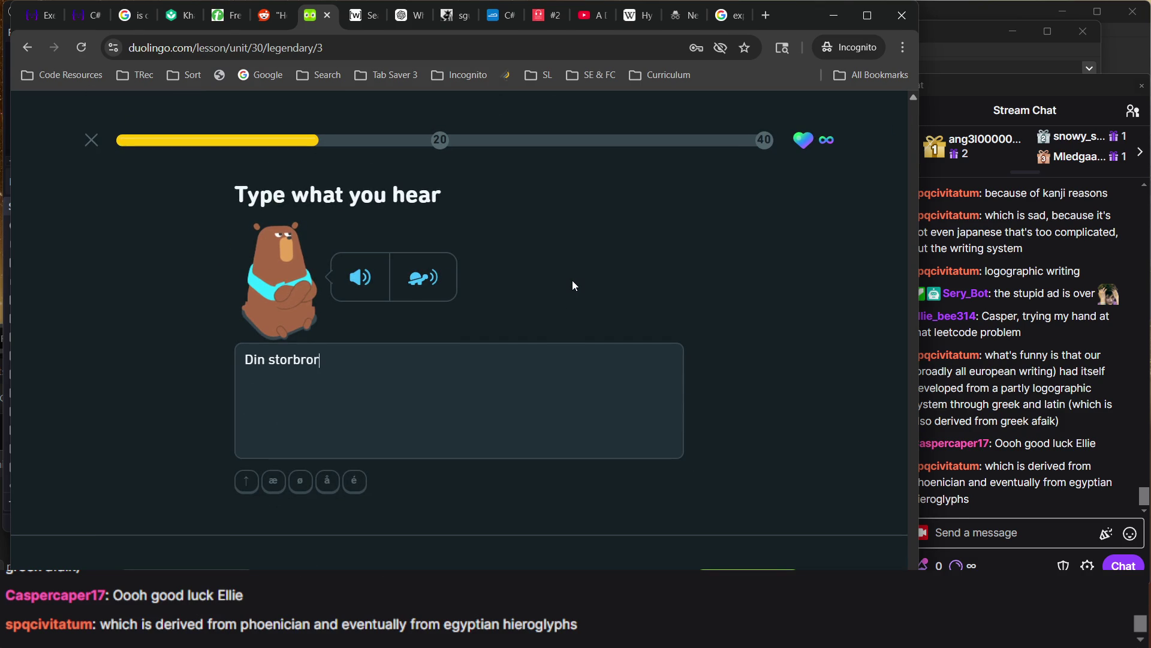
type(" er i")
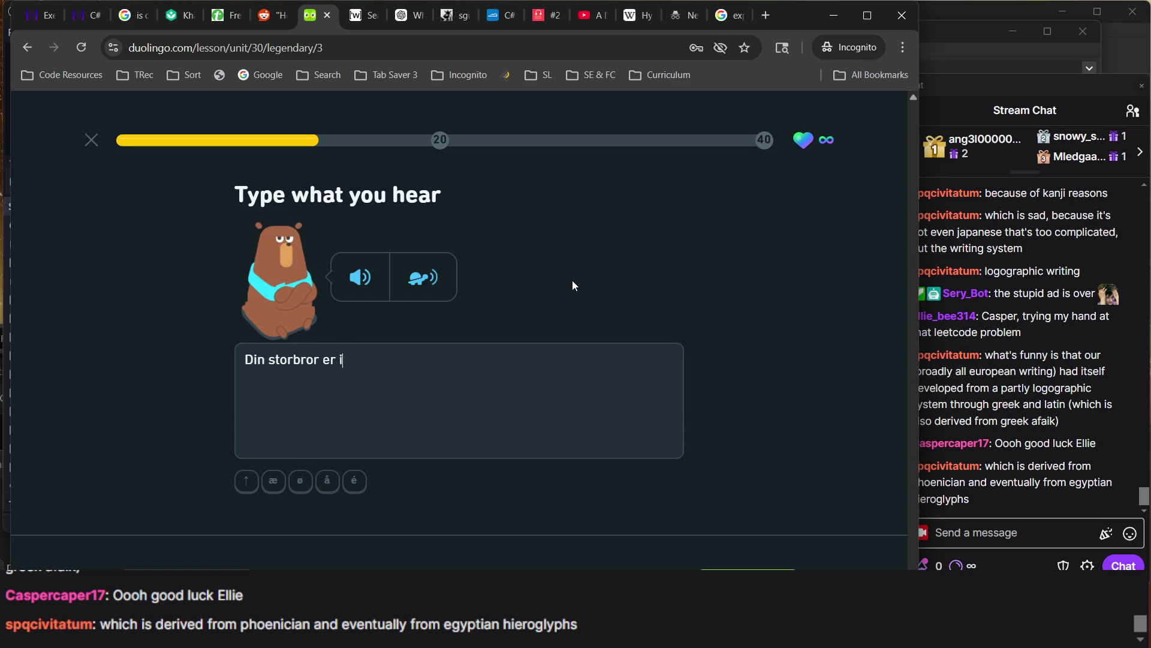
type(" butikken")
left_click(358, 298)
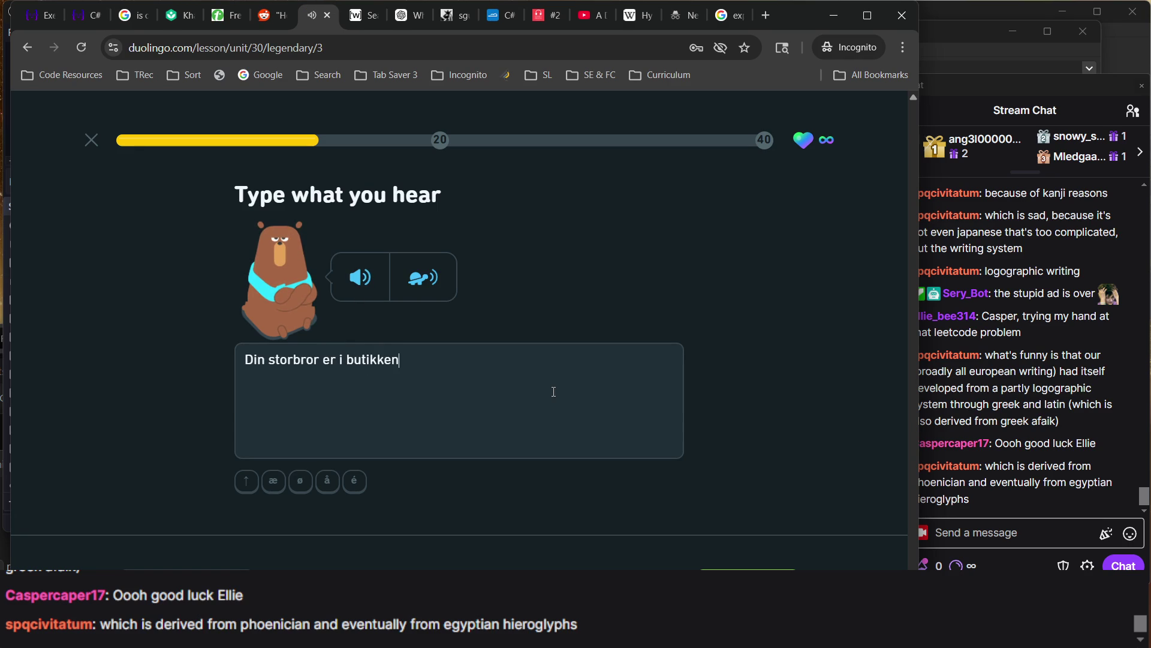
key("Return")
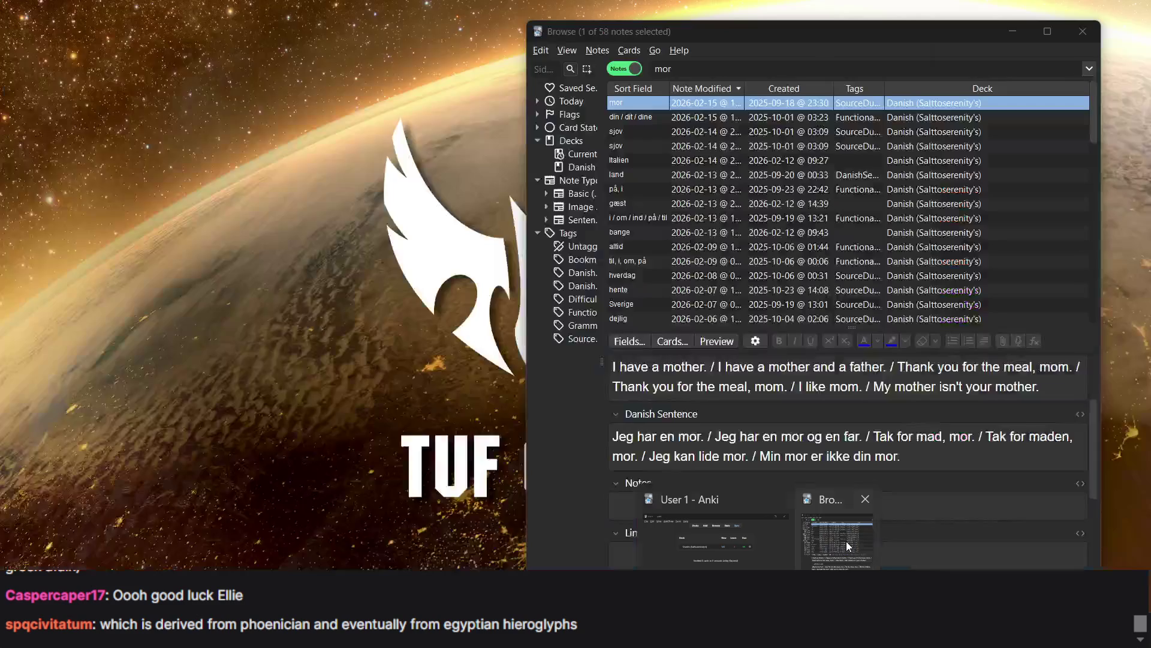
Search Anki's browser for the storebror note, then continue to the next Duolingo exercise
left_click(846, 541)
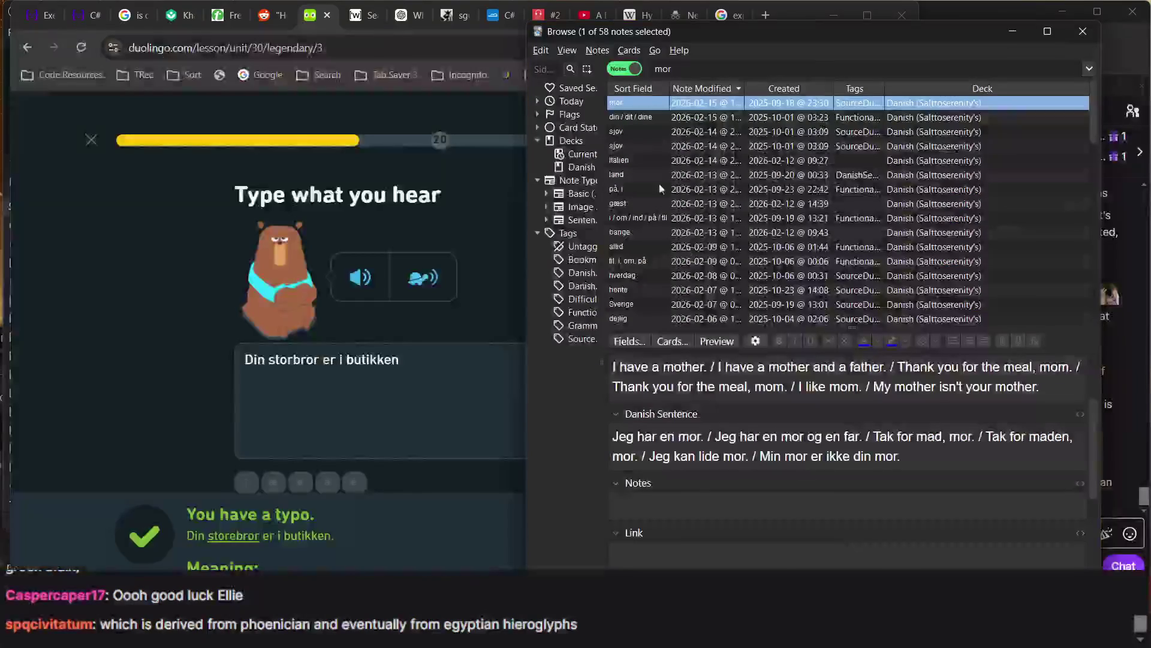
double_click(683, 70)
type("storebror")
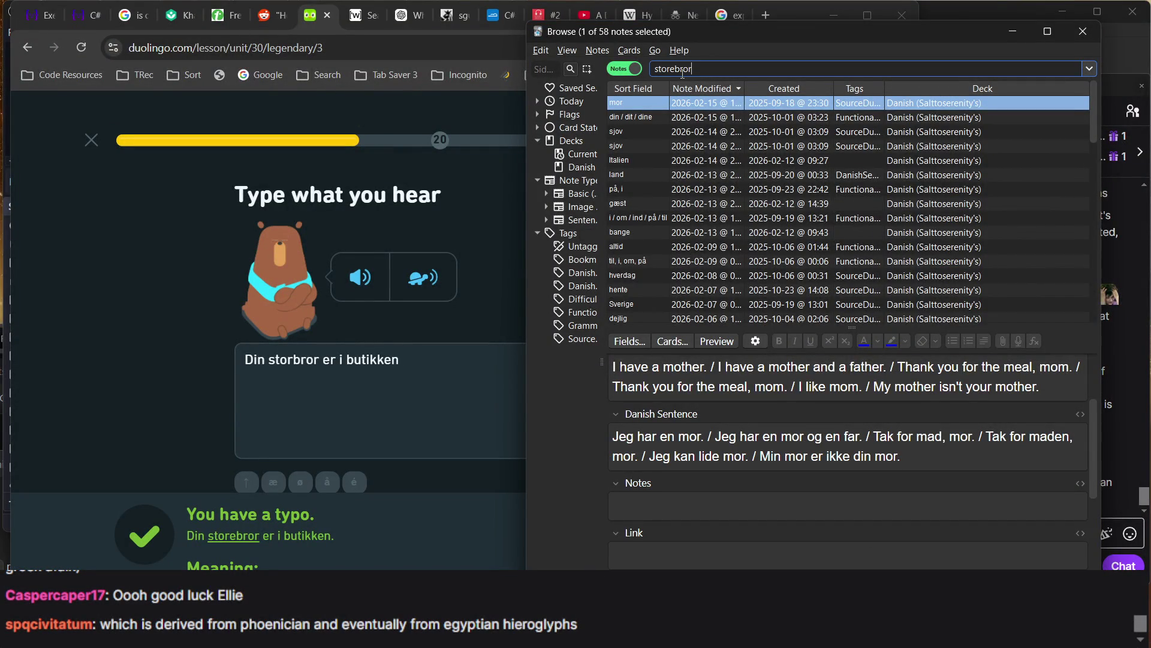
key("Return")
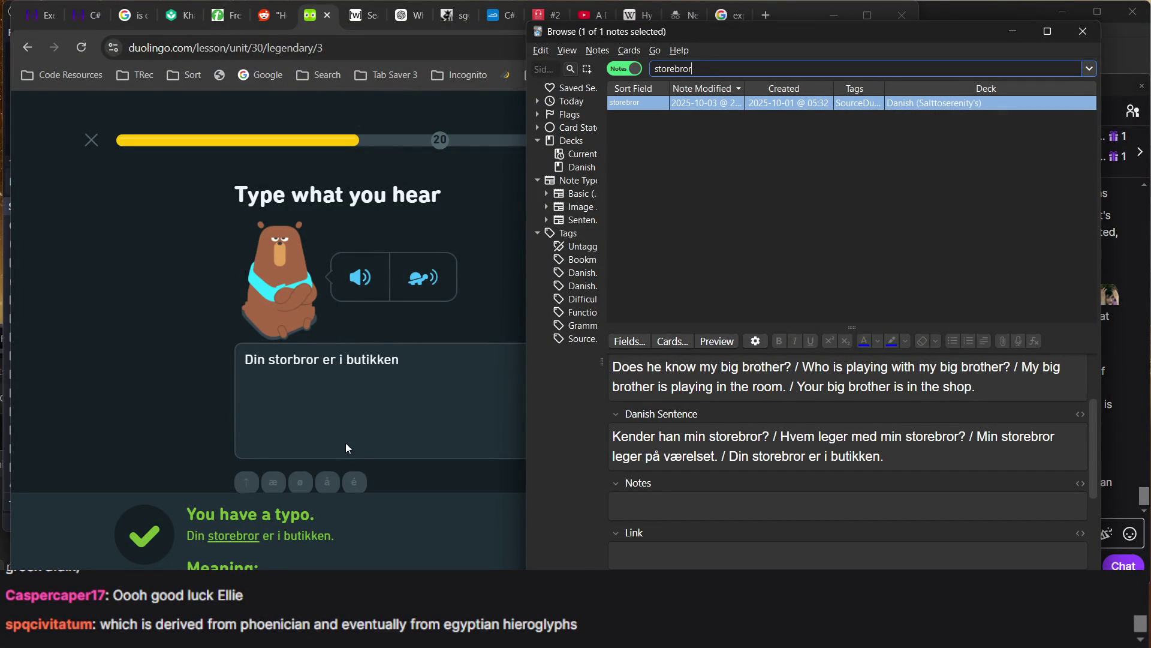
left_click(357, 430)
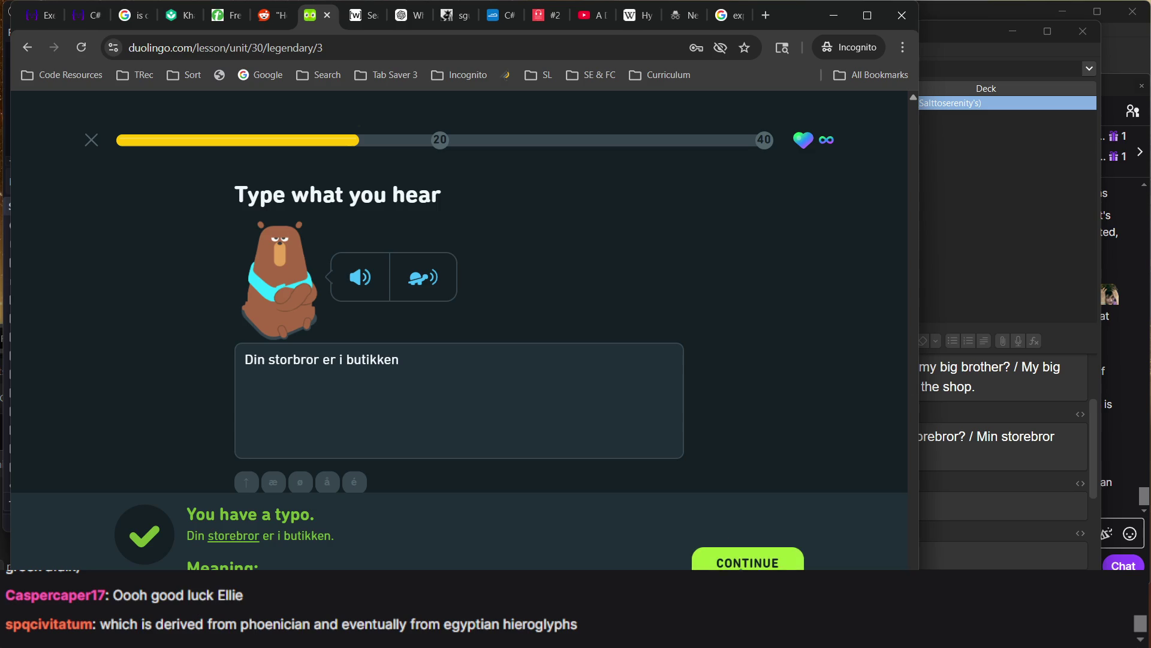
left_click(743, 563)
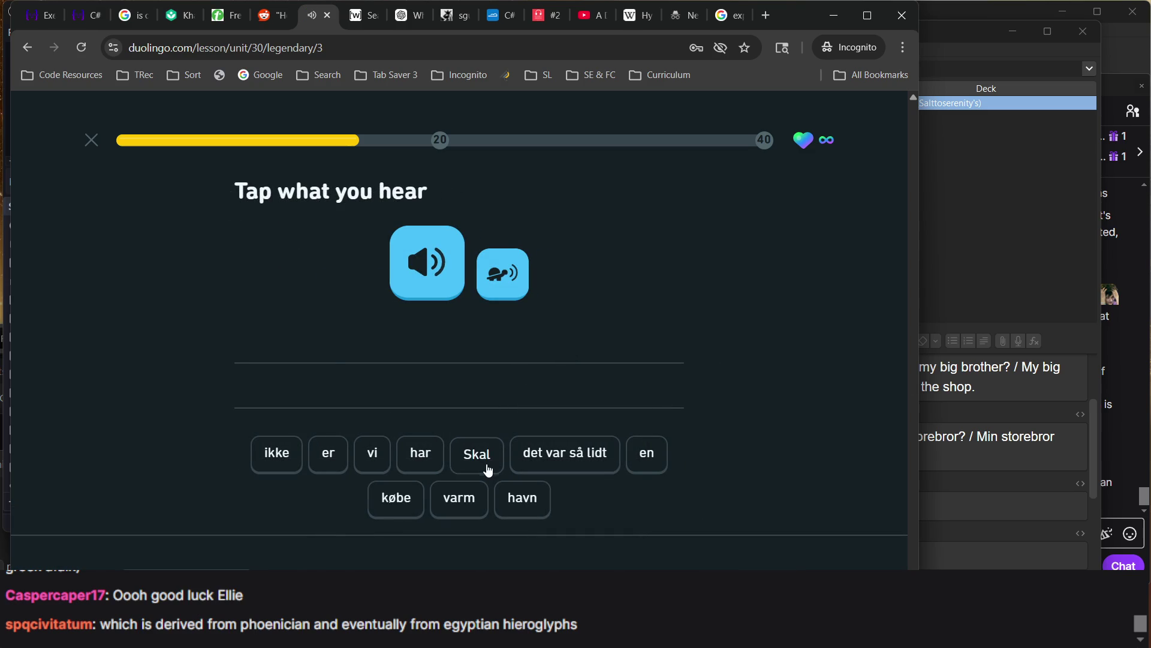
Answer the listening exercise with 'Skal vi ikke købe en havn' and check it
left_click(489, 469)
type("vi ikke købe en ")
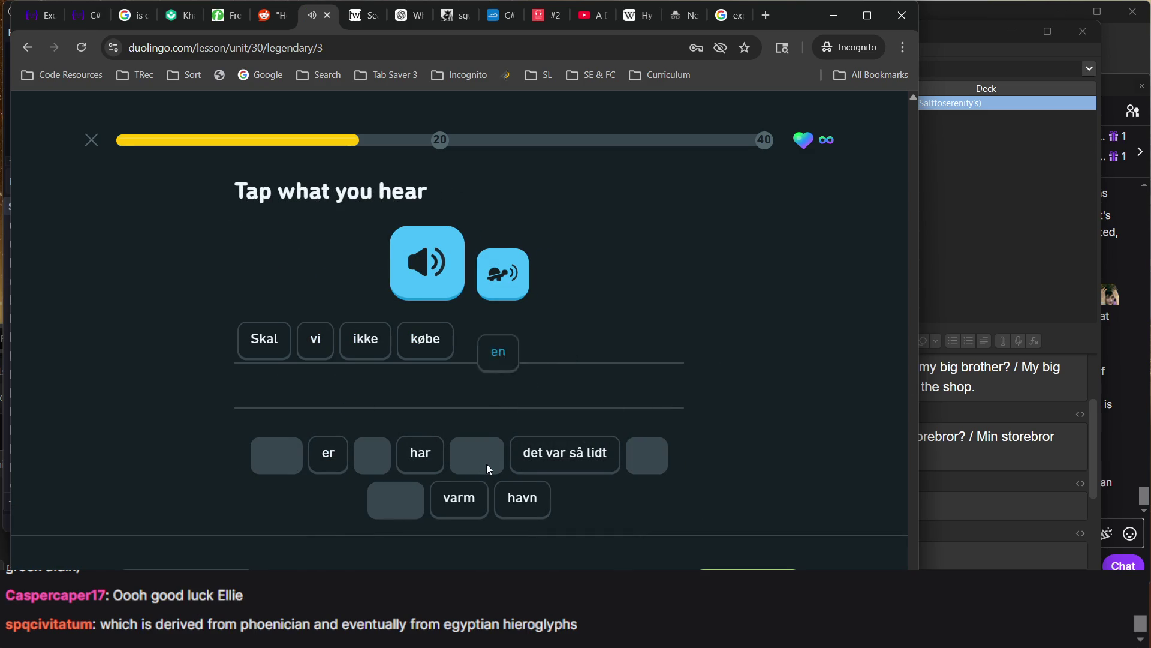
type("h")
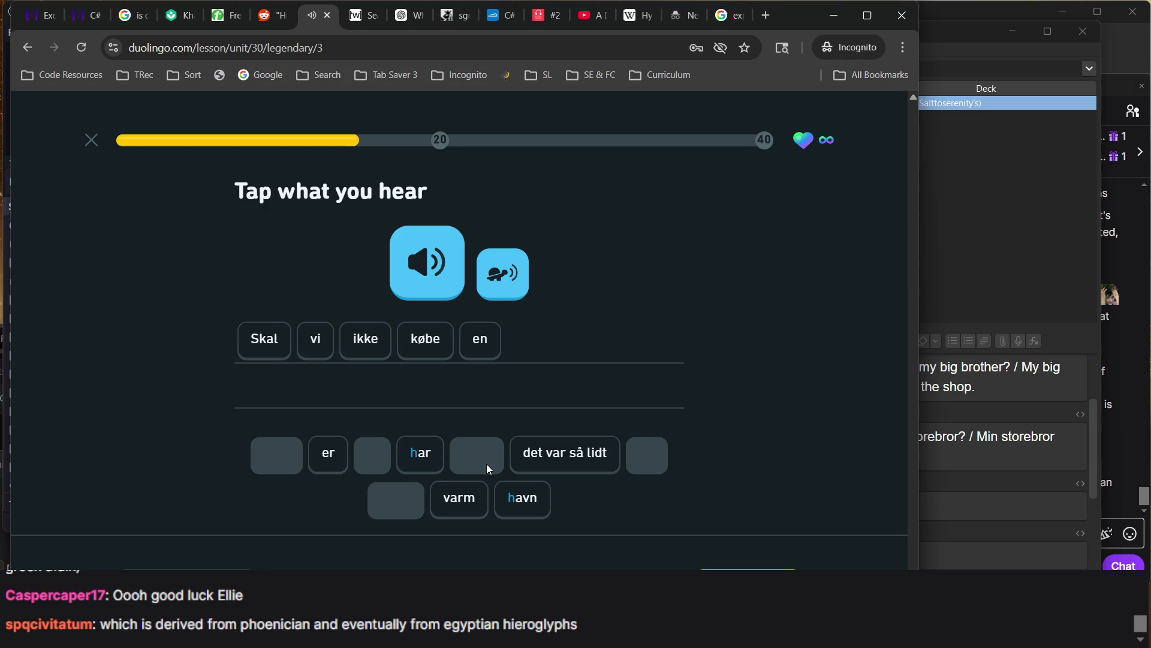
type("avn")
key("Return")
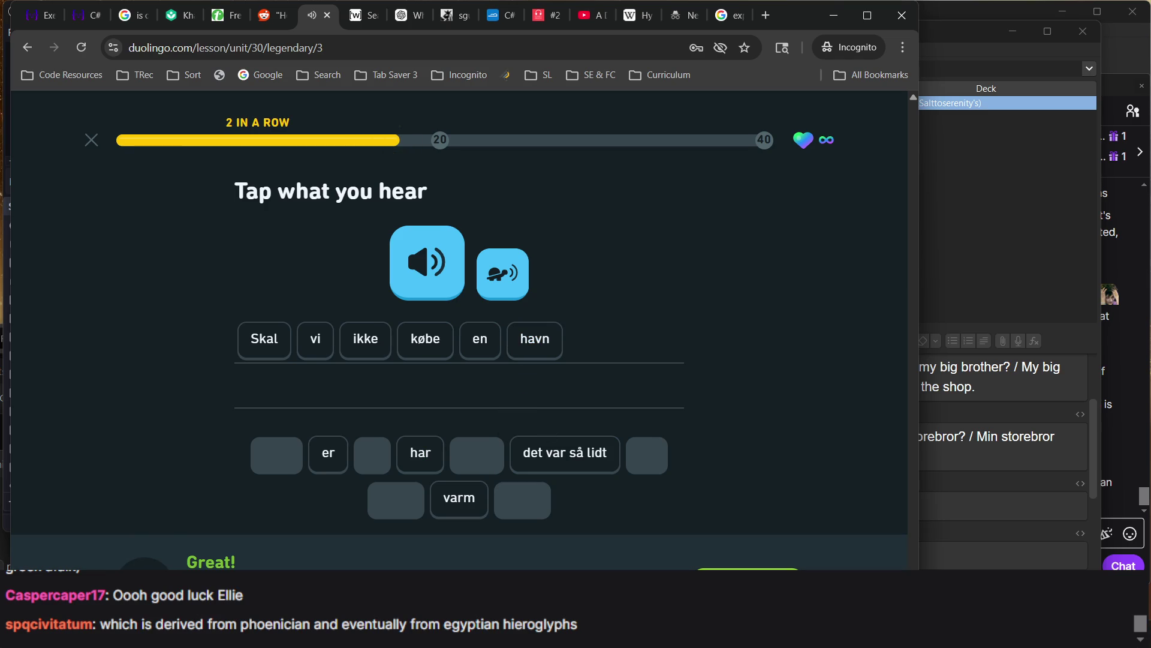
Search Anki notes for the havn sentence using 'k' then 'skal', then continue the lesson
mouse_move(759, 633)
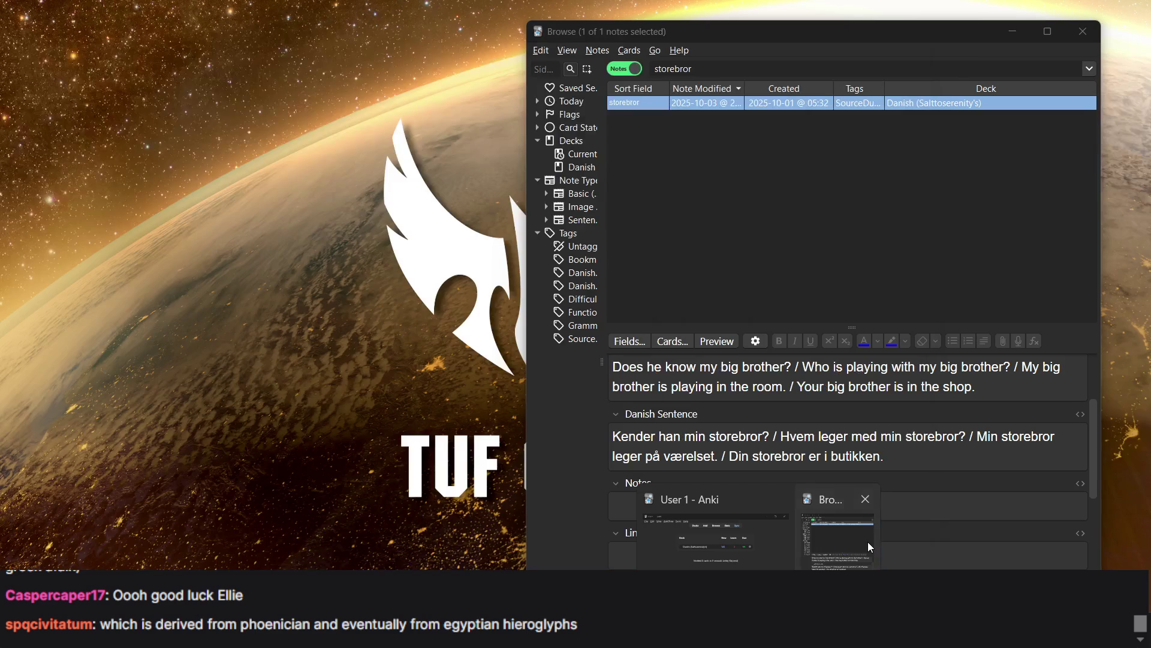
left_click(868, 541)
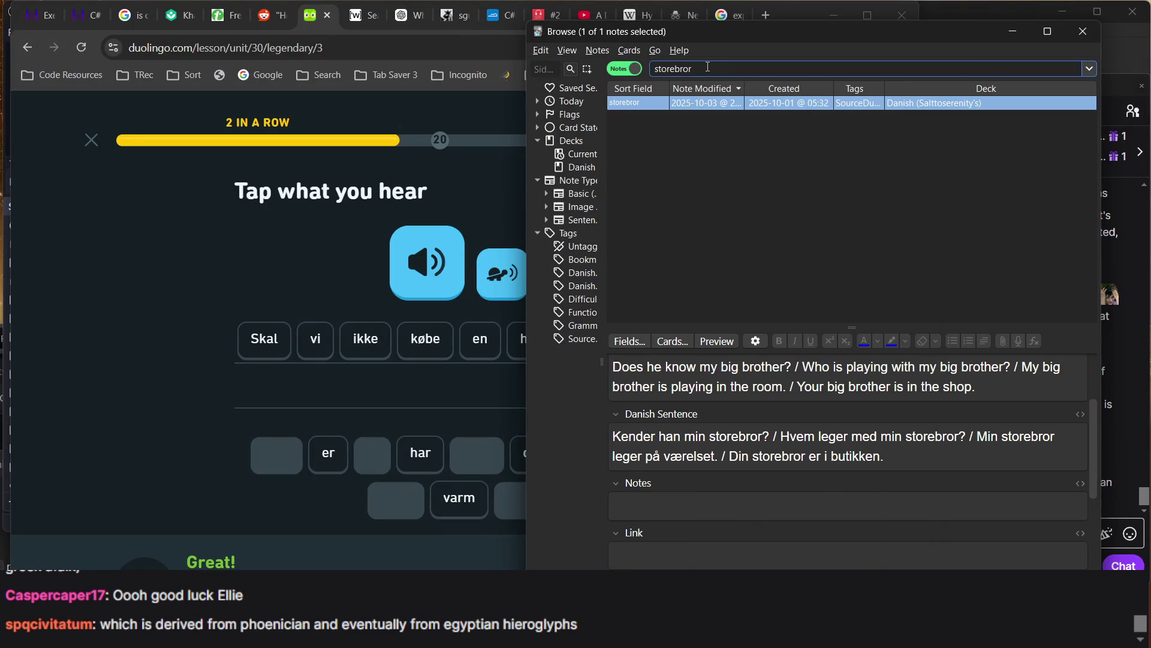
key("ctrl+a")
type("k")
key("Return")
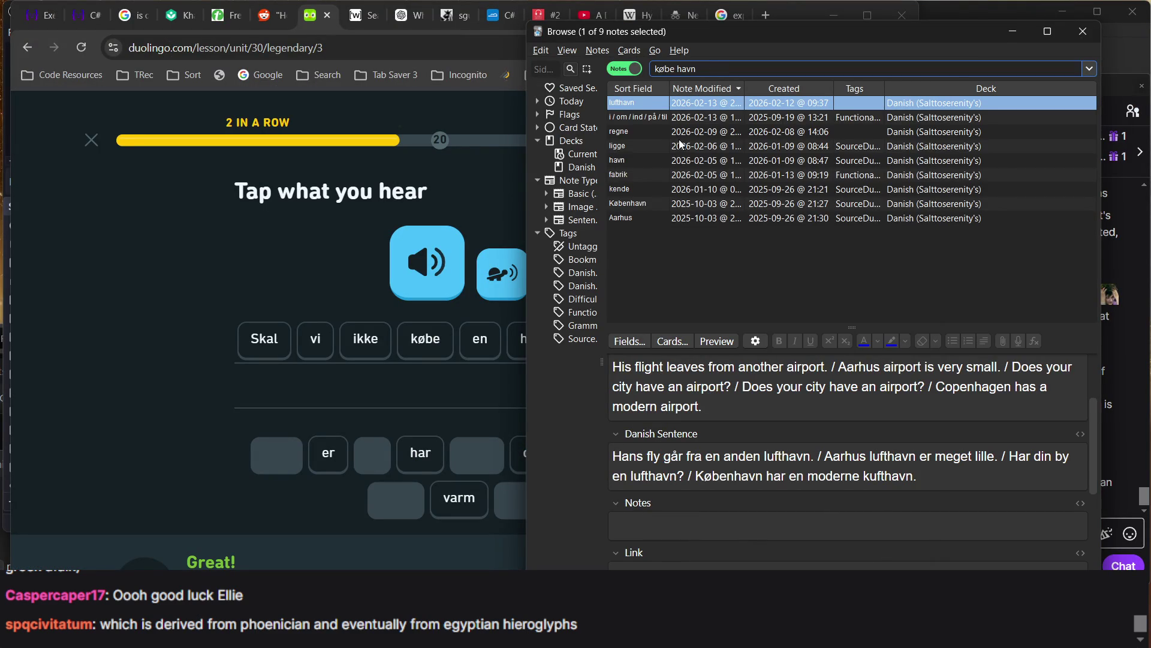
type("skal")
key("Return")
left_click(480, 386)
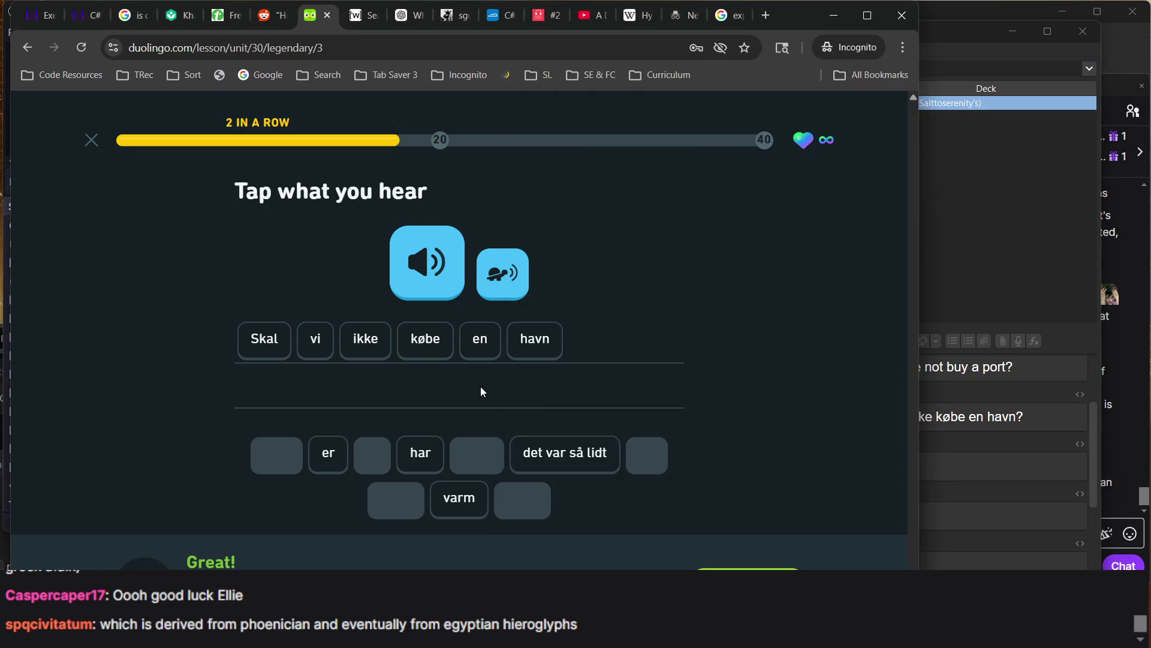
key("Return")
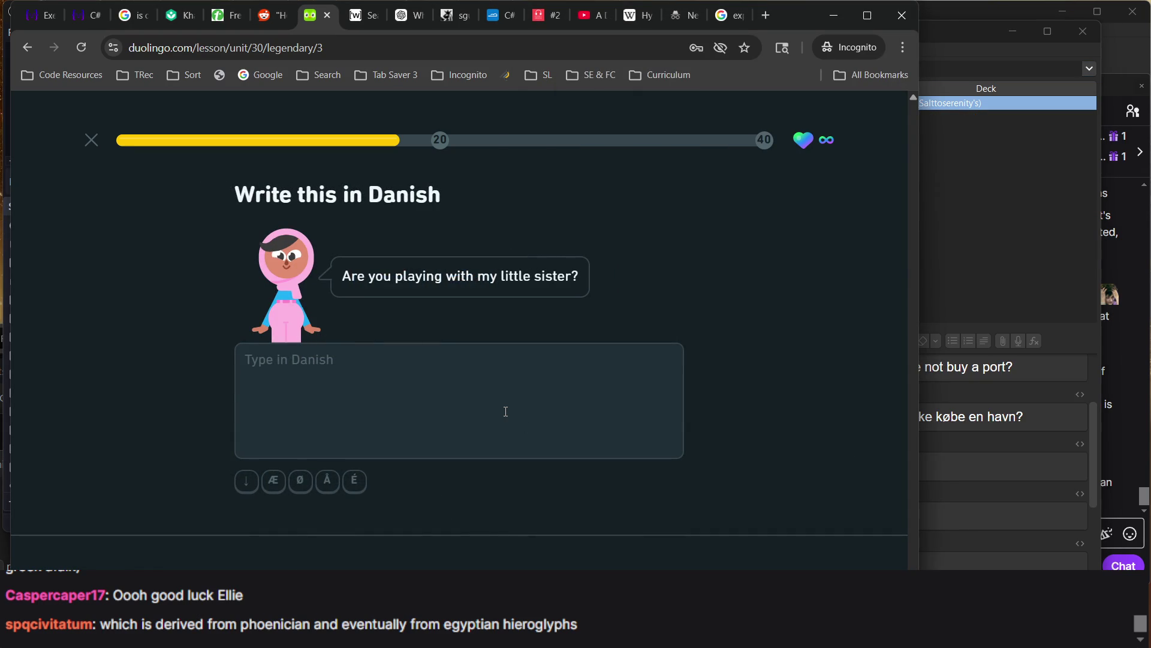
Submit 'Spiller du med min lillesøster' as the translation, then switch to the Hyperia Wikipedia tab
type("E")
key("BackSpace")
key("BackSpace")
type("Spiller du med min lilles")
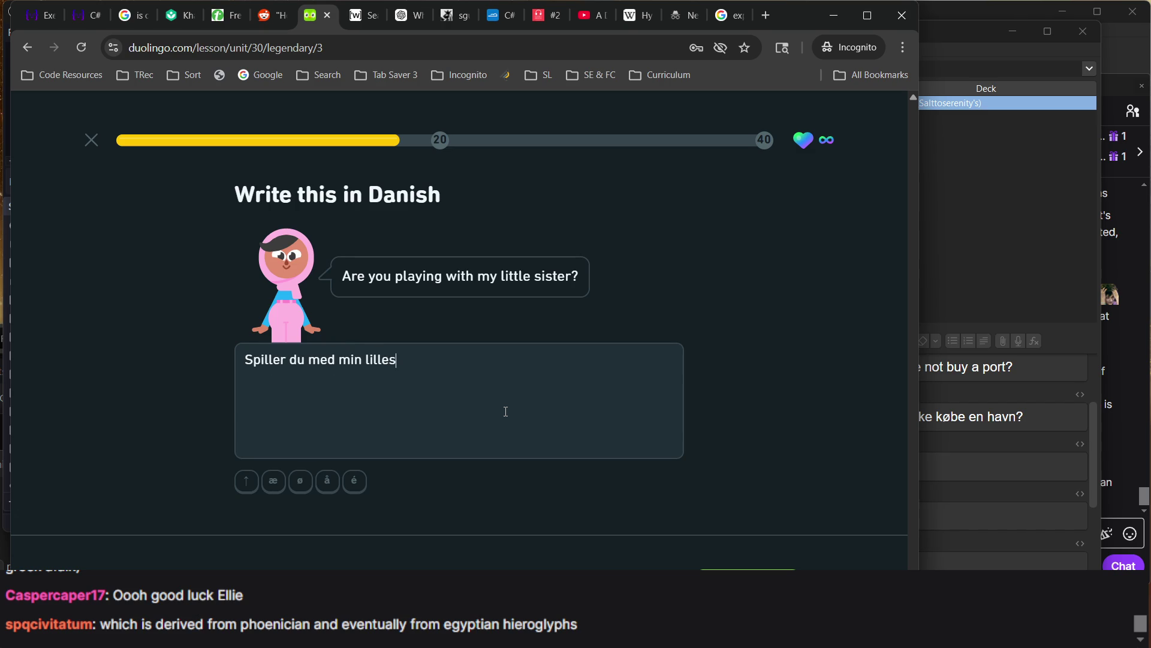
type("øster")
key("Return")
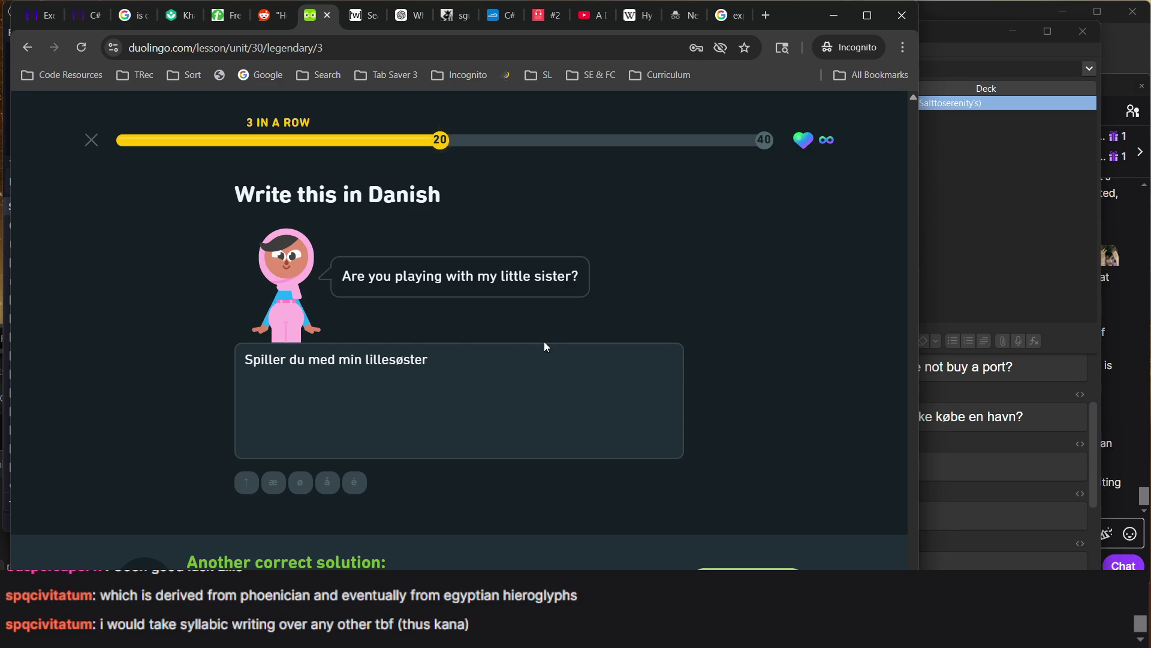
left_click(637, 25)
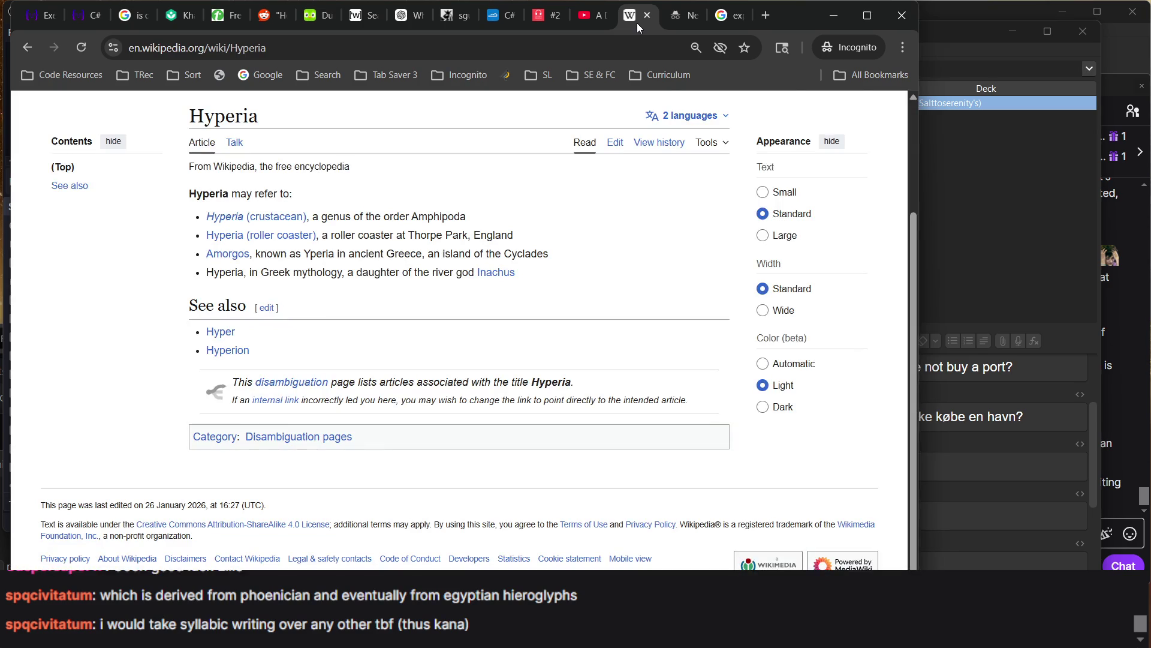
Search Google for 'wiktionary' and open the Wiktionary site
left_click(265, 83)
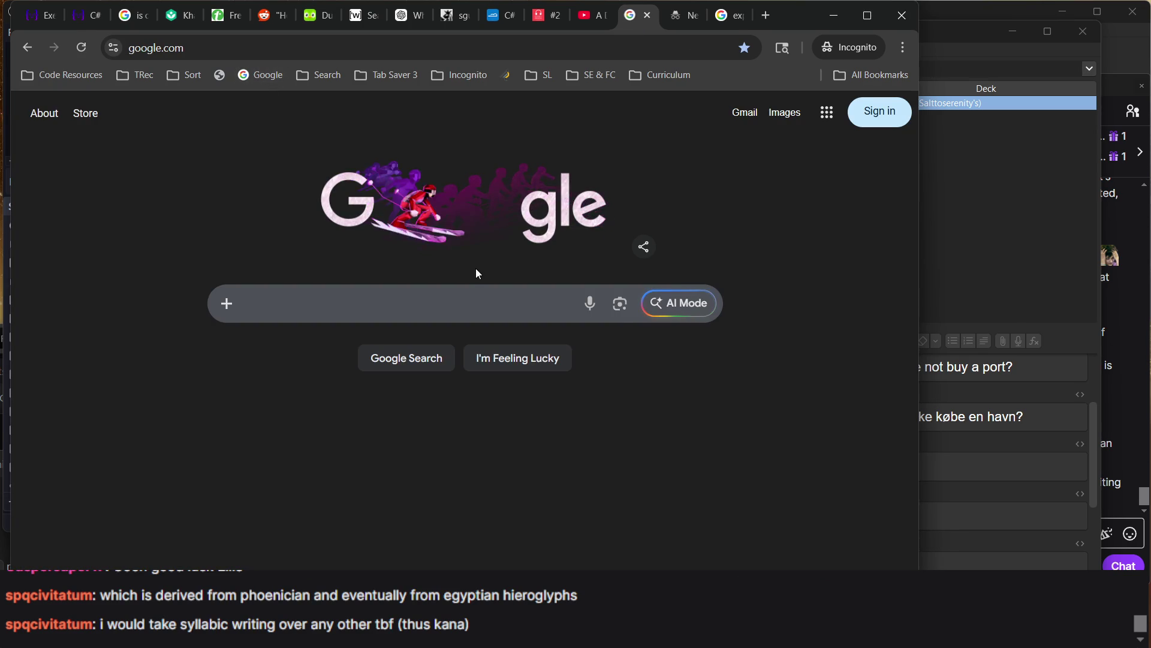
type("wiktionary")
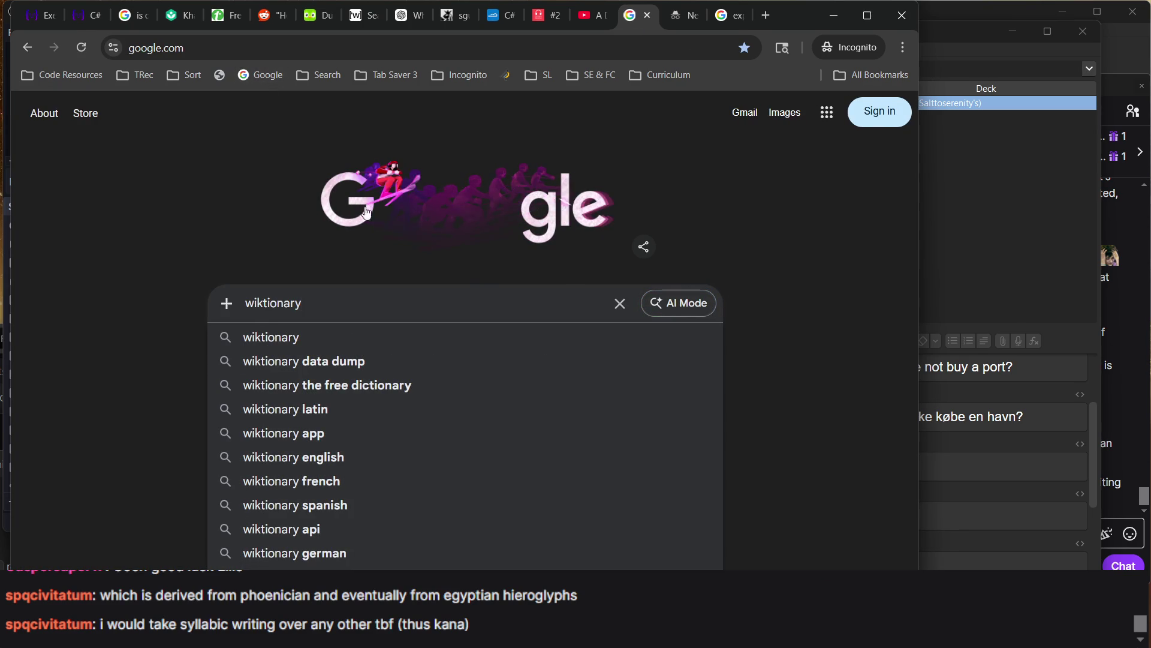
key("Return")
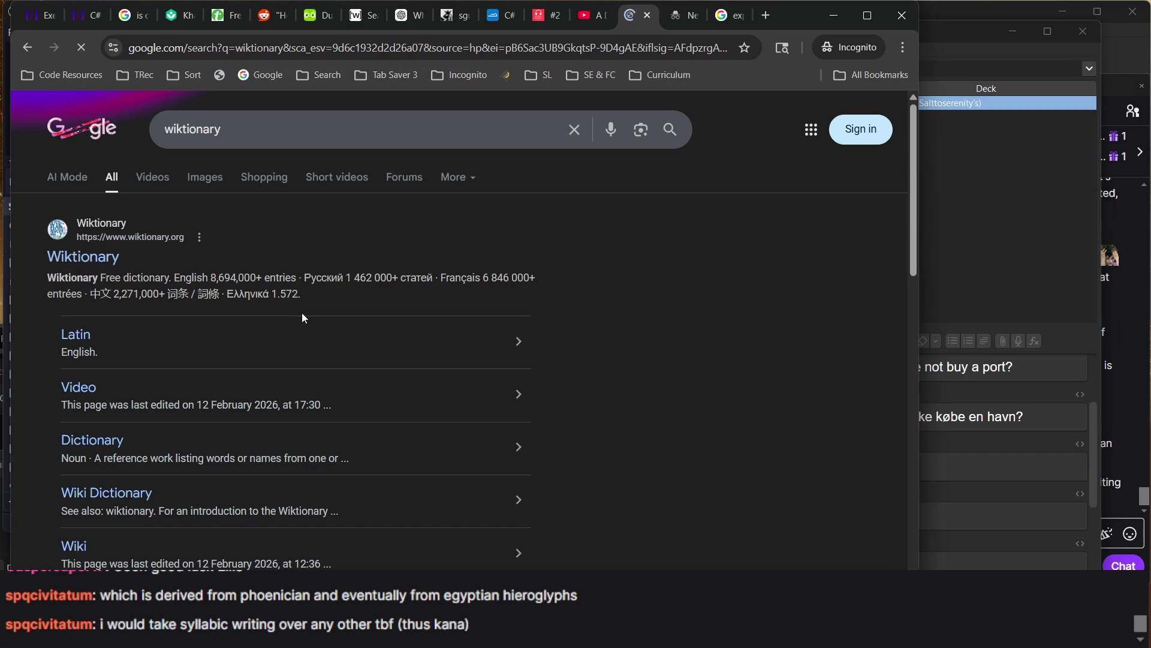
left_click(115, 262)
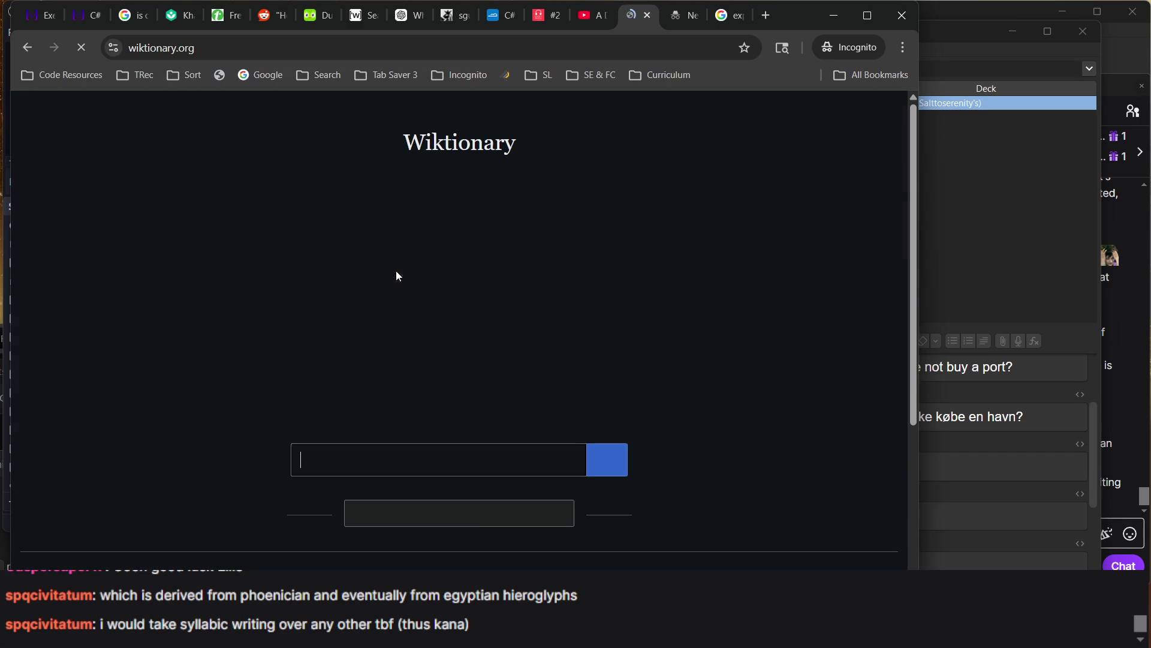
Look up 'lillesøster' on Wiktionary and expand its Danish declension table
type("lillesøster")
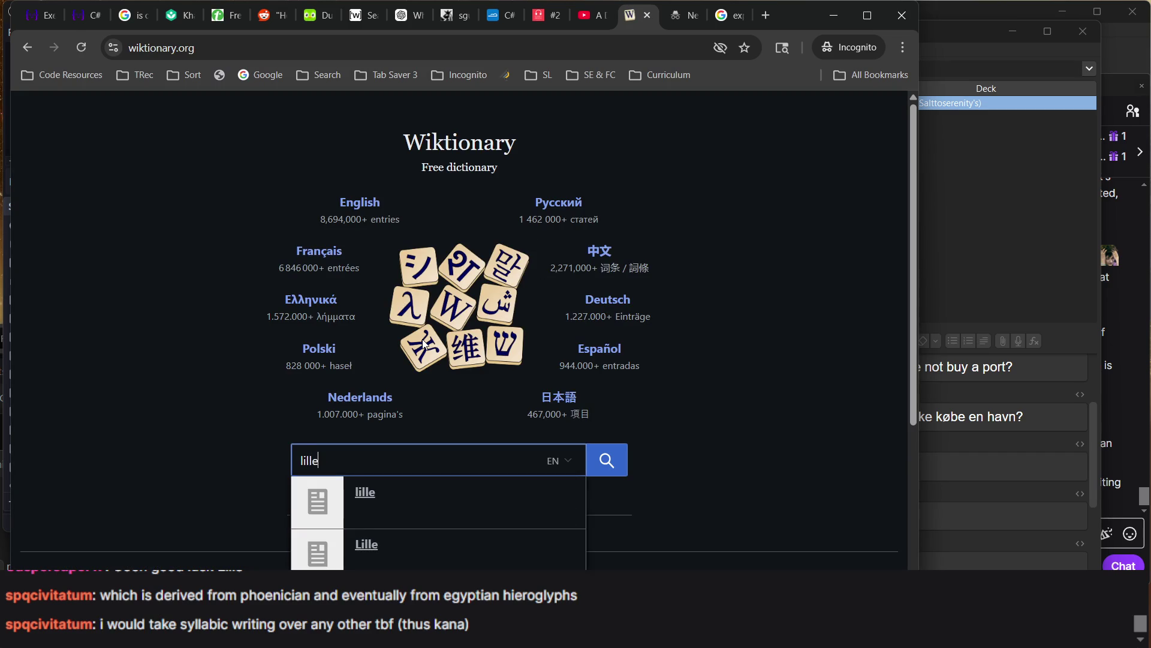
key("Return")
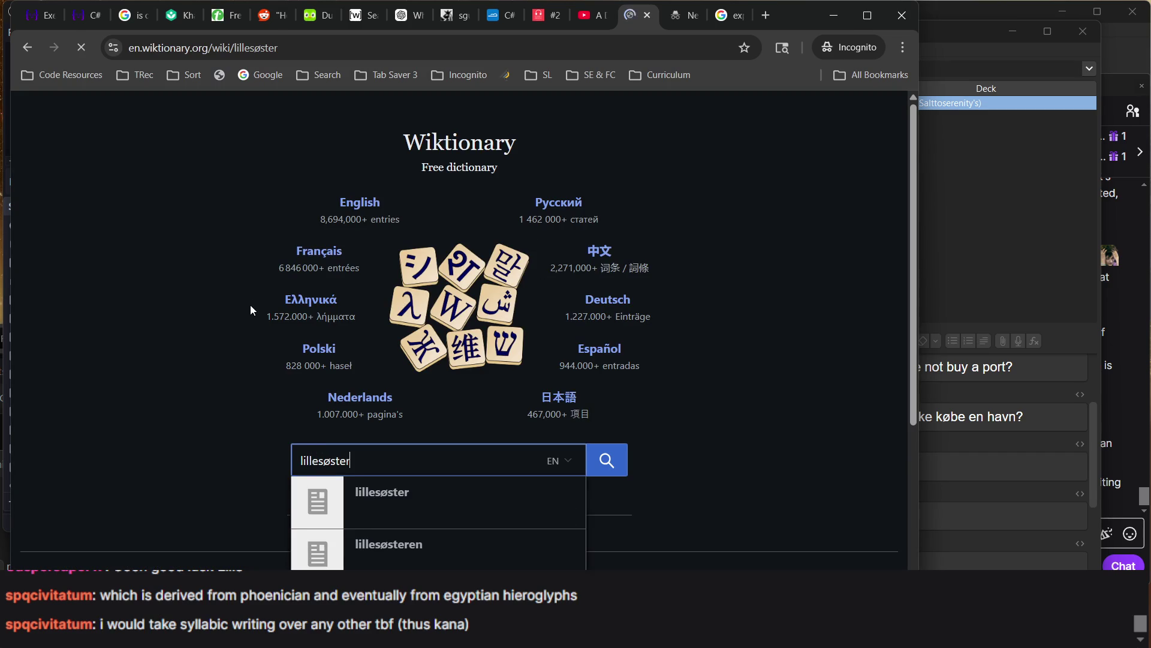
scroll(354, 417, "down", 7)
scroll(353, 416, "up", 5)
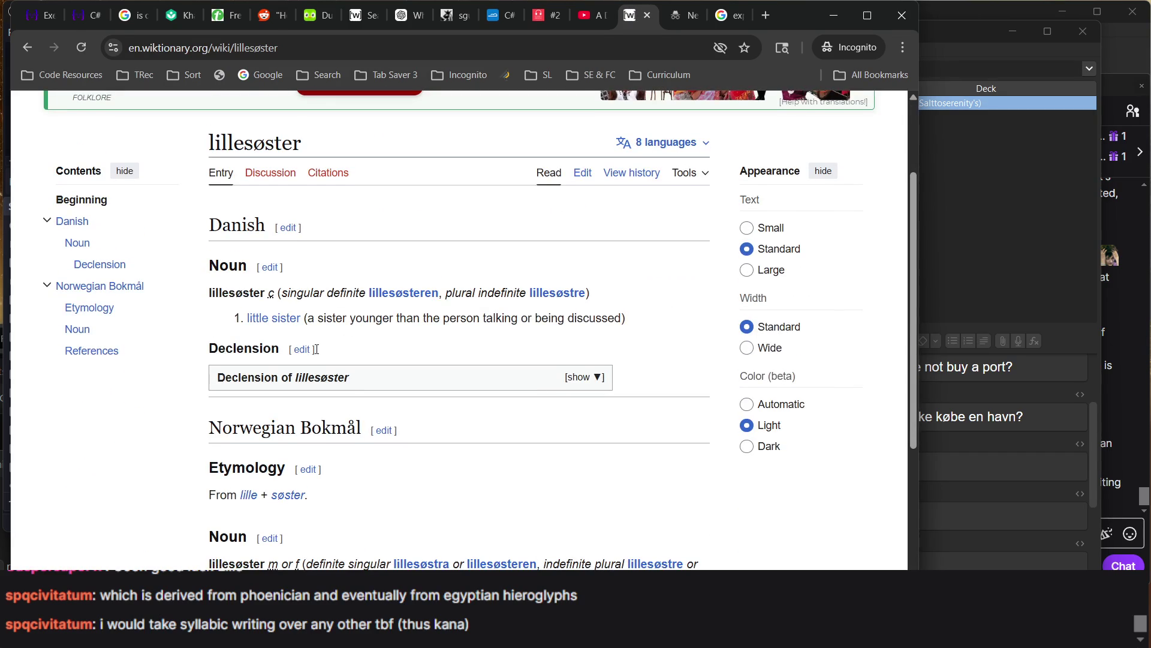
left_click(306, 390)
scroll(306, 393, "down", 3)
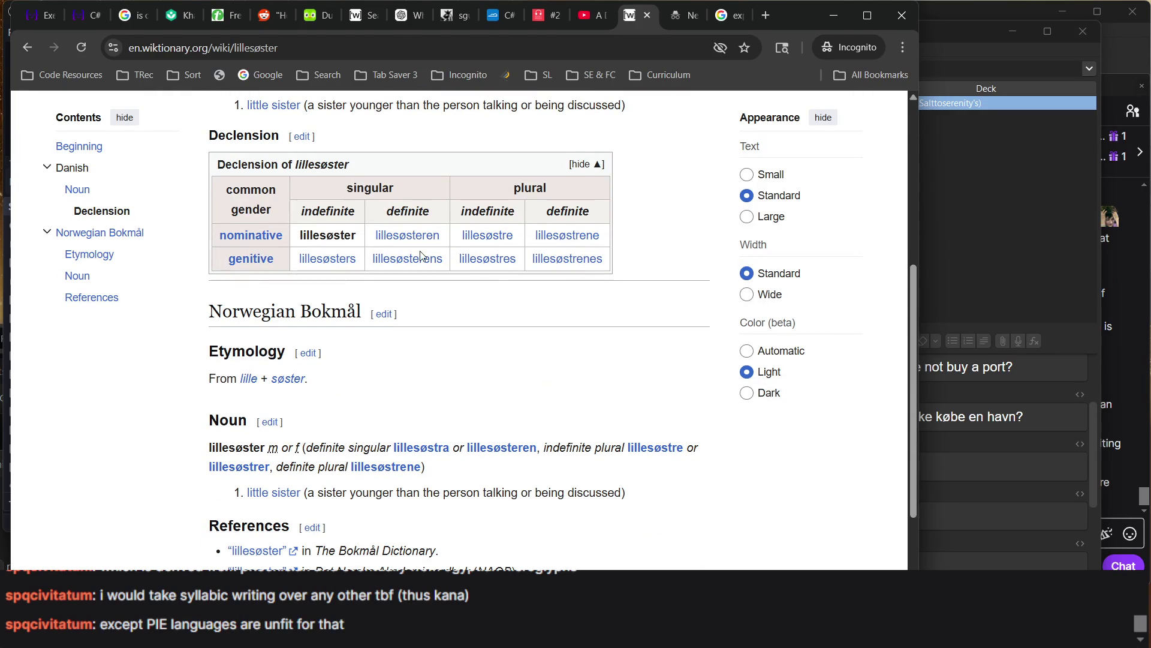
Return to the Duolingo tab and continue past the correct-answer feedback and 20 XP reward screen
left_click(85, 19)
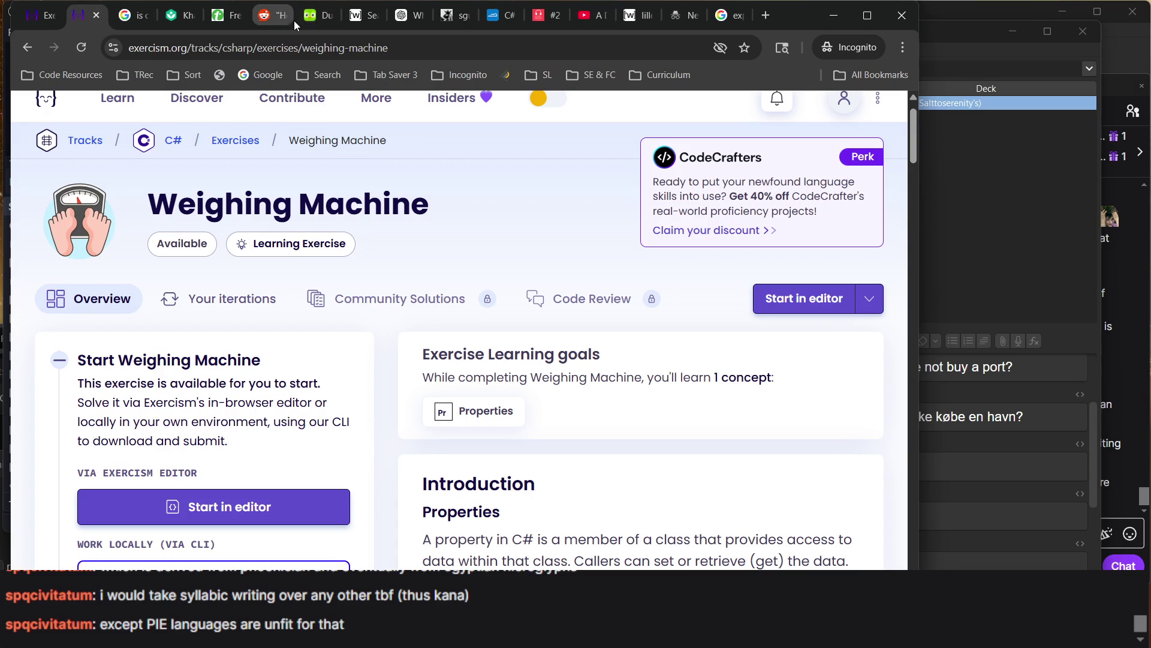
left_click(317, 16)
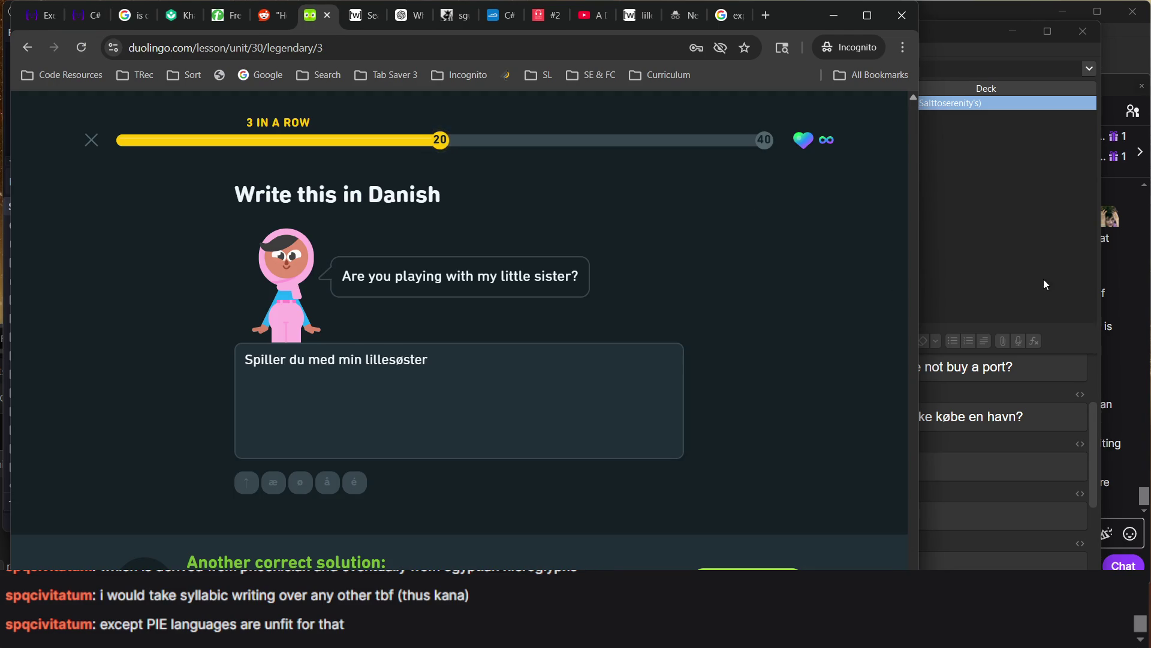
left_click(1120, 505)
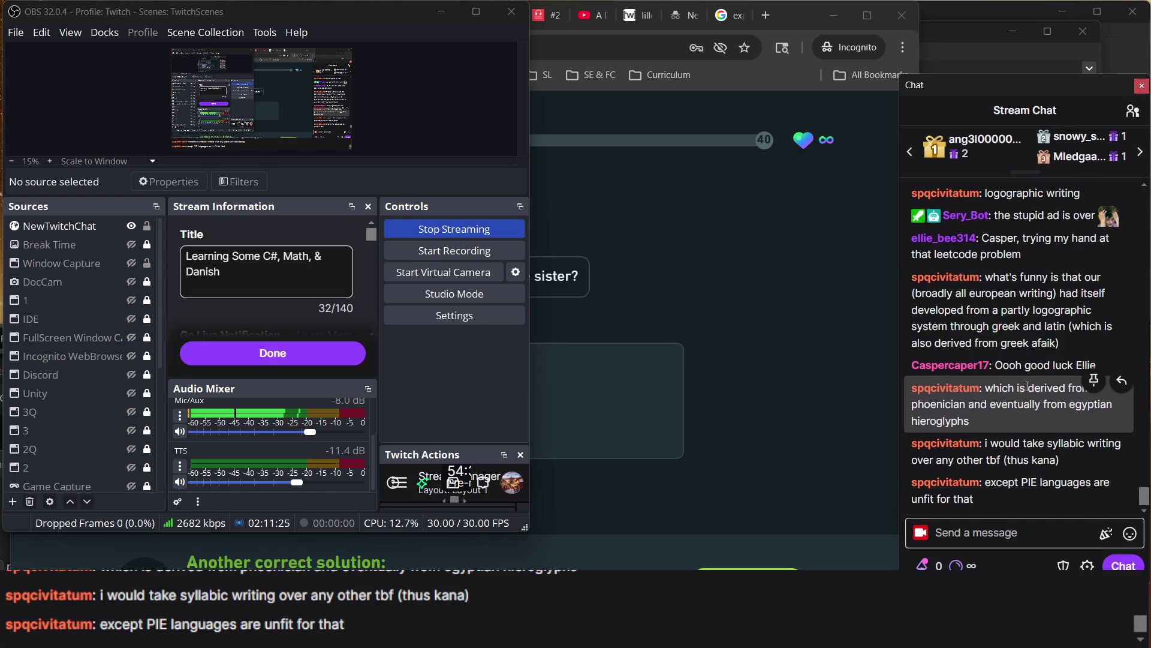
left_click(766, 383)
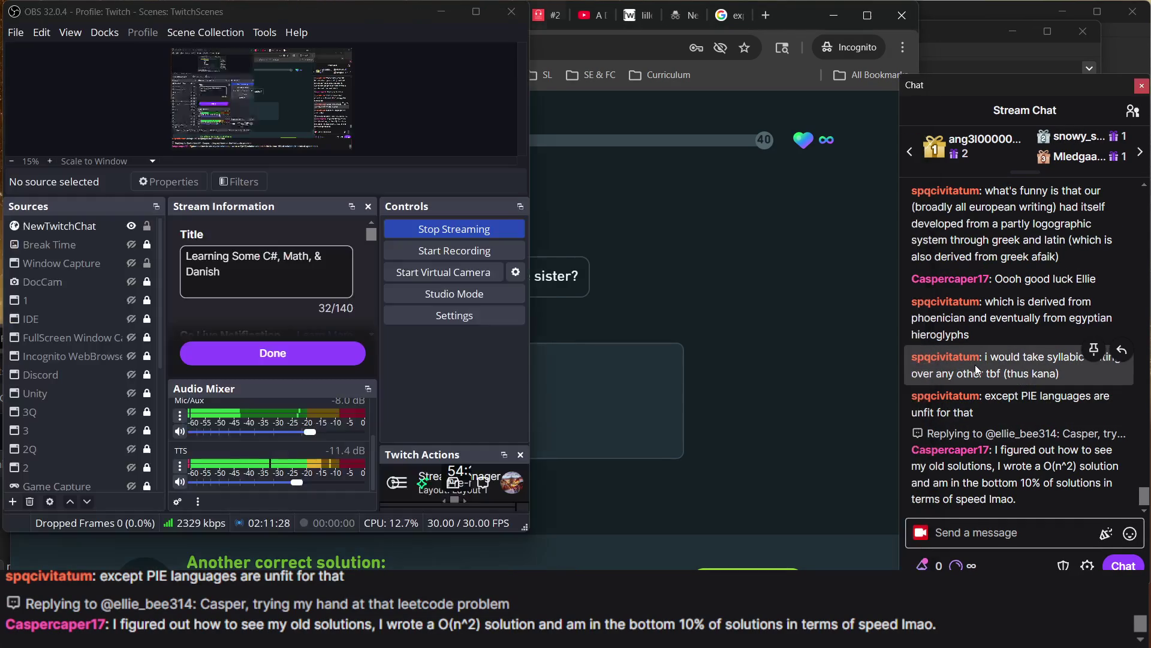
left_click(975, 369)
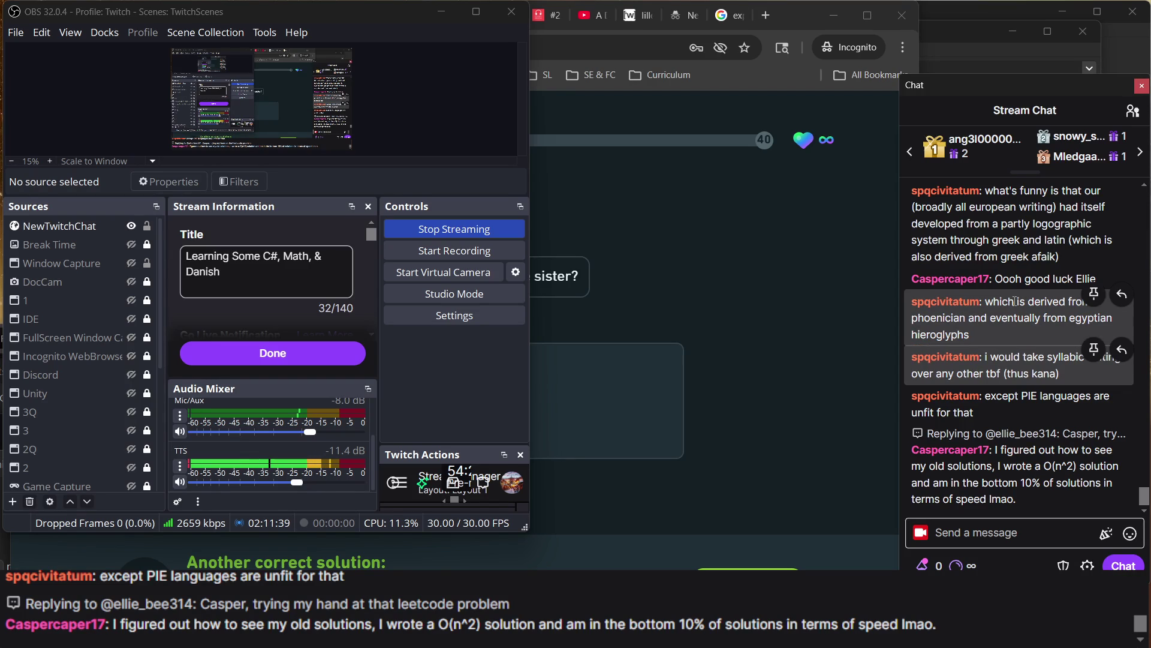
left_click(795, 379)
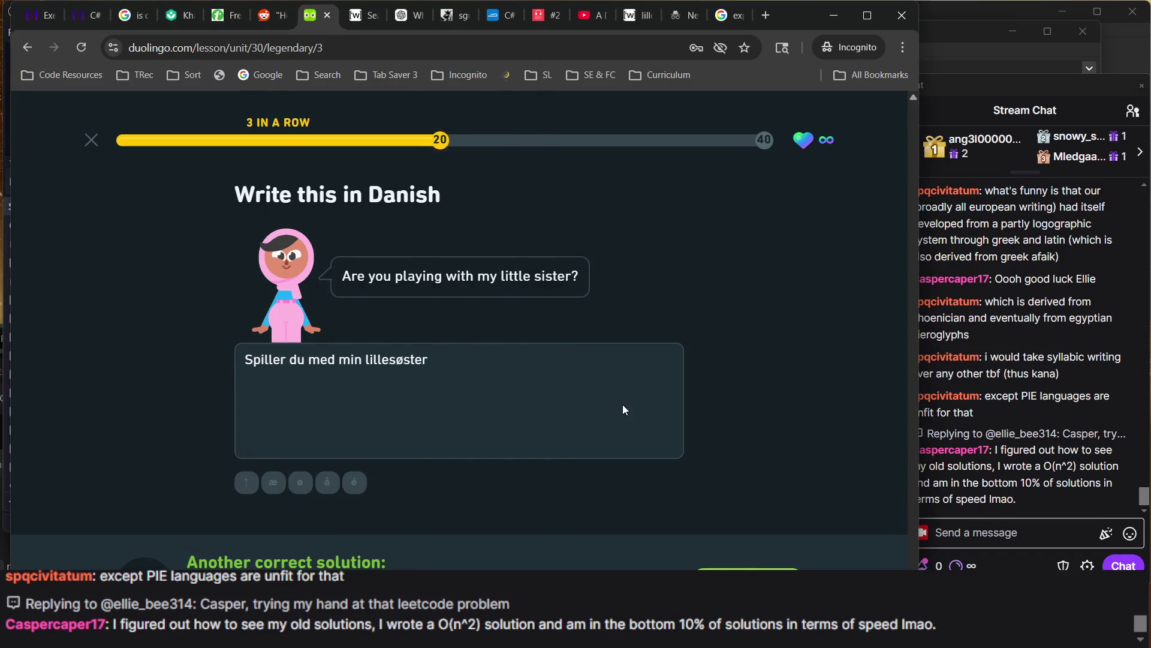
left_click(761, 567)
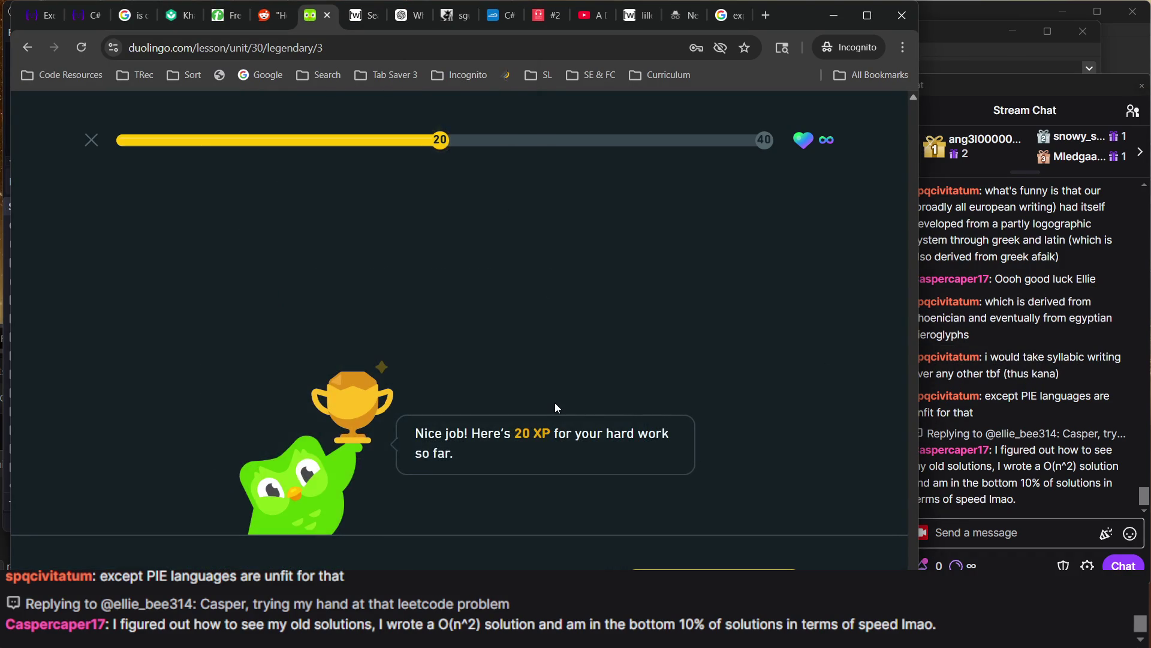
left_click(714, 578)
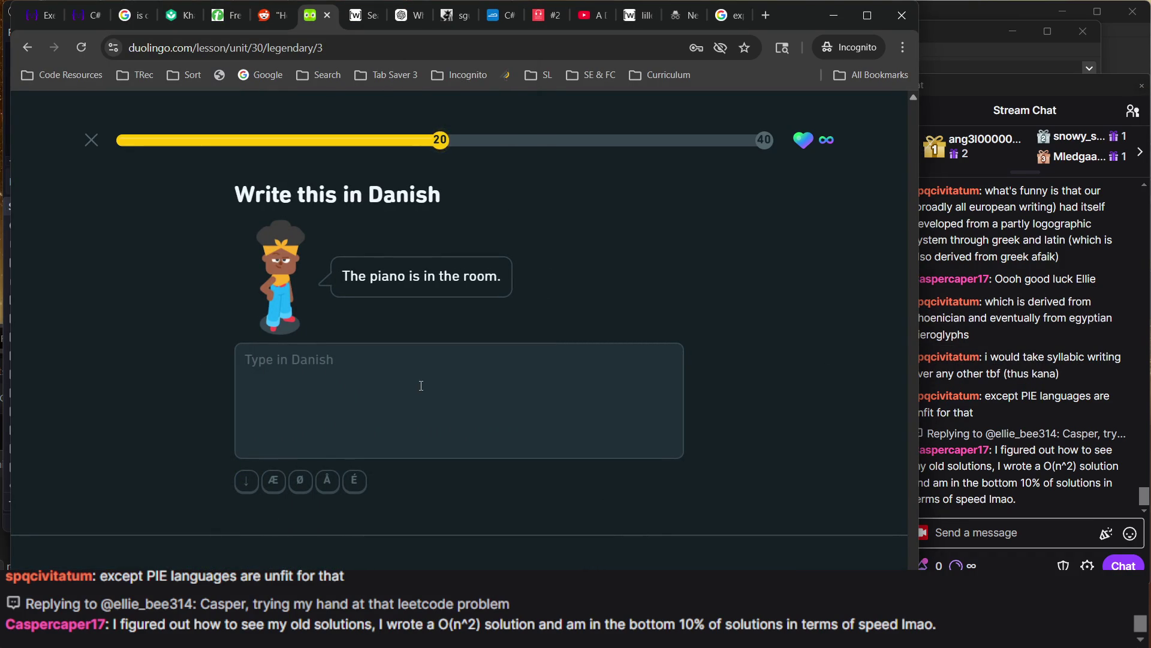
Enter 'Klavet er på værelse' as the piano sentence answer and submit it for checking
type("Pia")
key("BackSpace")
type("C")
key("BackSpace")
type("Klavet ")
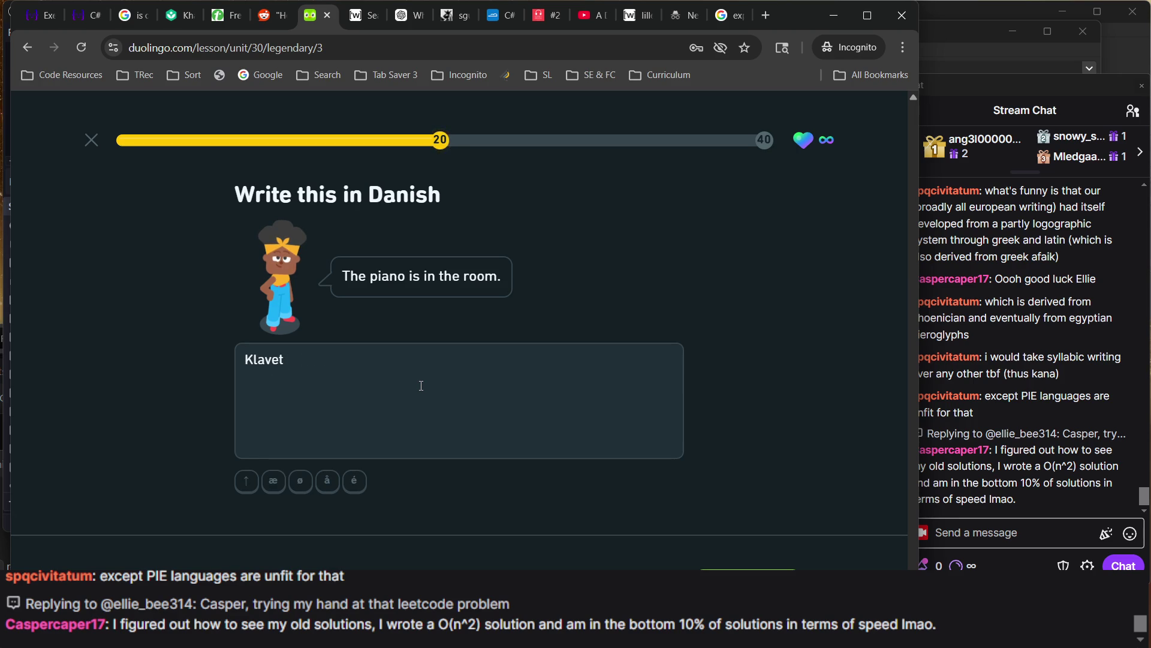
type("er i")
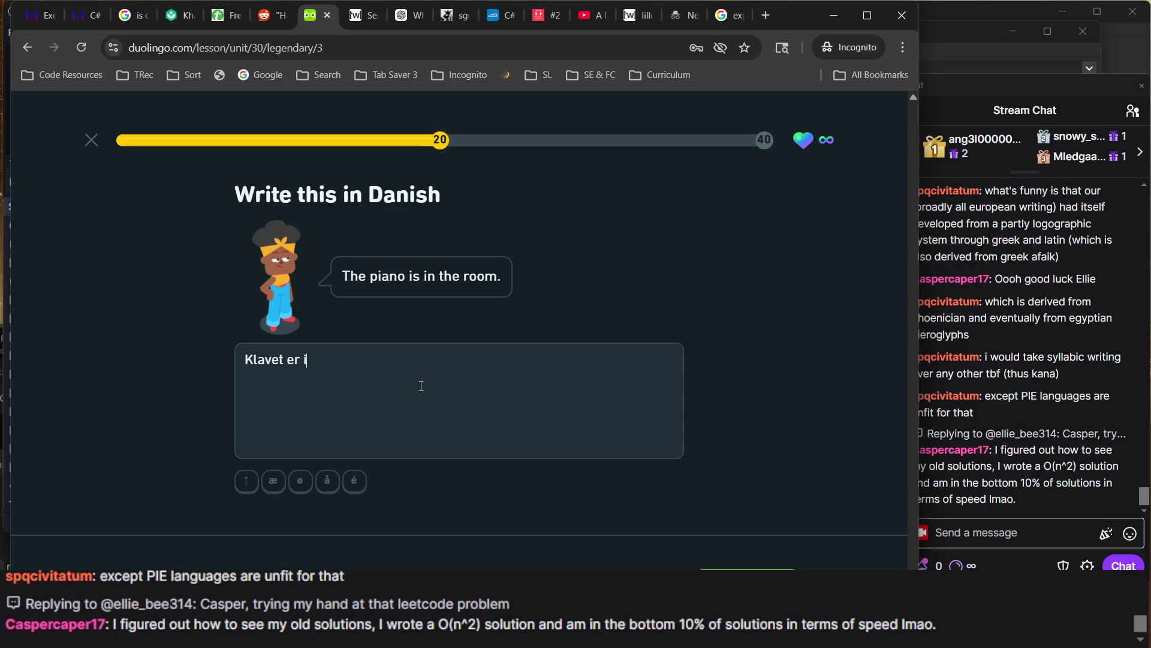
key("BackSpace")
type("på")
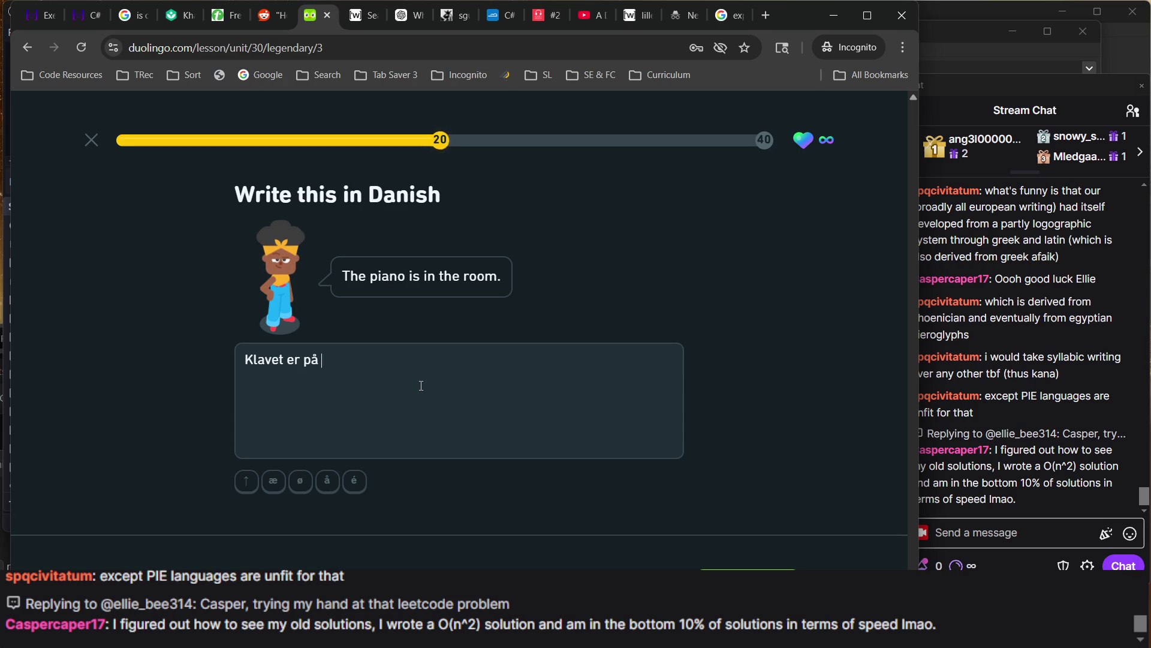
key("BackSpace")
type("ære")
type("lse")
key("Return")
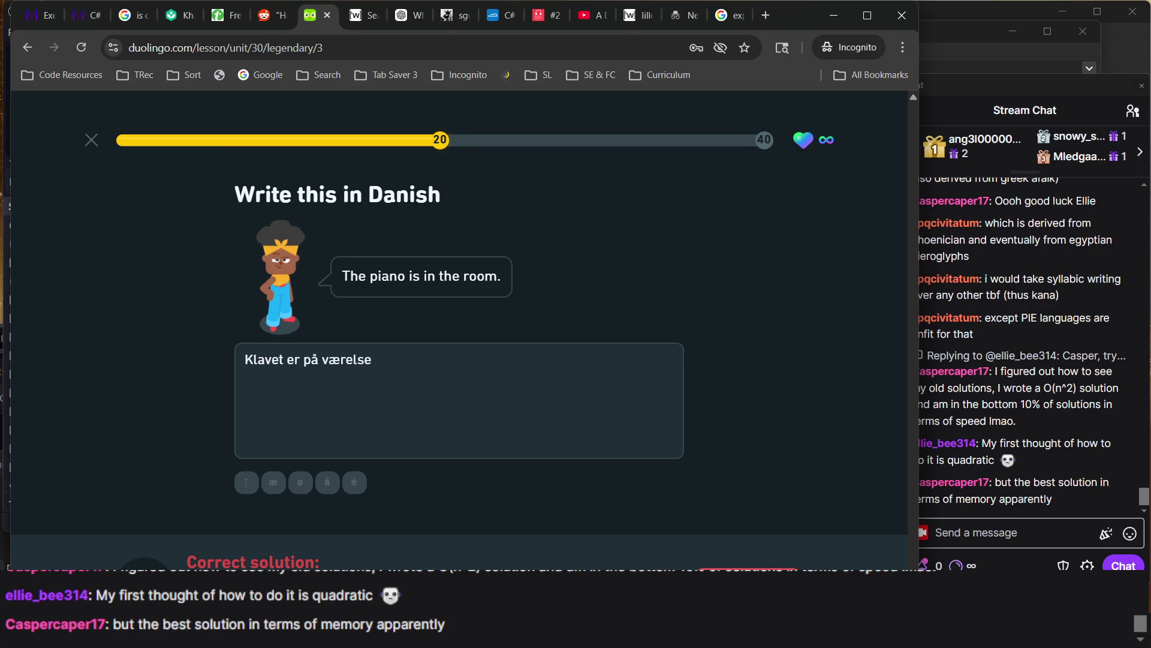
In the Anki browser, search the notes for 'klavet væ'
mouse_move(756, 635)
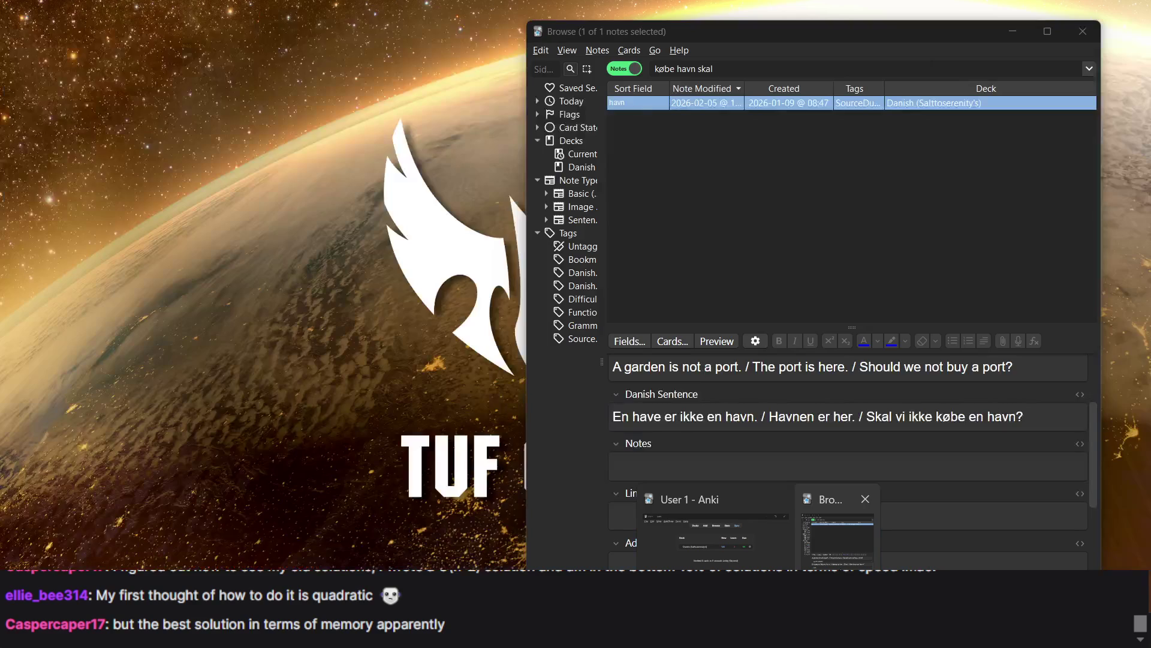
left_click(837, 537)
key("ctrl+shift+Left")
type("k")
key("ctrl+a")
type("klavet")
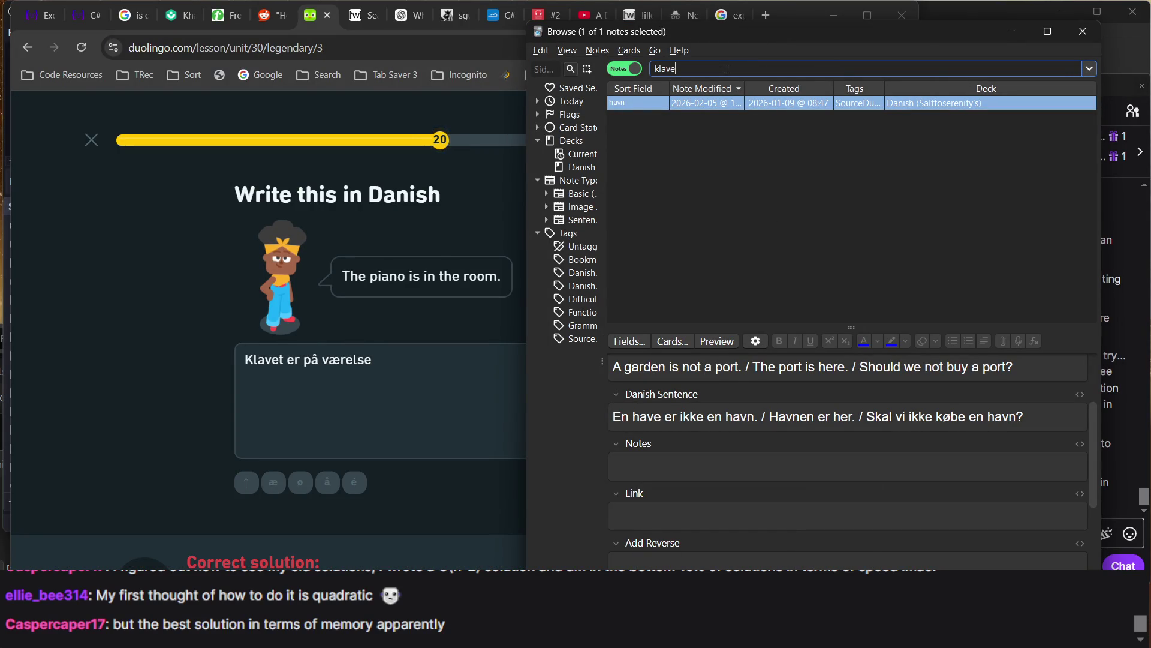
type(" vær")
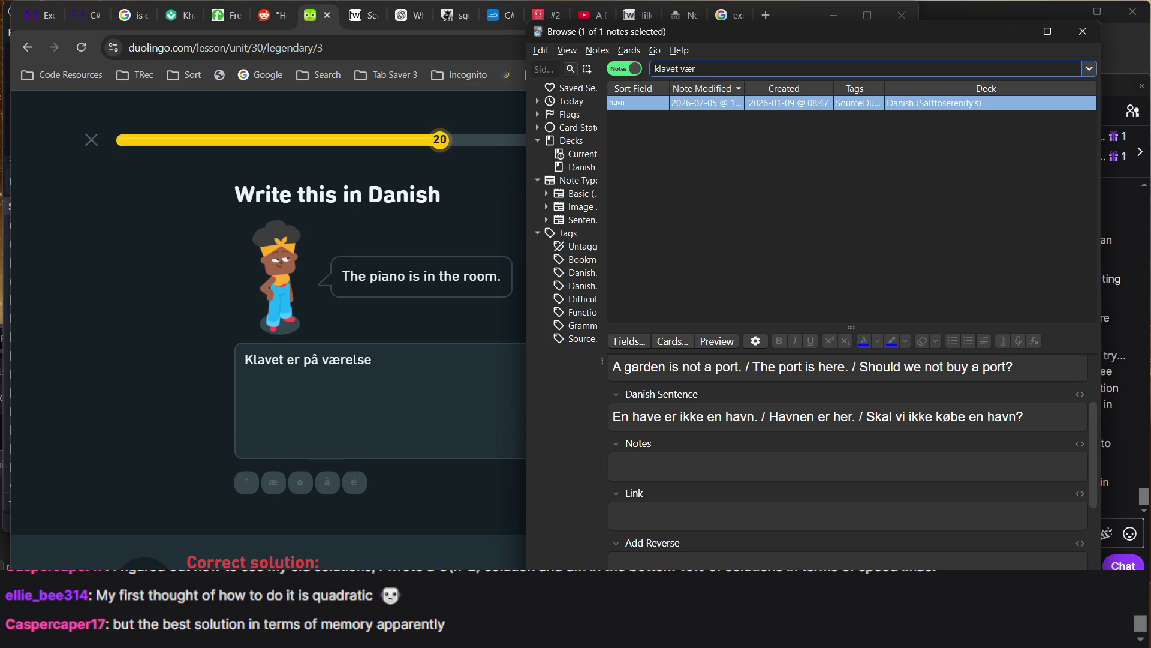
key("Return")
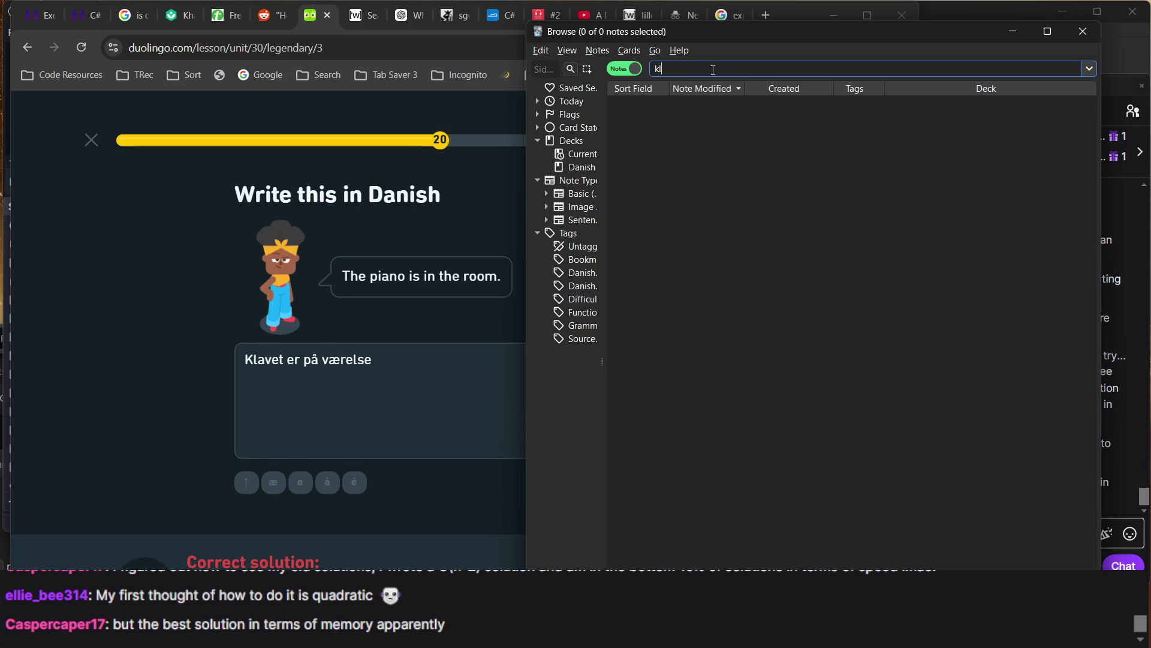
Change the search to 'være' and open the værelse note from the results
key("BackSpace")
type("v")
key("BackSpace")
type("vær")
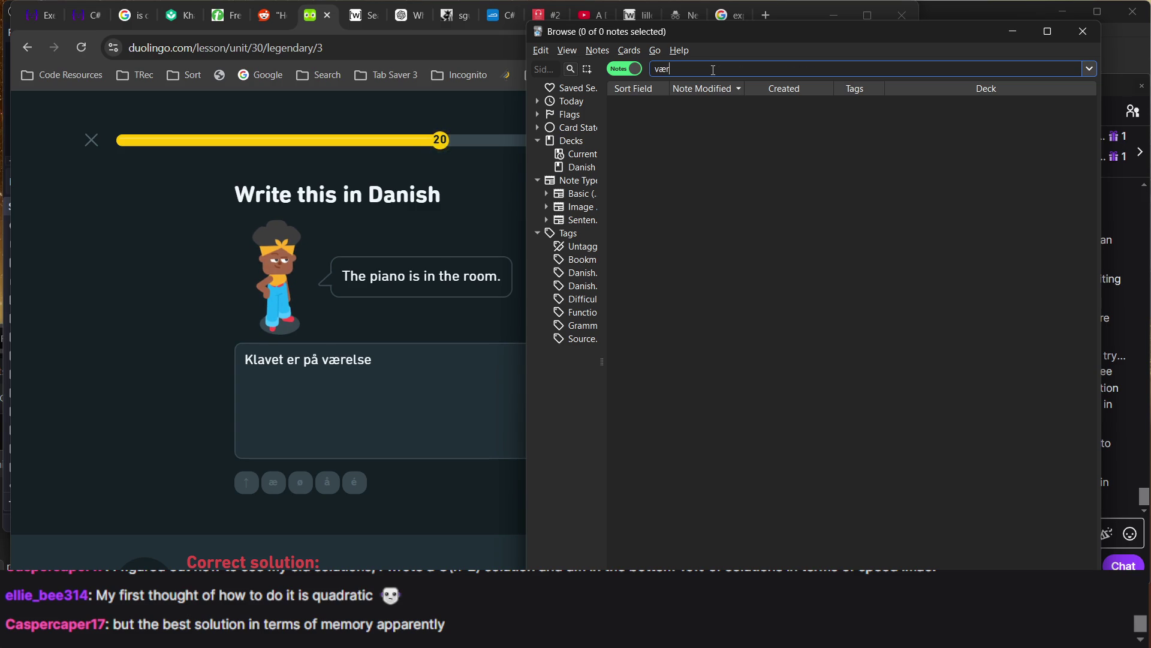
type("e")
key("Return")
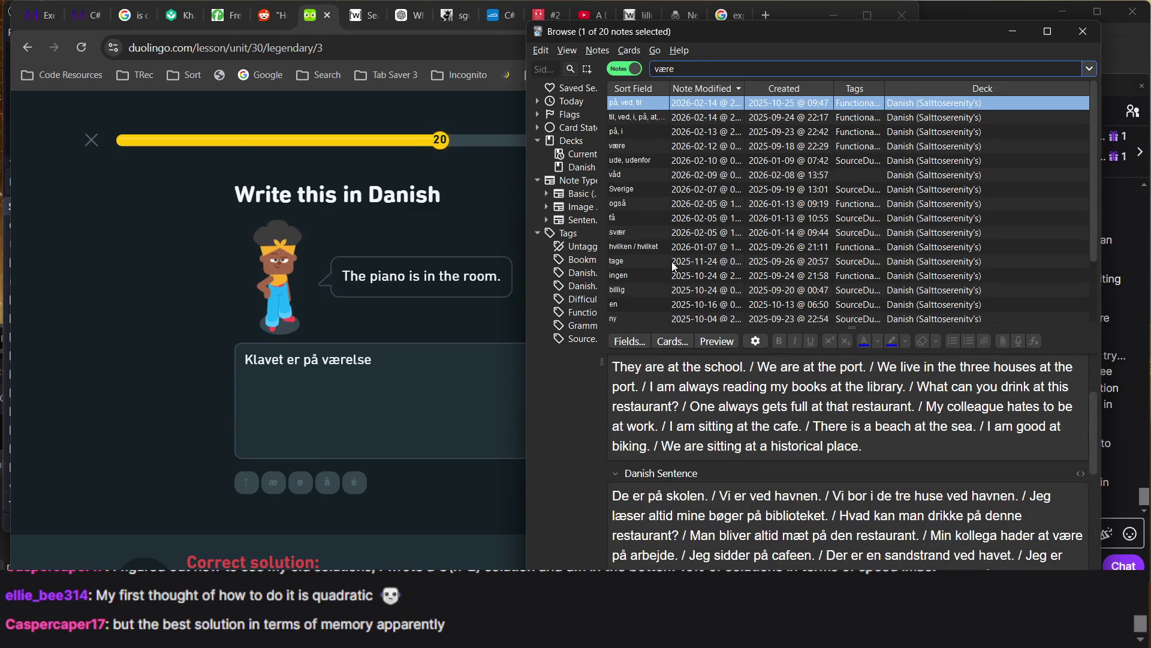
scroll(652, 279, "down", 2)
left_click(652, 272)
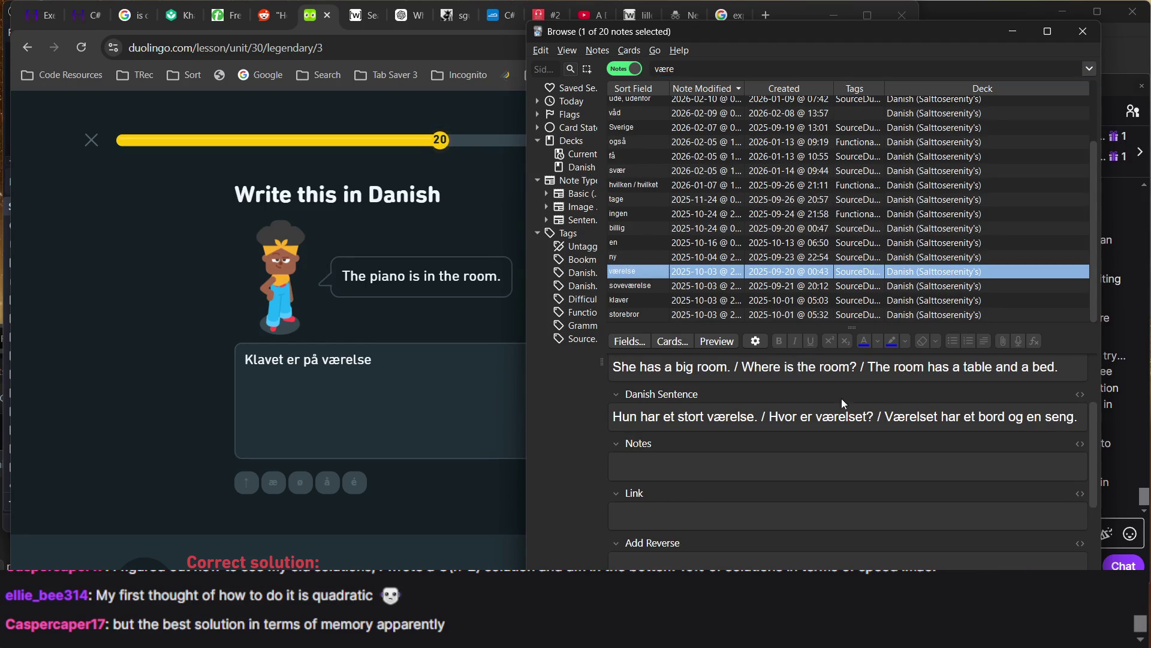
scroll(946, 434, "up", 1)
Append '/ The piano is in the room.' and '/Klaveret er på værelset.' to the note's sentence fields
left_click(1073, 406)
type("/")
type(" T")
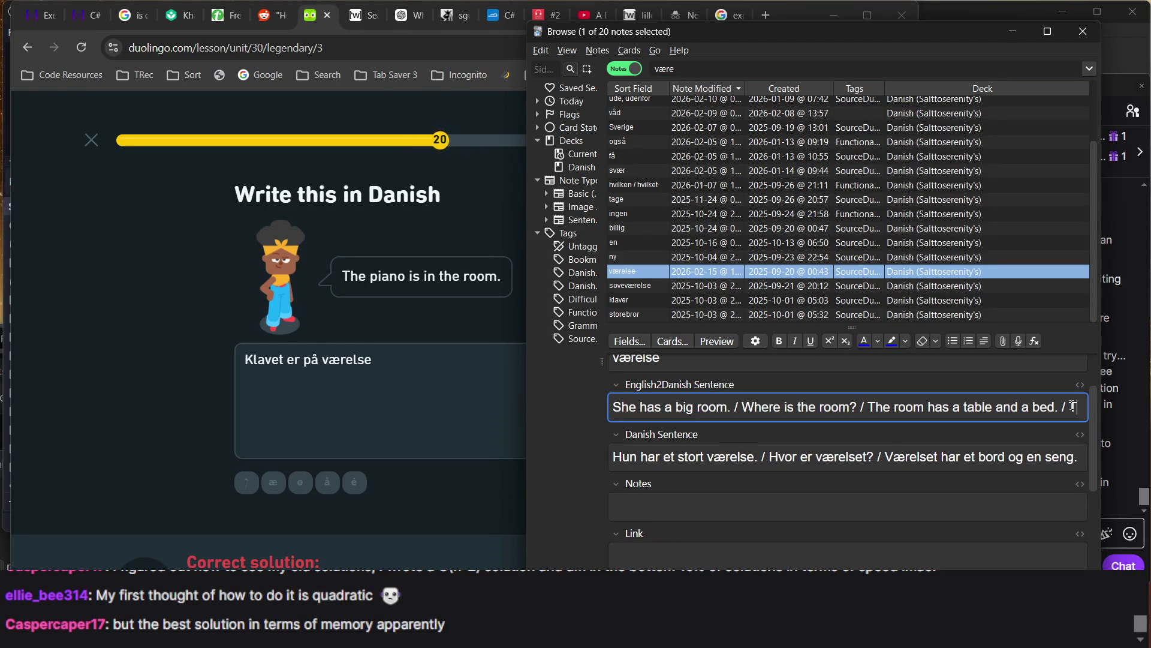
type("he piano is i")
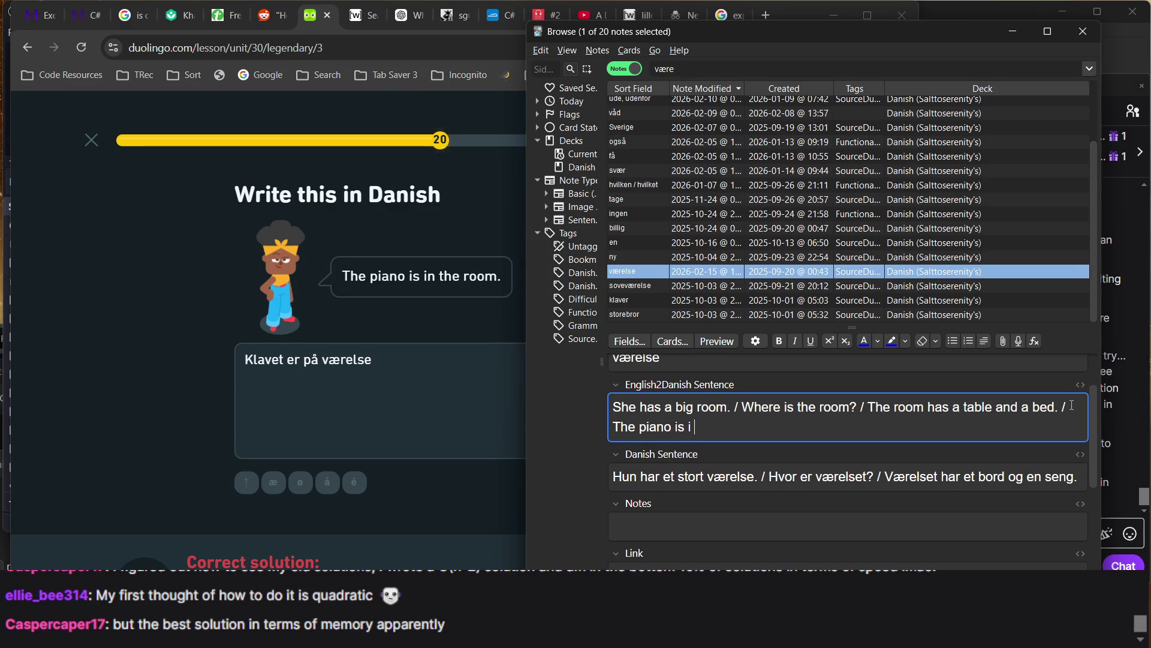
type("n the room.")
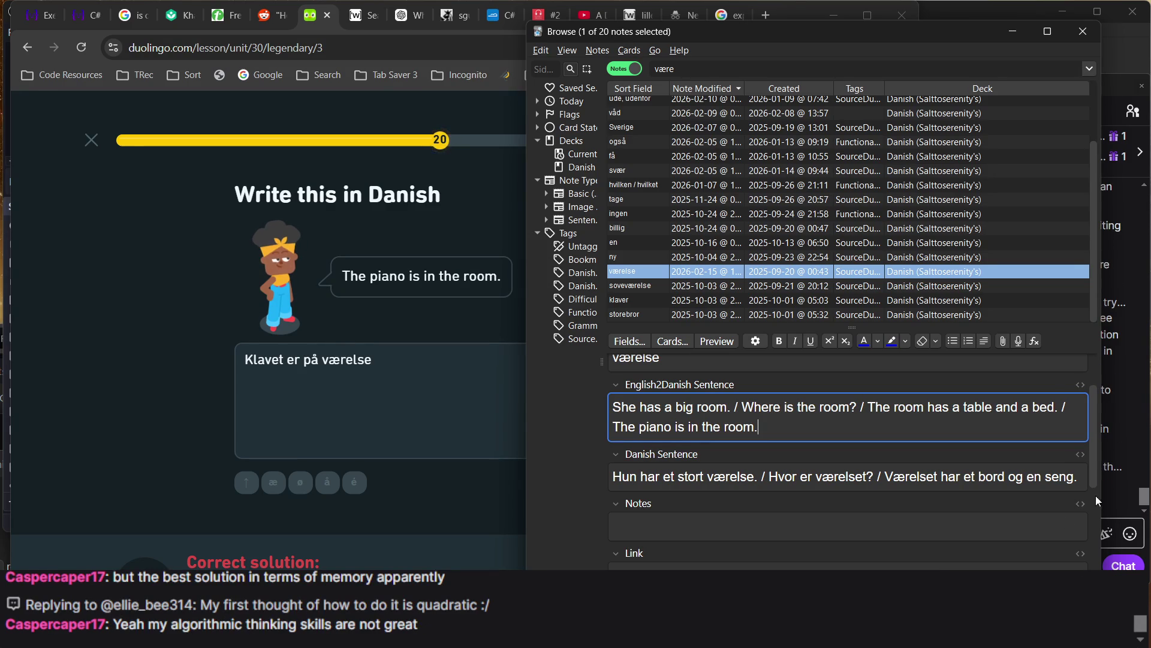
left_click(1080, 483)
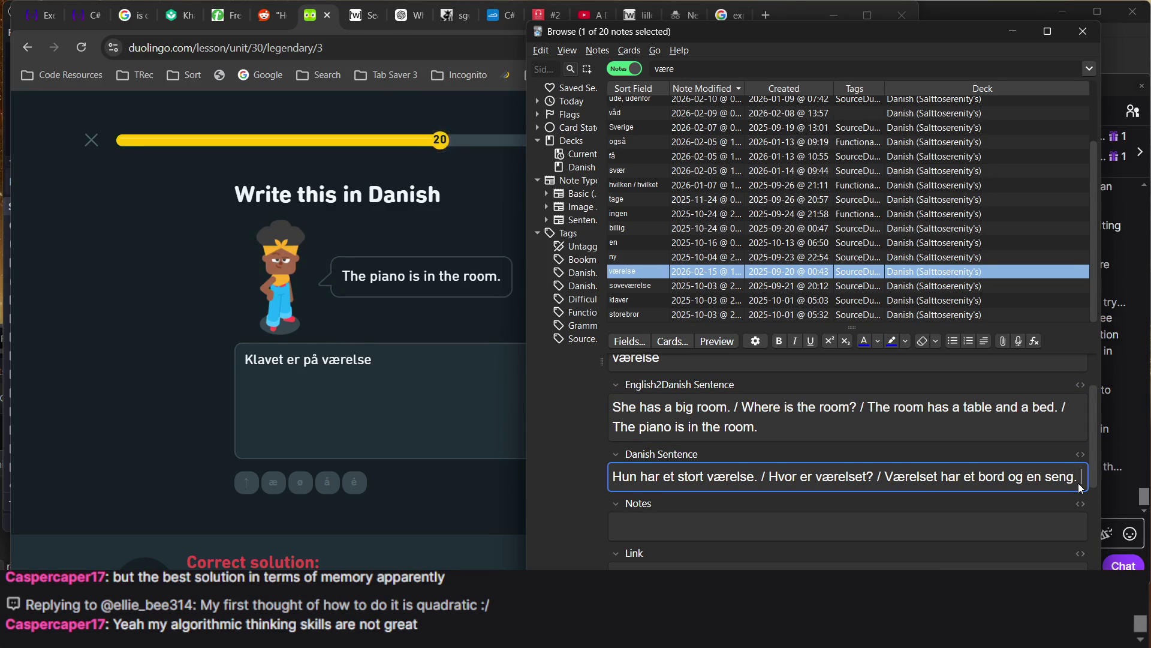
type("/Klaveret")
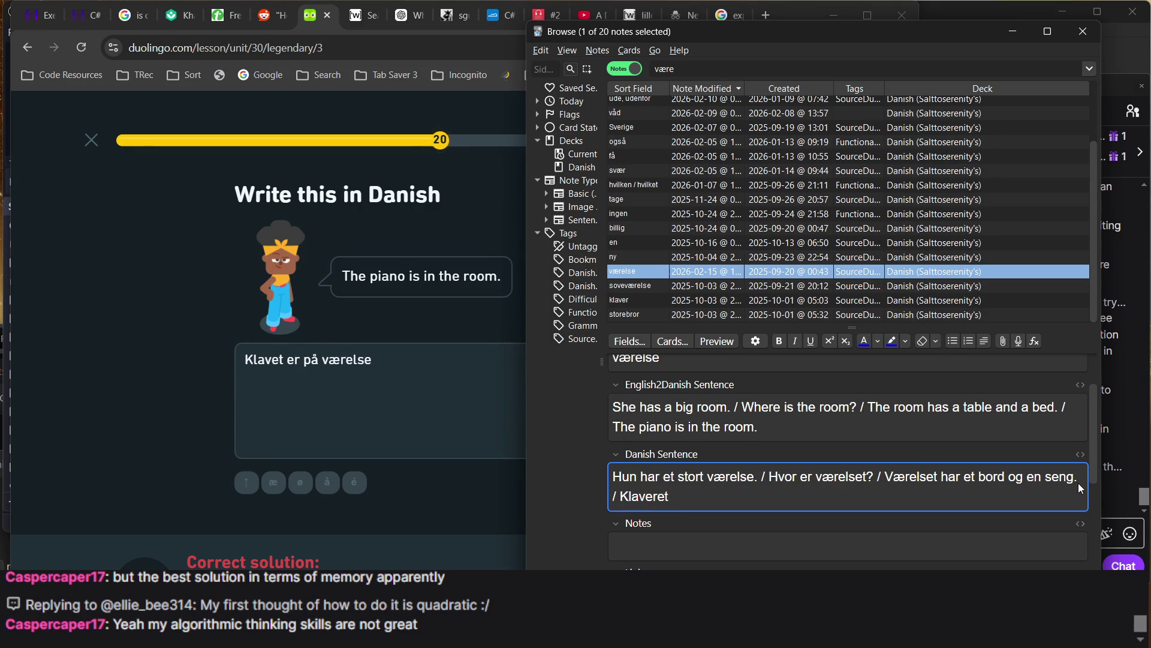
type(" er ")
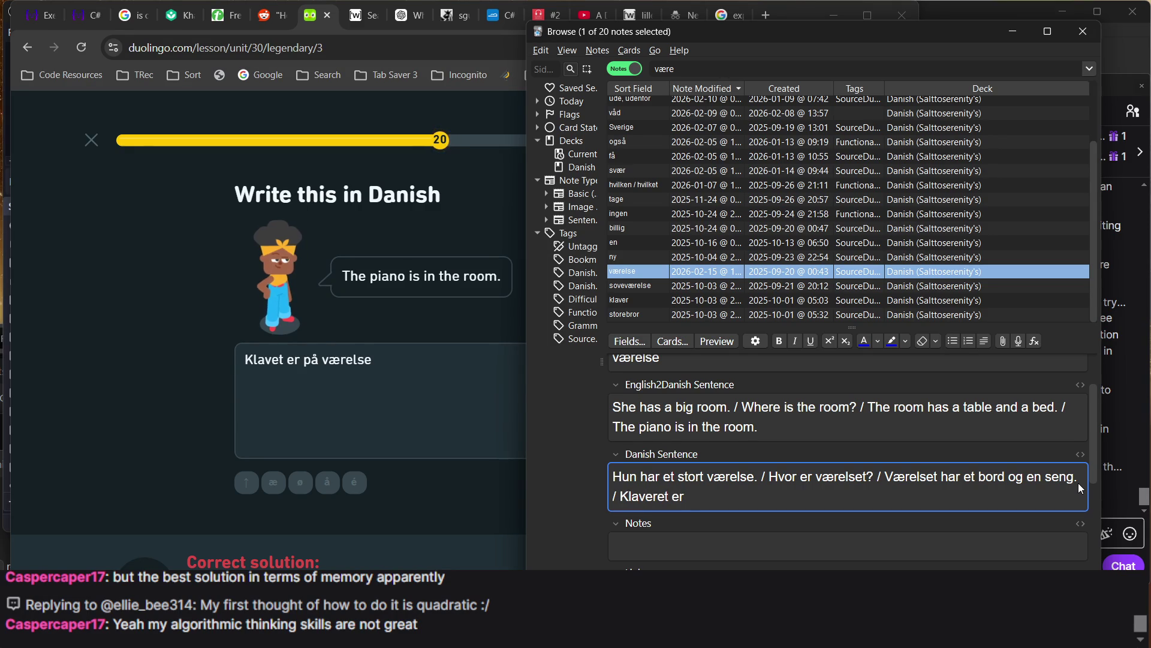
type("på")
key("BackSpace")
key("BackSpace")
type("på vær")
type("ekset")
key("BackSpace")
key("BackSpace")
key("BackSpace")
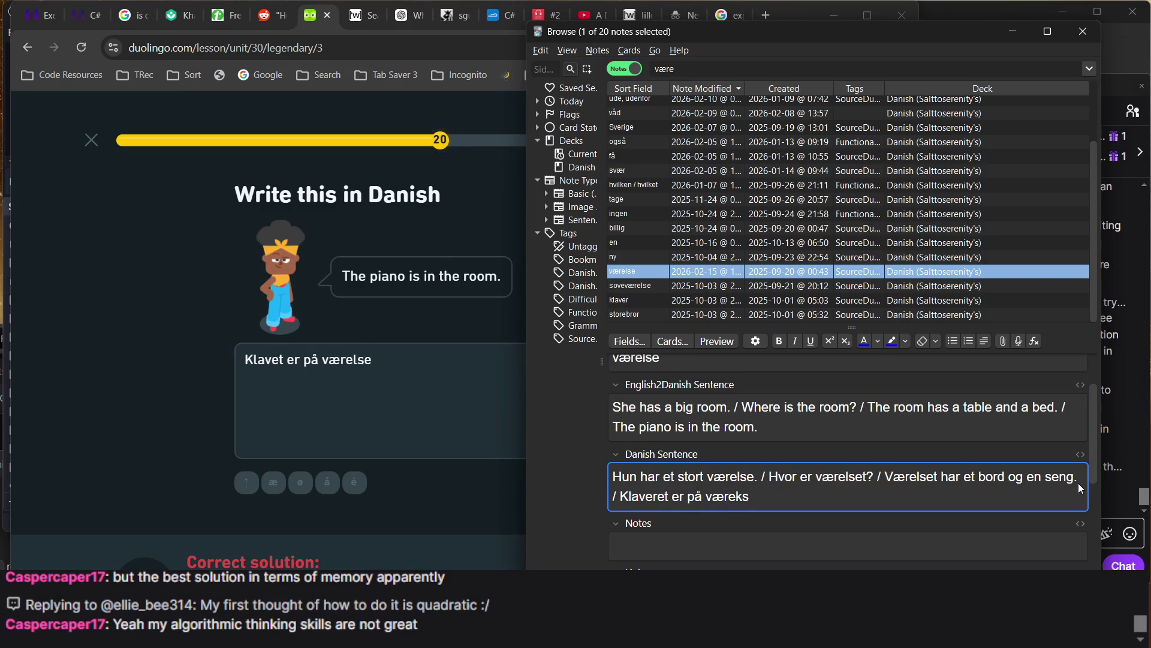
type("lset.")
Clear the search to list notes from every deck, browse a few notes, and return to Duolingo
scroll(932, 511, "up", 1)
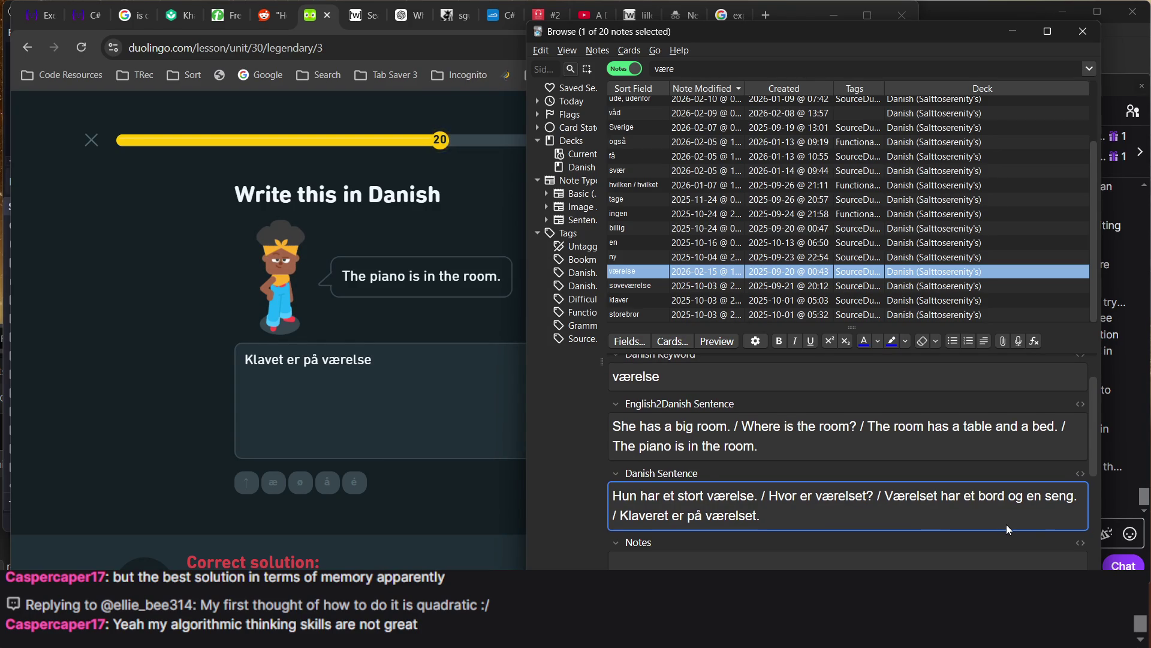
left_click(584, 102)
double_click(690, 71)
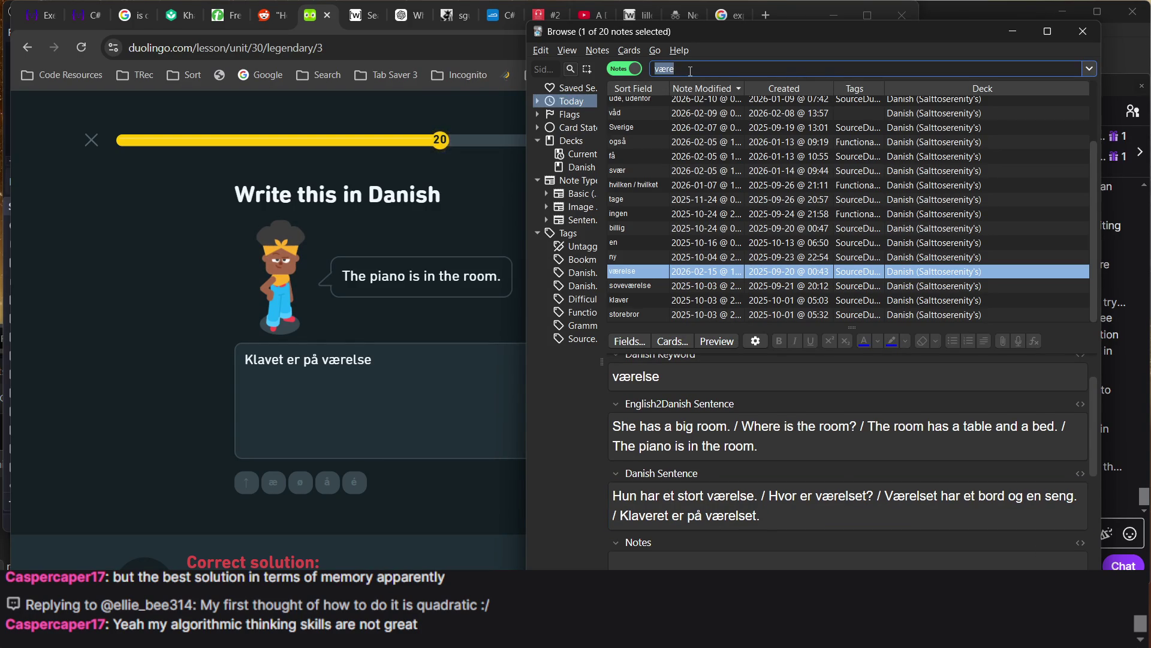
key("BackSpace")
key("Return")
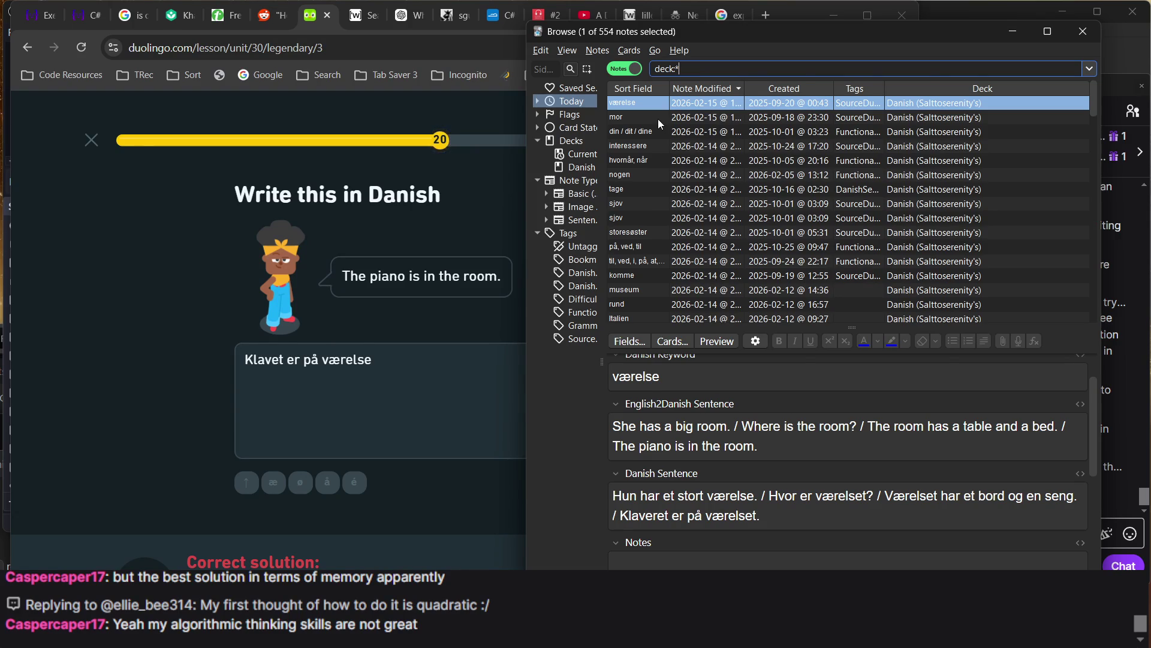
left_click(657, 119)
left_click(649, 133)
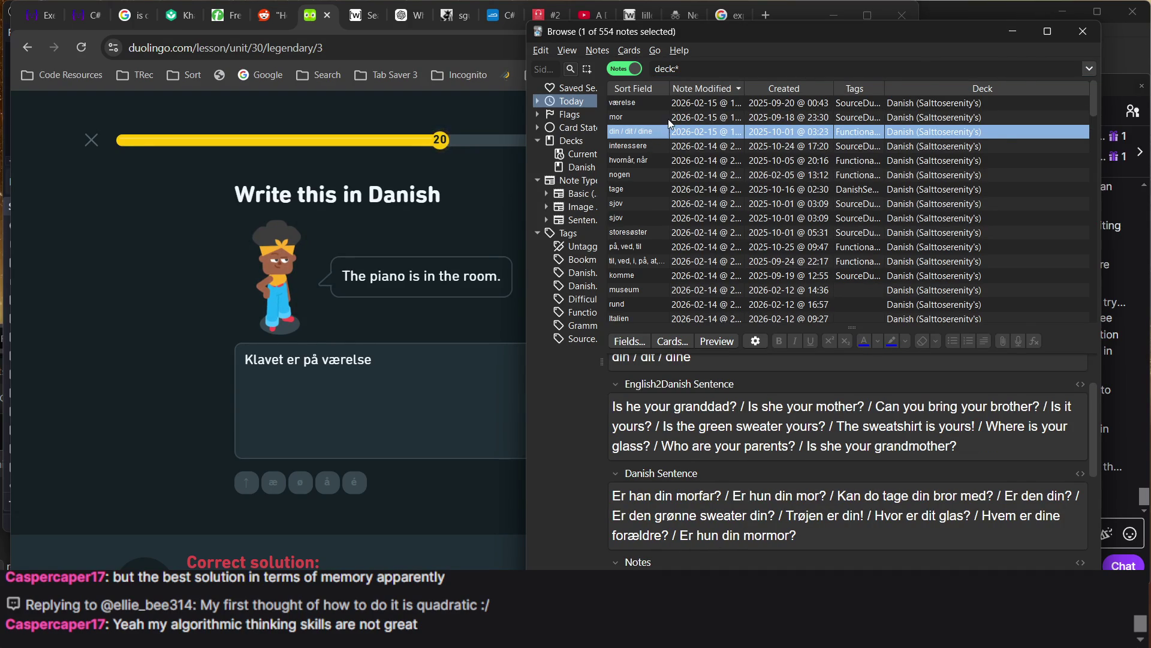
left_click(690, 118)
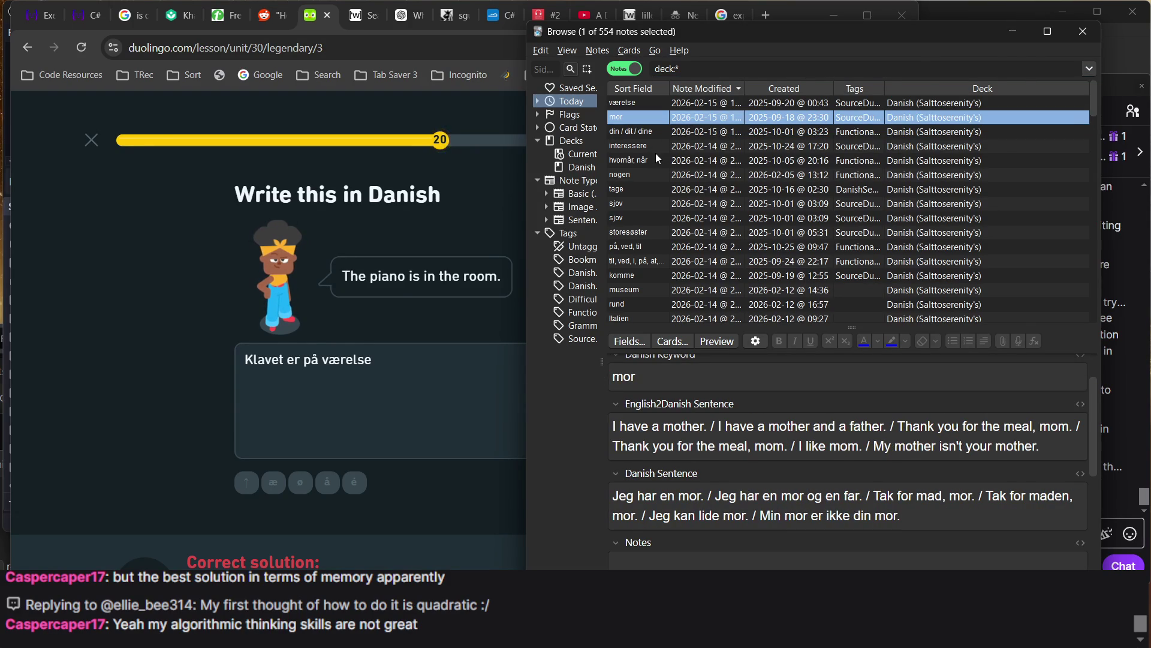
left_click(309, 475)
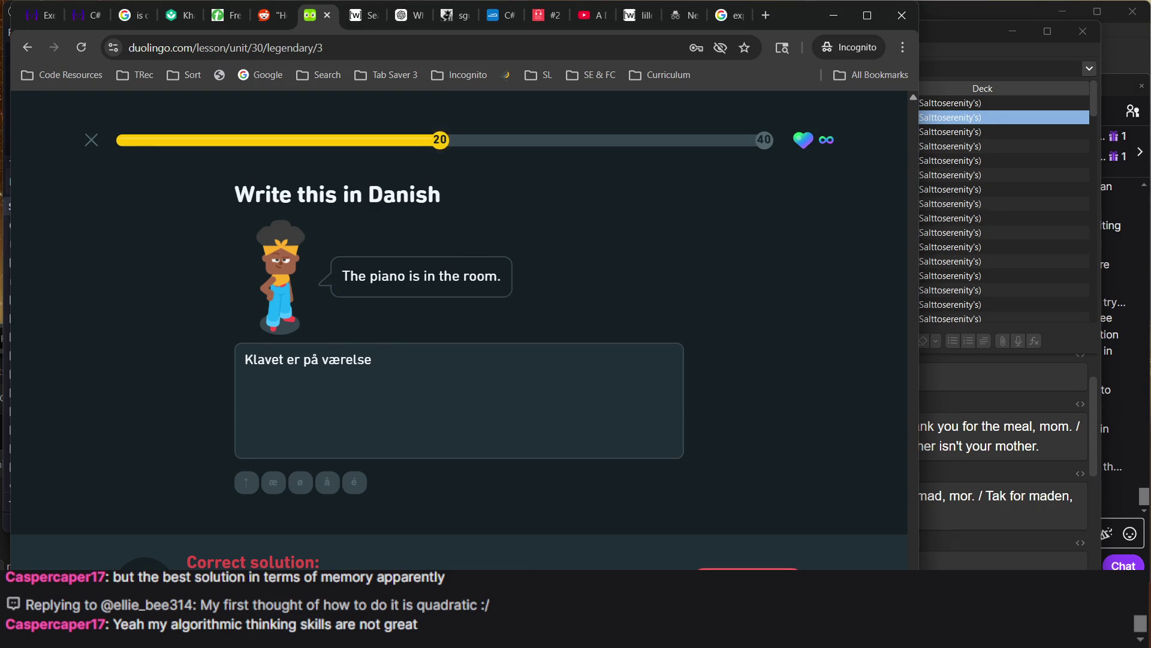
Answer 'Vi skal til højre' and 'Jeg bor nær en park' and check each
key("Return")
type("Vi skal til højre")
key("Return")
key("Return")
type("Je")
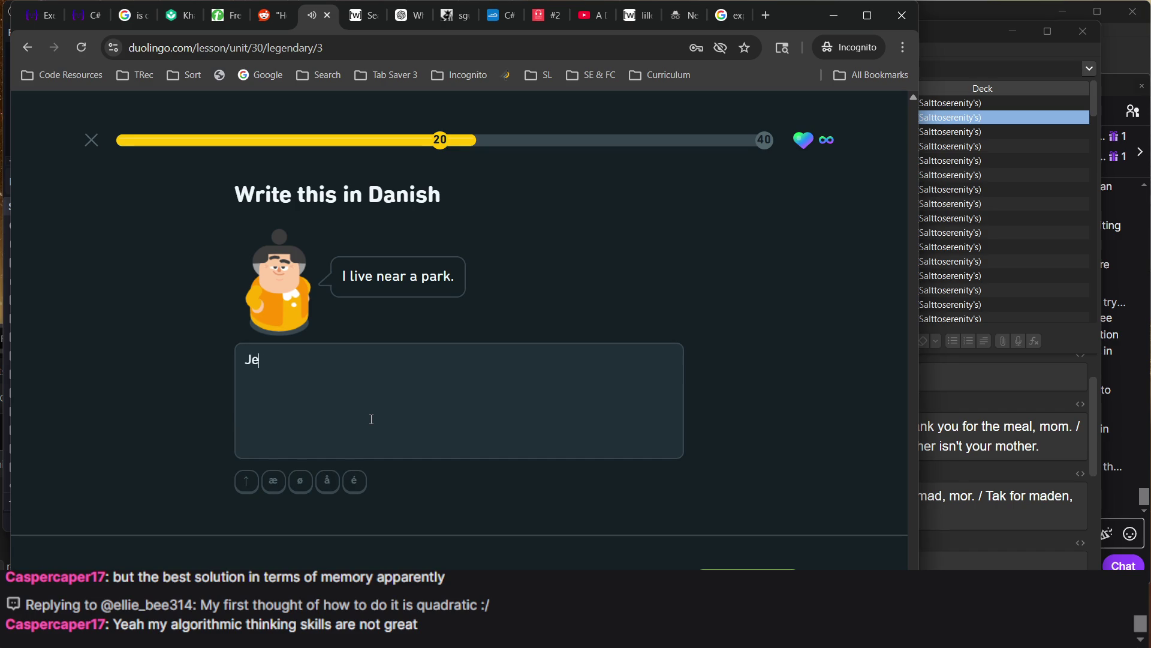
type("g bor nær")
type(" en park")
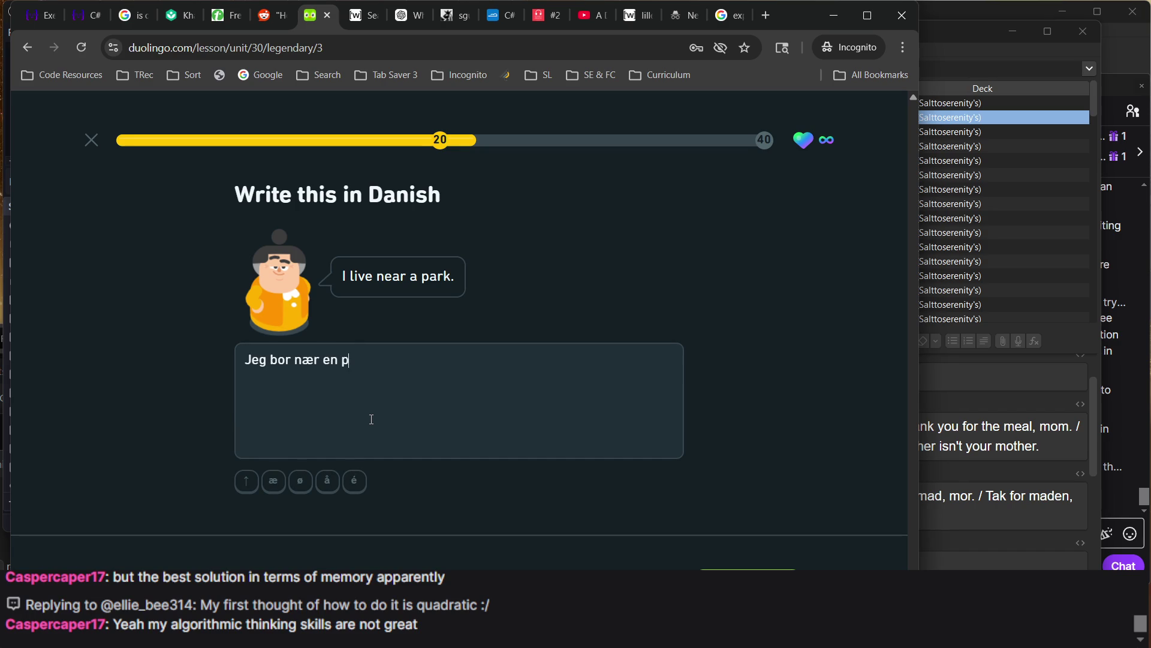
key("Return")
key("Return")
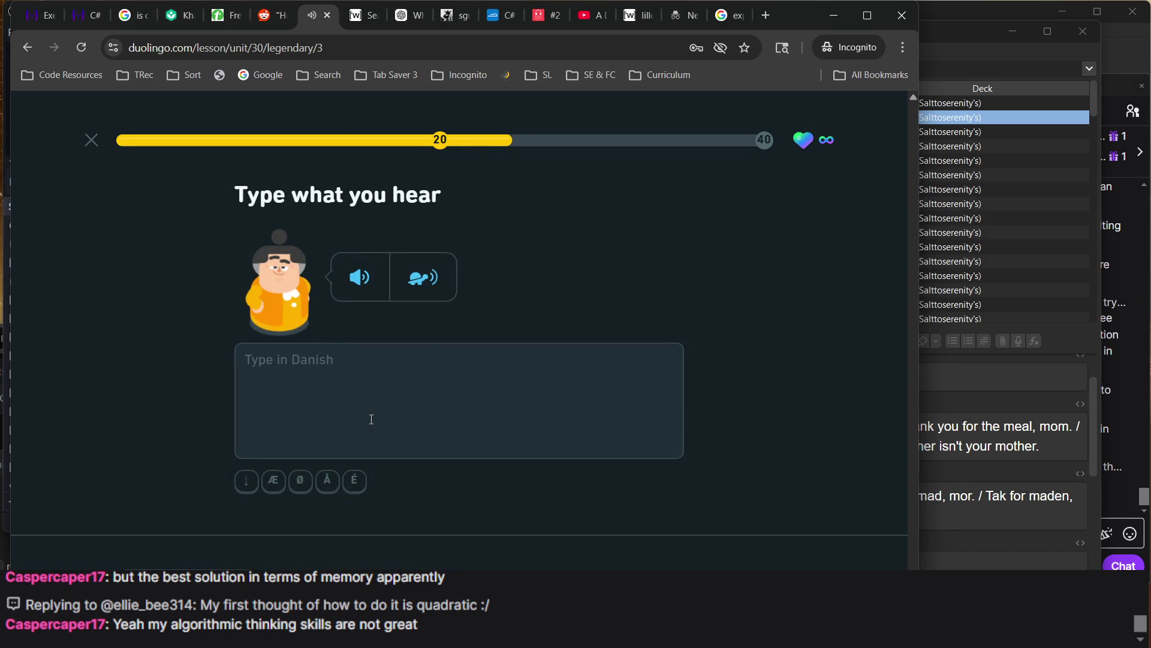
Submit 'En haven er ikke en havn' for the listening exercise
type("En haven ")
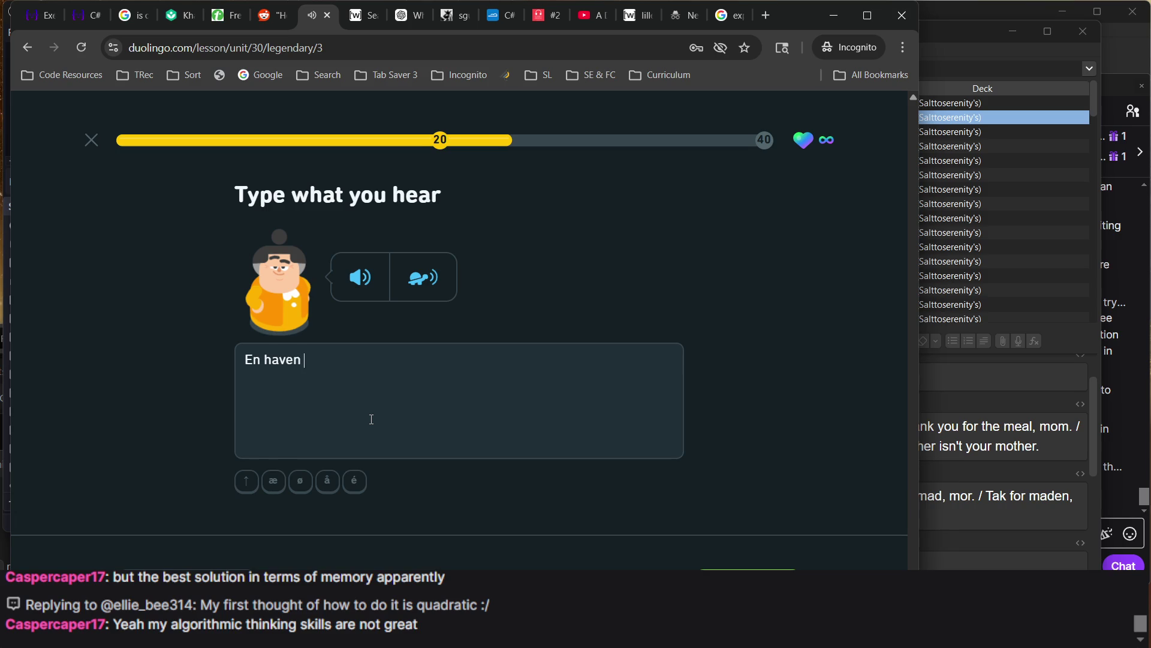
type("er ikke en havm")
key("BackSpace")
type("n")
key("Return")
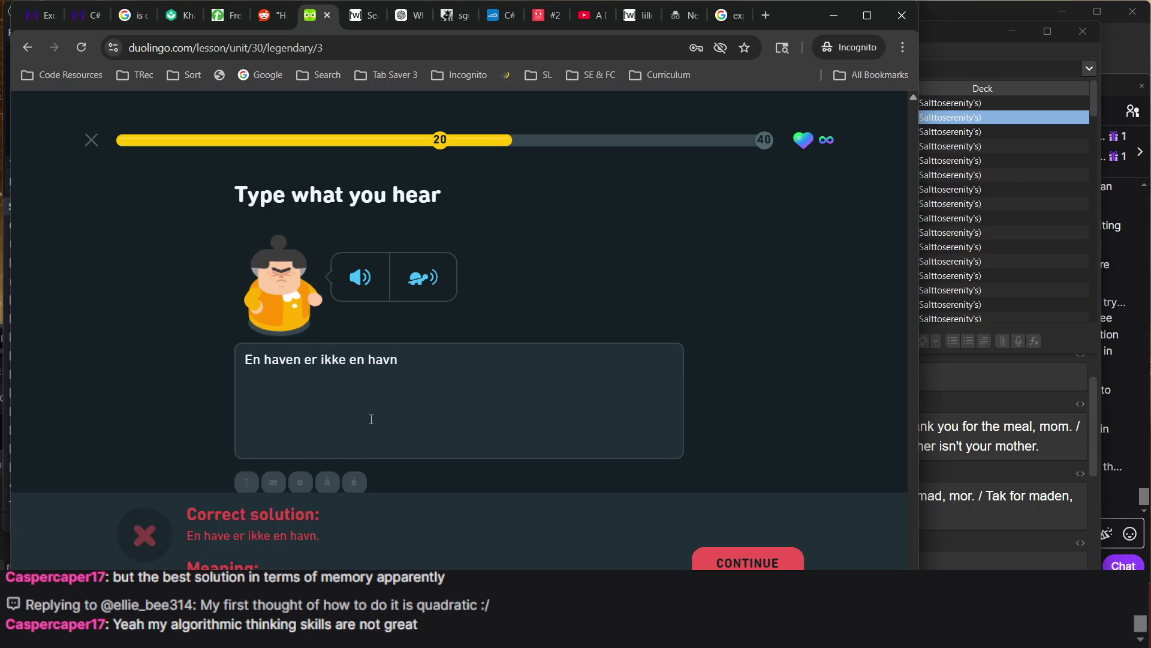
key("Return")
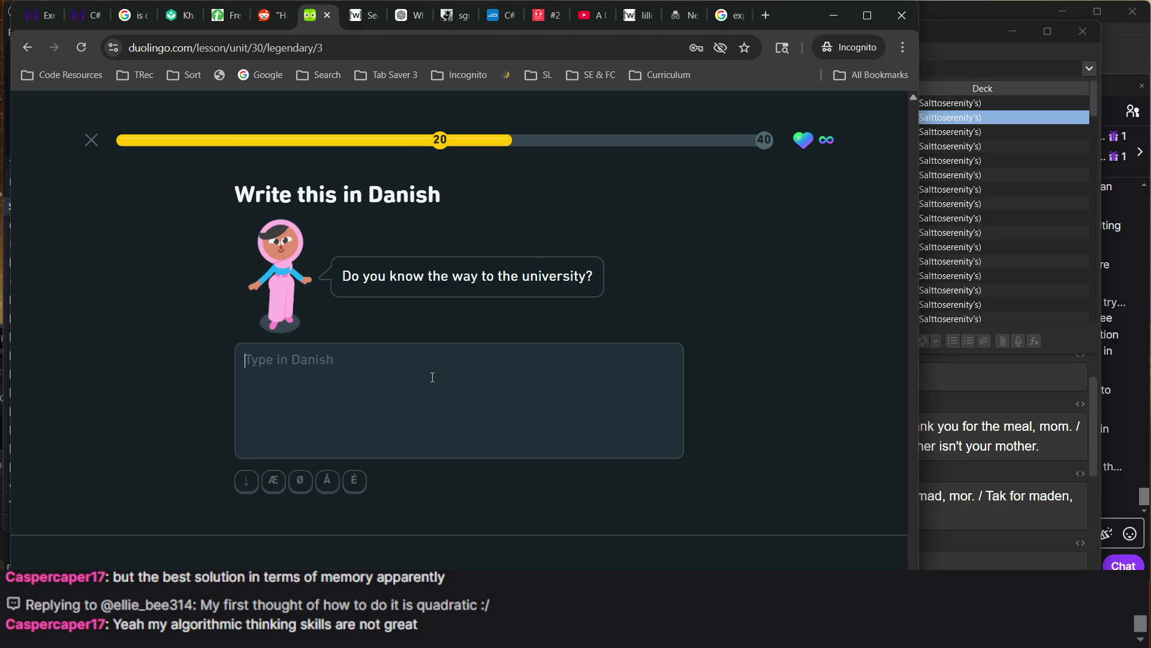
Submit 'Kender du den vej til universiteet' as the university translation, then switch to Anki
type("J")
key("BackSpace")
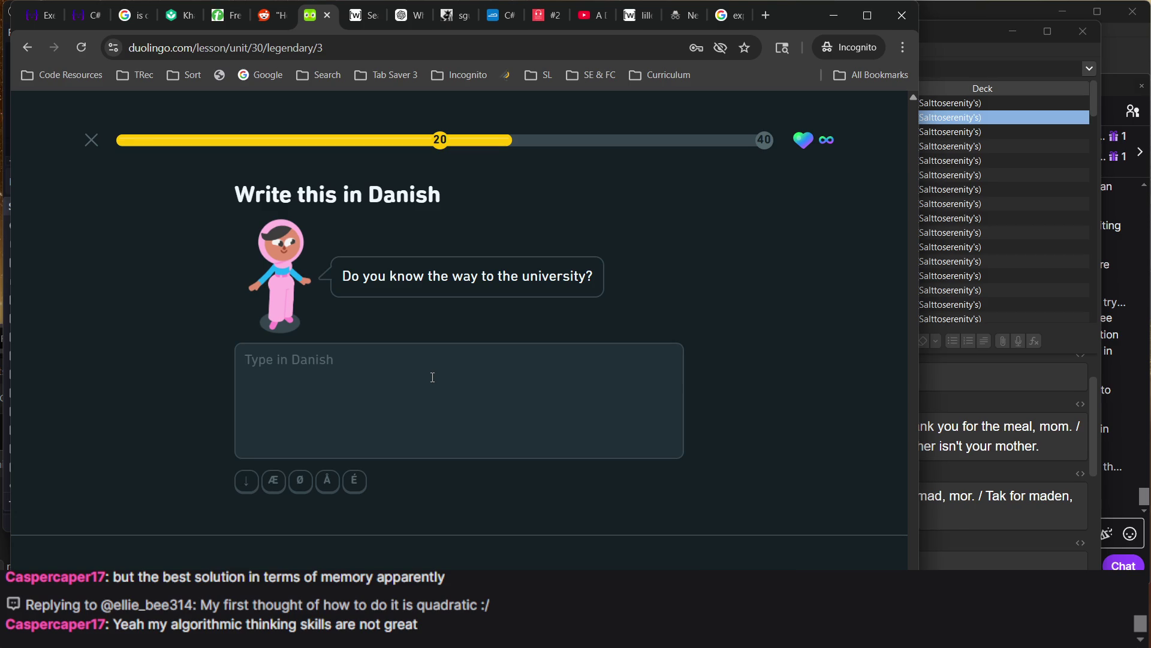
type("Kender du den vej til univers")
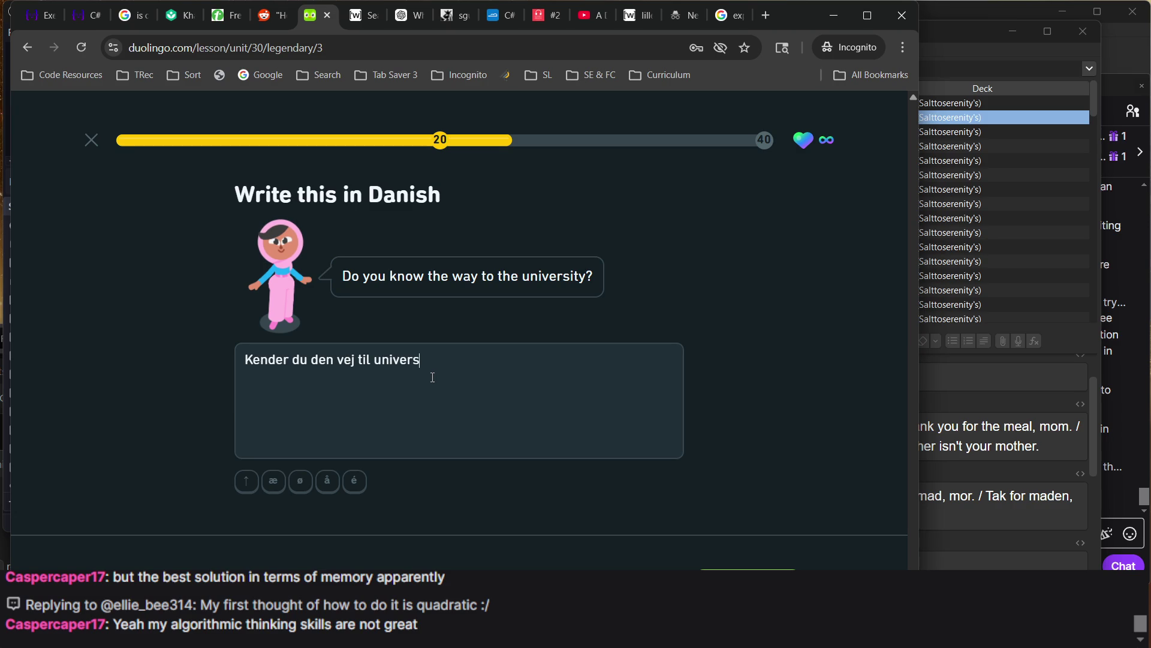
type("iteet")
key("Return")
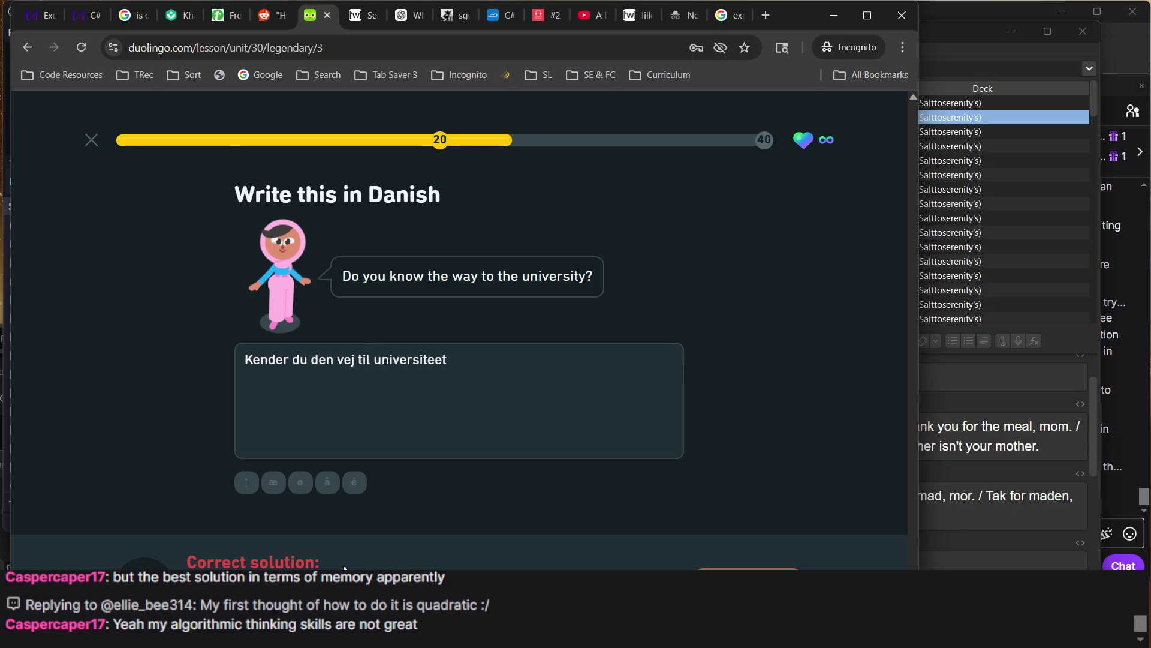
left_click(981, 205)
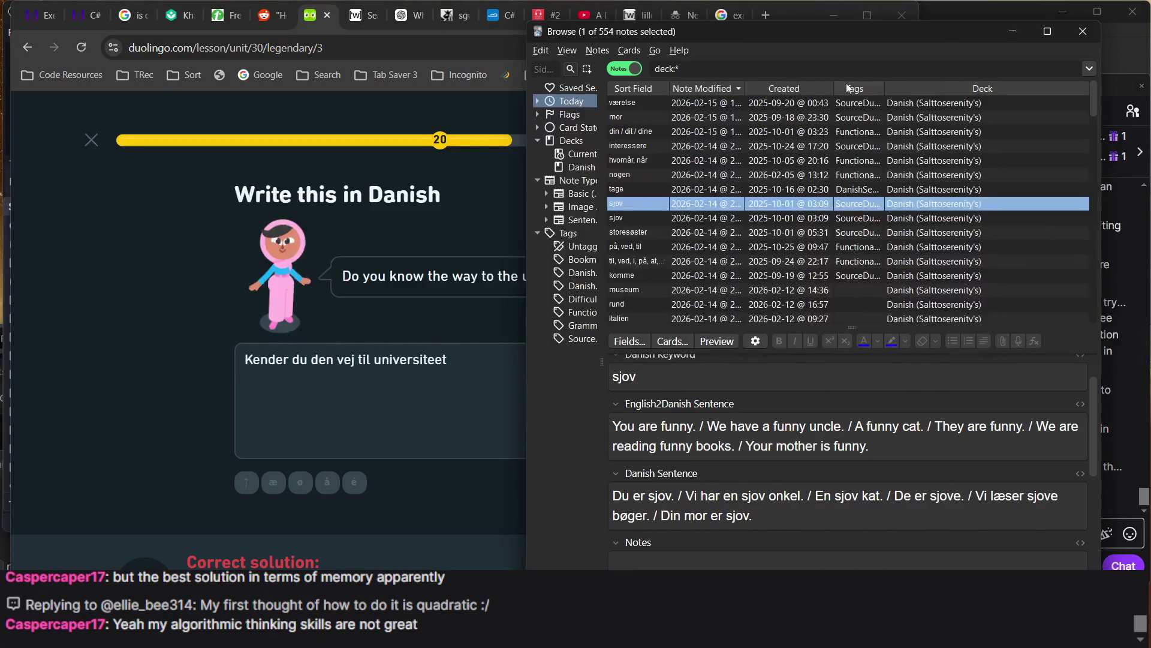
Search Anki notes for 'kender du vejen' to find the vej note, then return to Duolingo
left_click(754, 63)
type("univer")
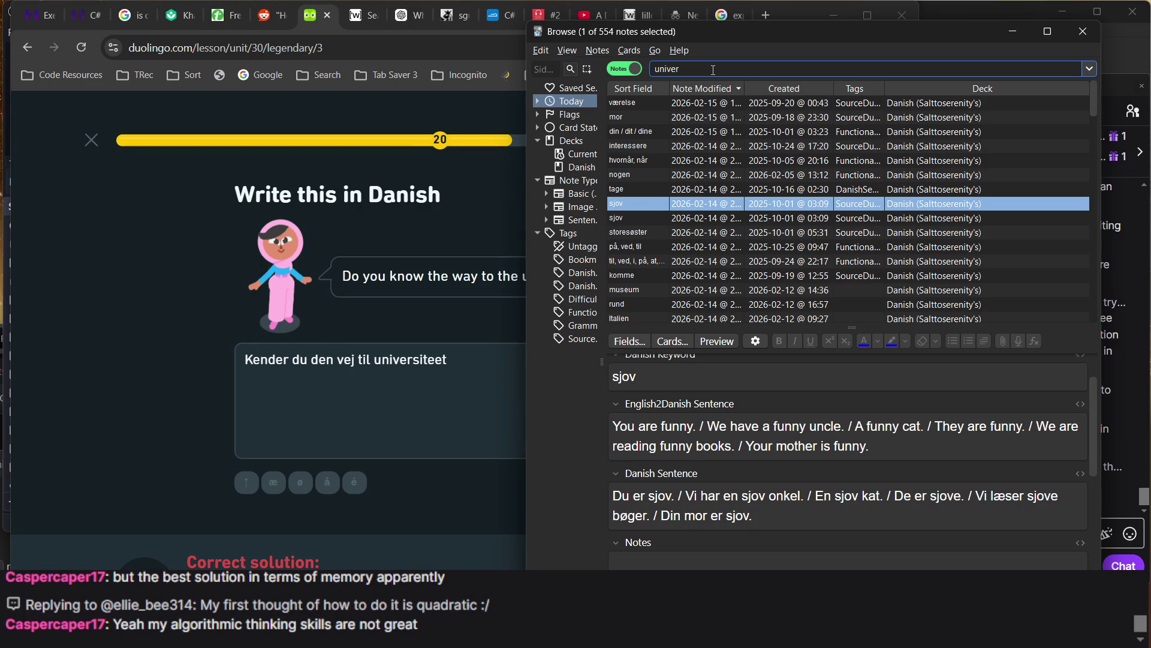
key("BackSpace")
key("BackSpace")
key("BackSpace")
type("kender du vejen")
key("Return")
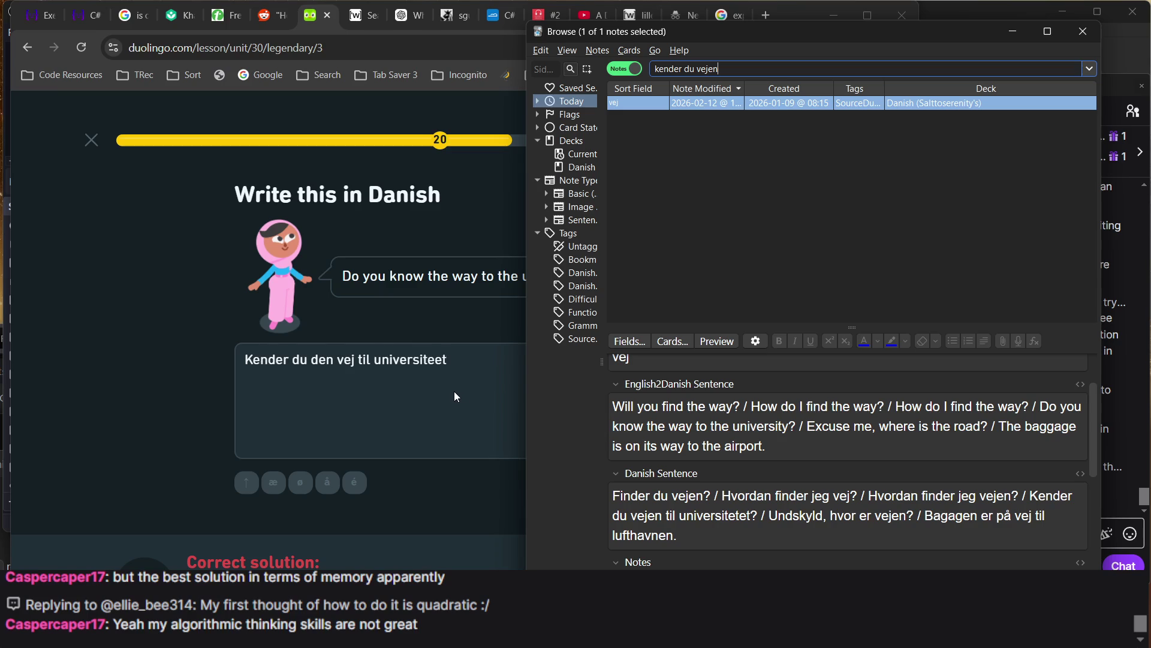
left_click(433, 392)
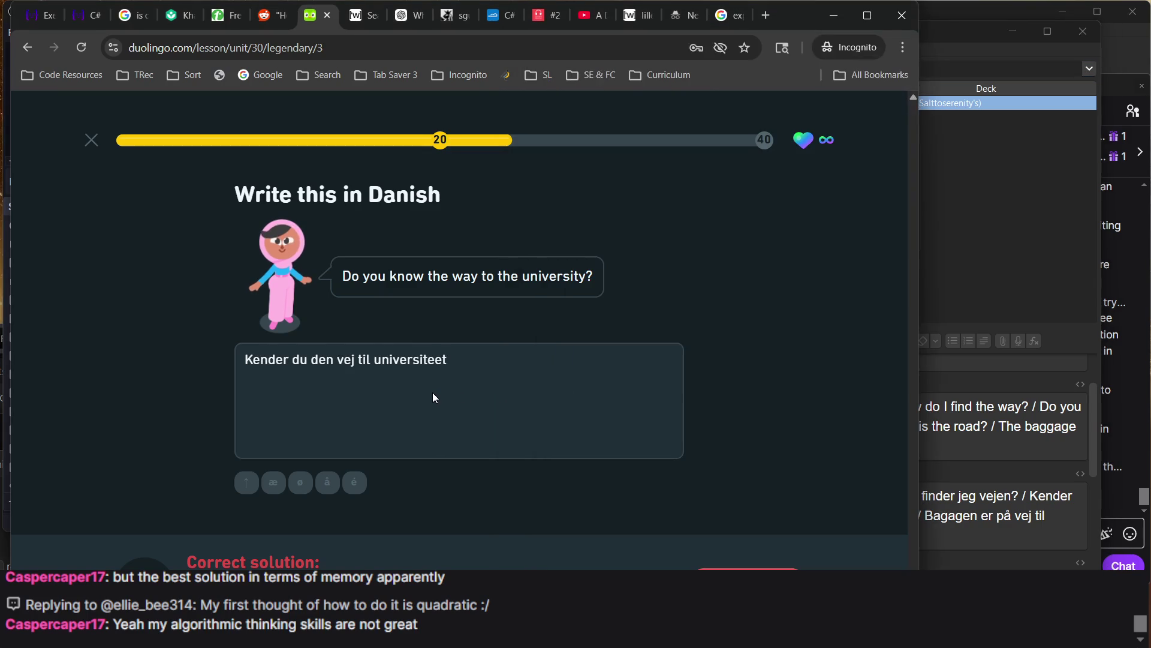
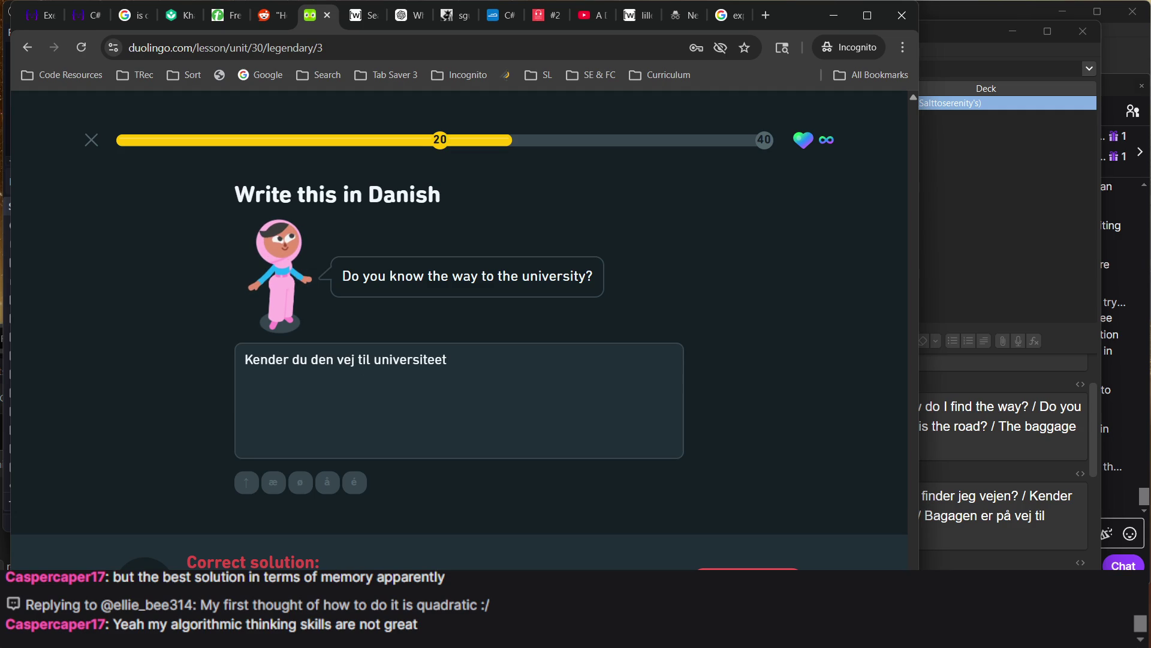
Move past the corrected translation and search the Anki deck for 'university'
left_click(748, 581)
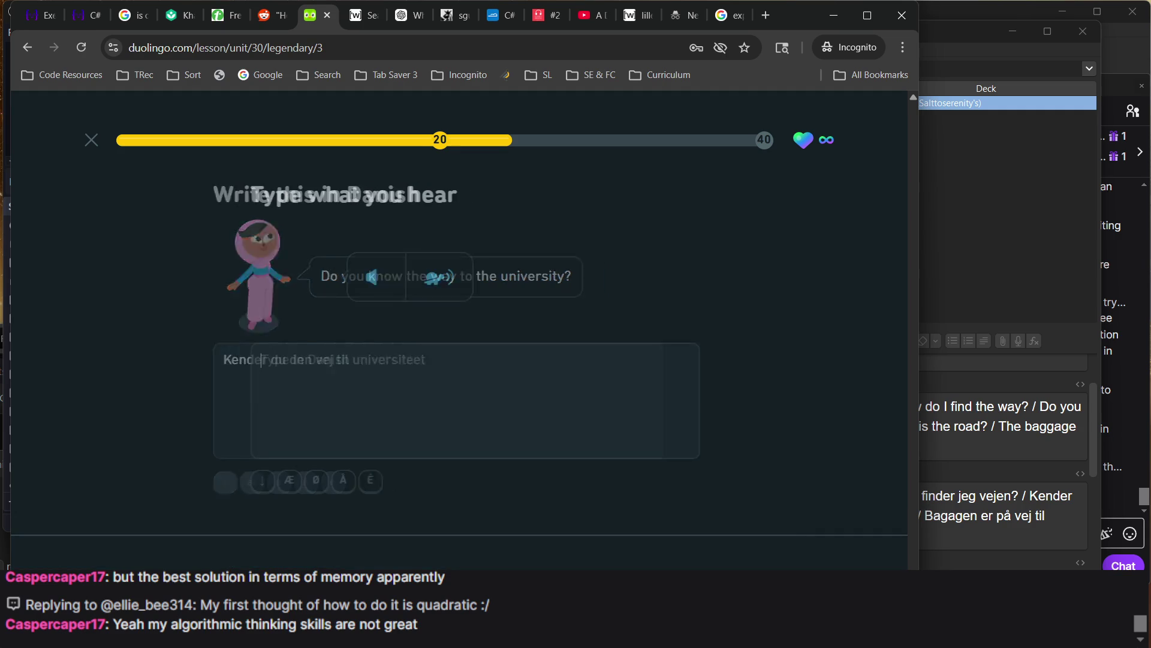
left_click(991, 250)
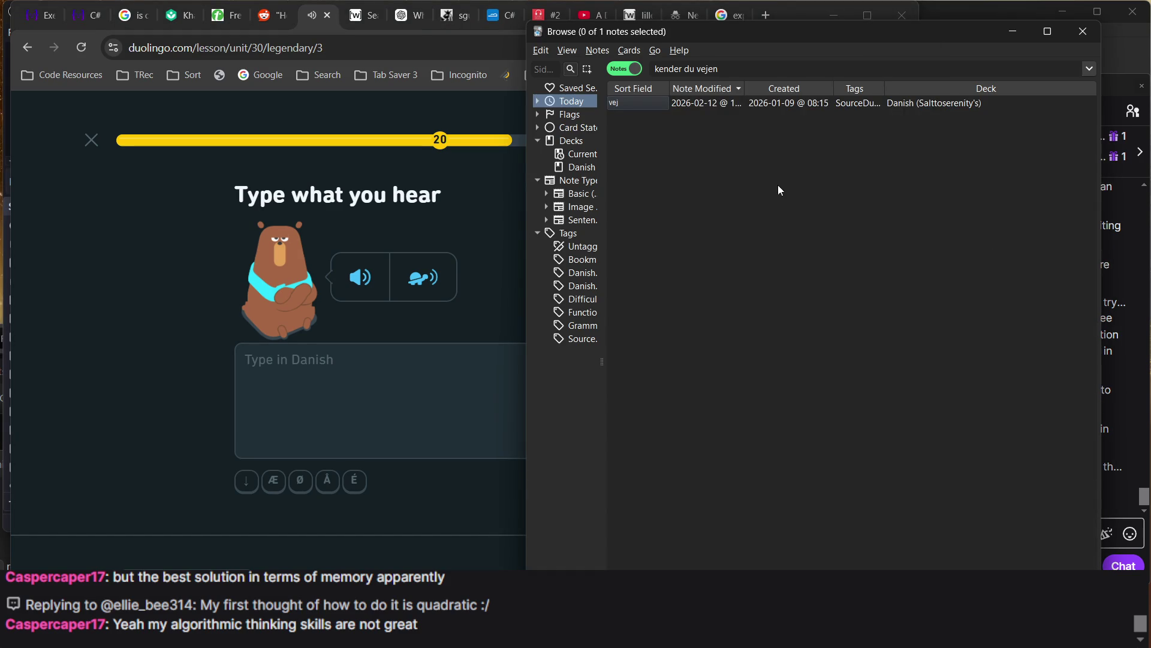
triple_click(710, 65)
type("uni")
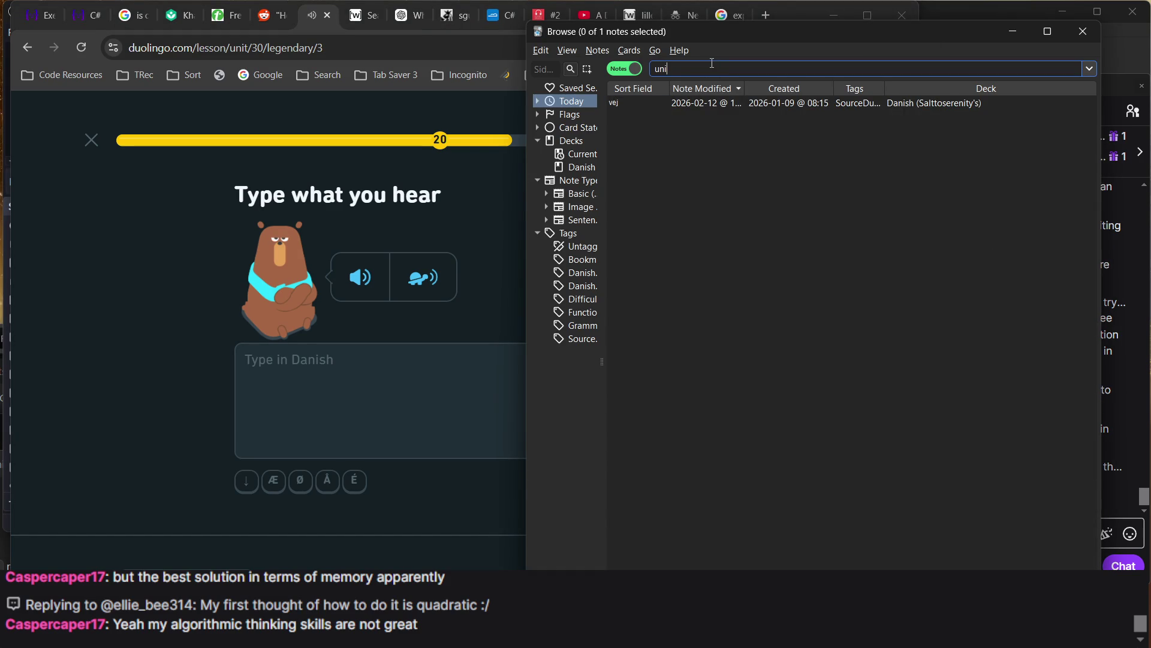
type("versity")
key("Return")
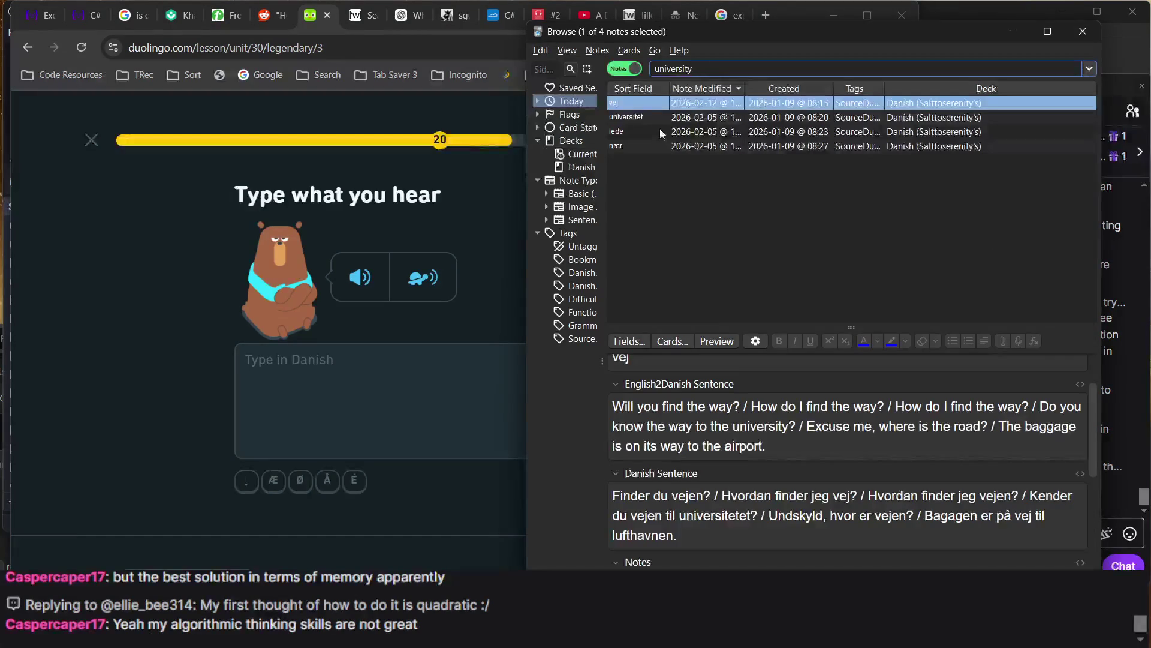
Back in Duolingo, play the listening sentence and transcribe 'Der er en biograf her'
left_click(358, 282)
left_click(356, 348)
type("Der e")
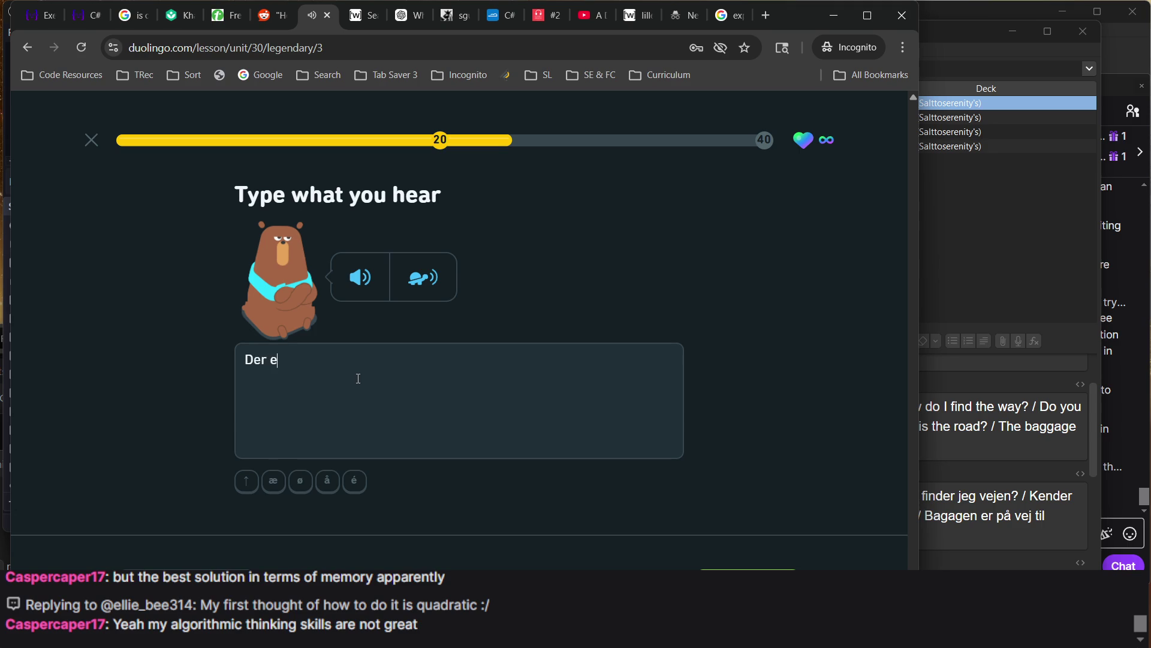
type("r en biog")
type("raf her")
Submit the biograf transcription and fill in the missing word 'sjov'
key("Return")
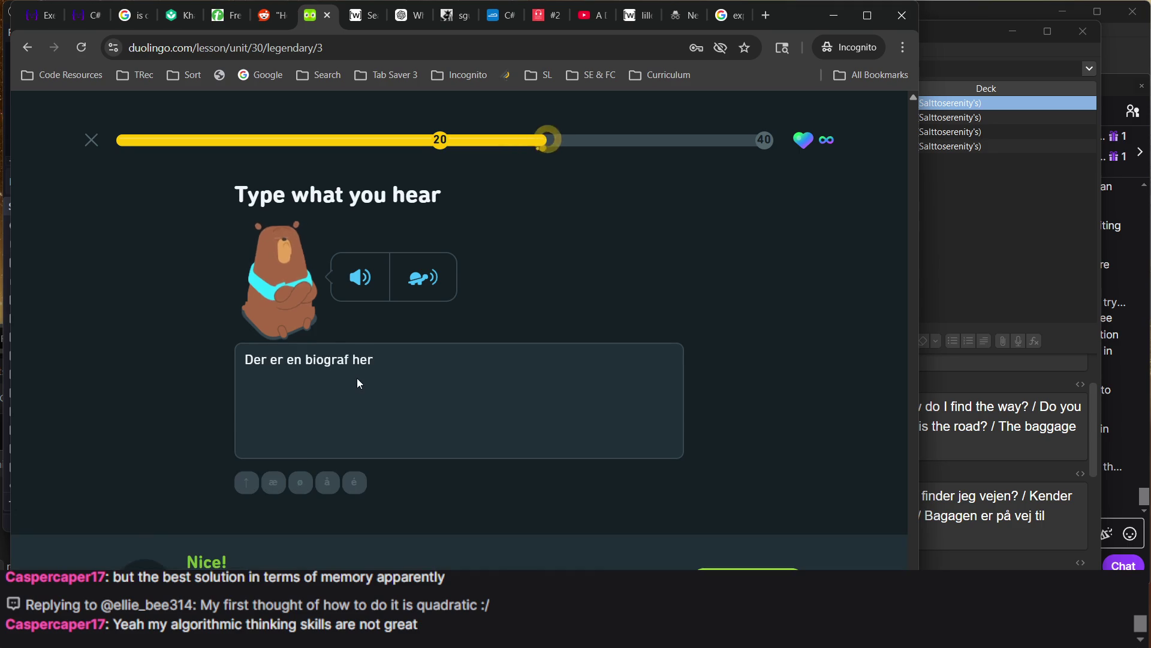
key("Return")
type("s")
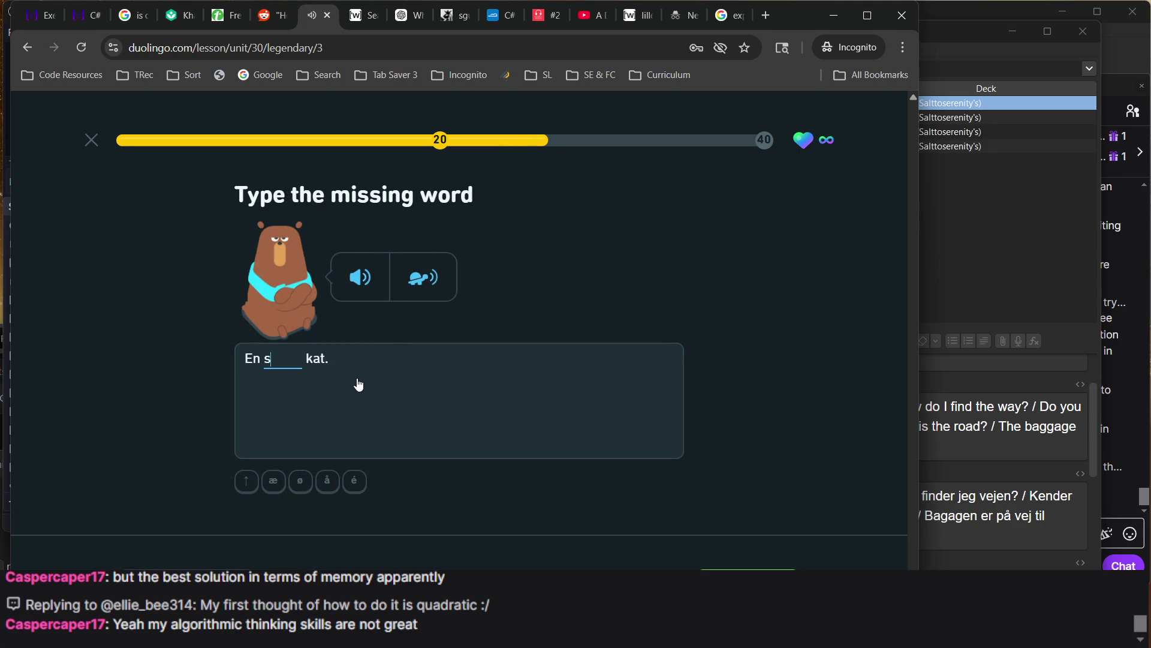
type("jov")
key("Return")
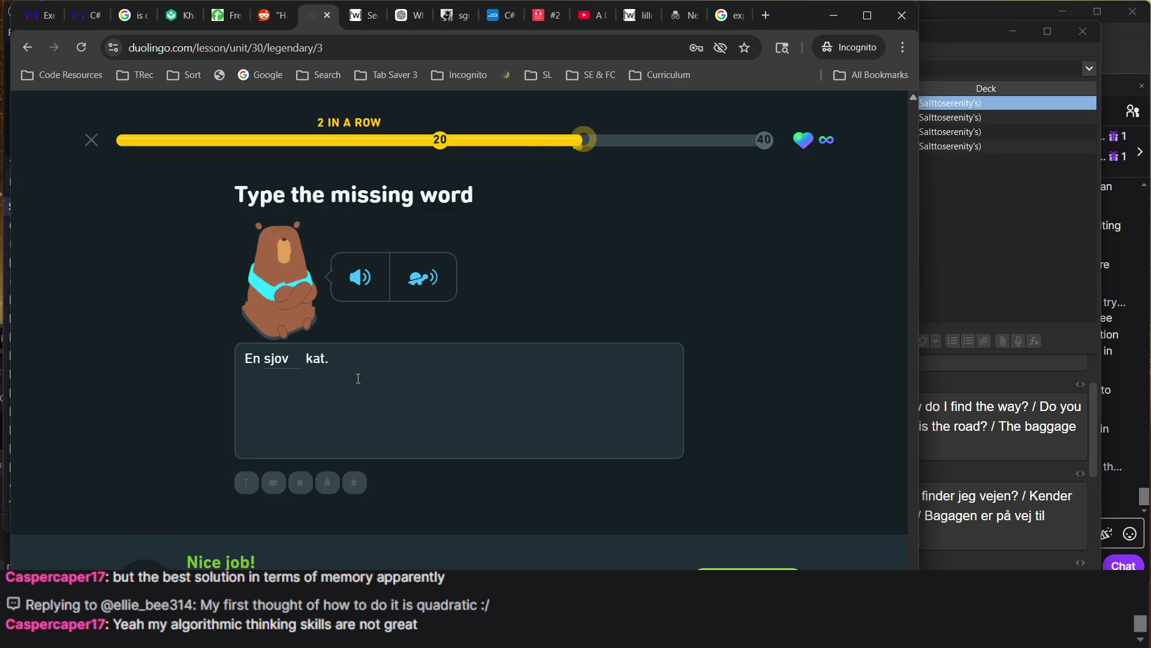
key("Return")
Transcribe 'der er et stork bibliotek' and continue past the correction
type("d")
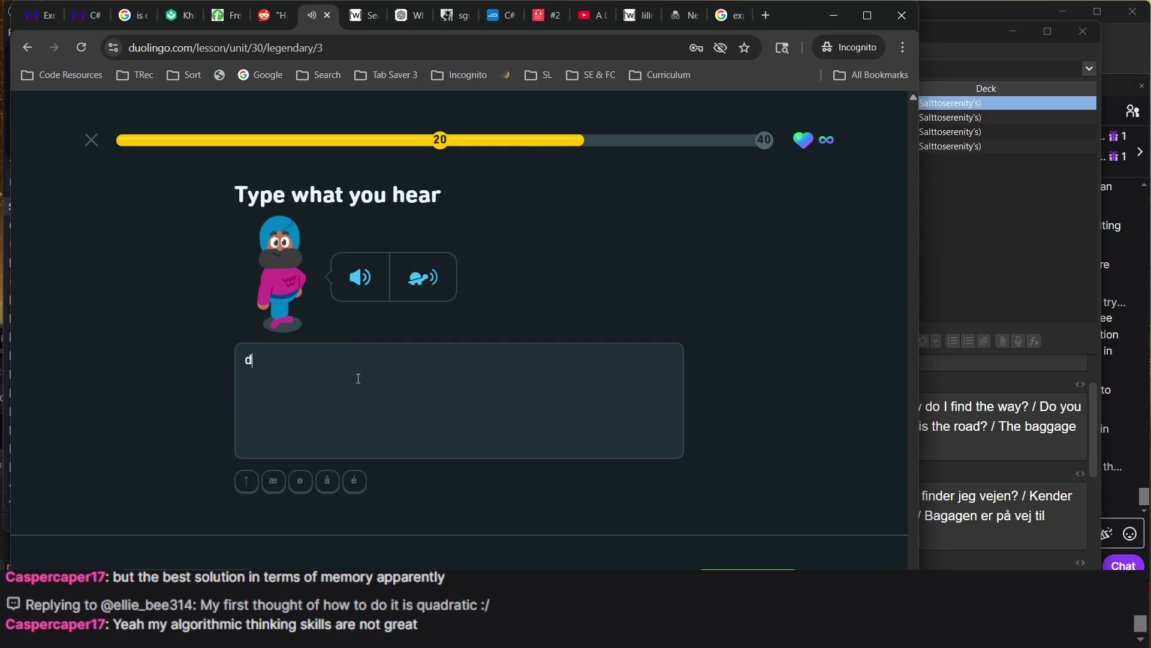
key("BackSpace")
type("der")
type(" er et stork")
type(" bibl")
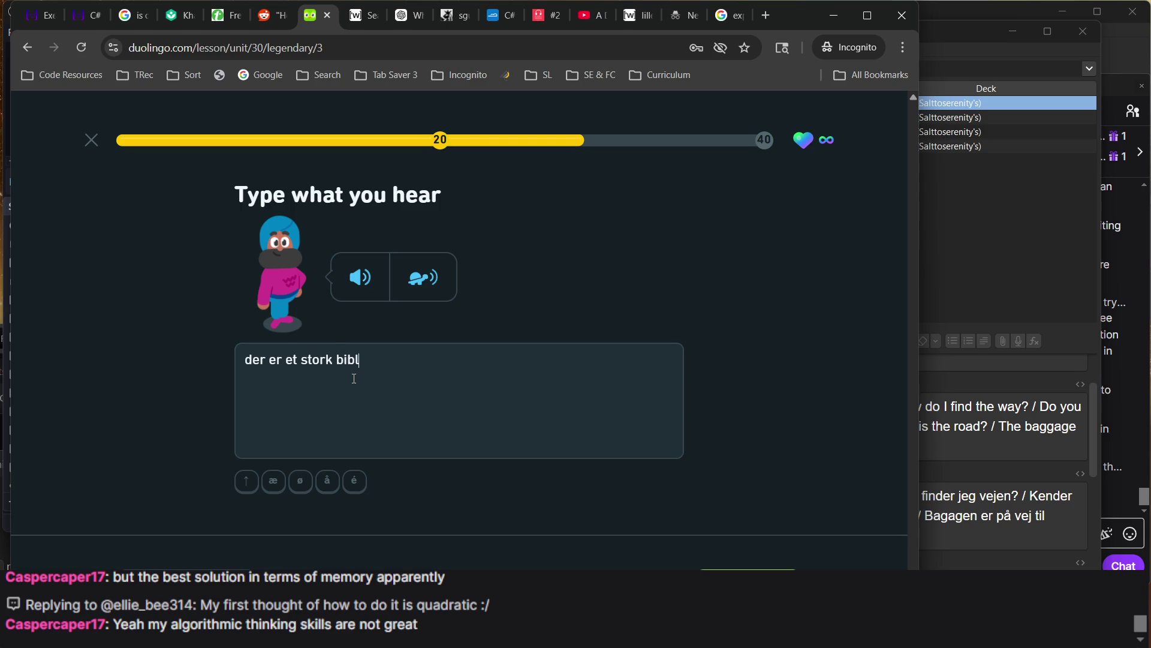
type("iotek")
key("Return")
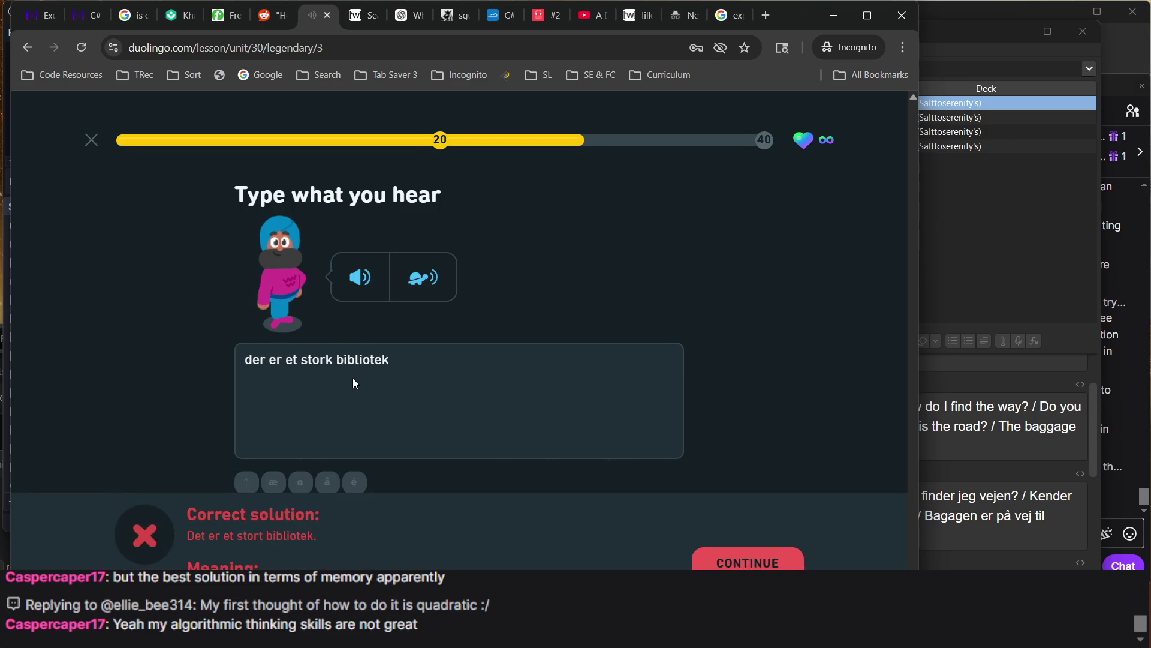
key("Return")
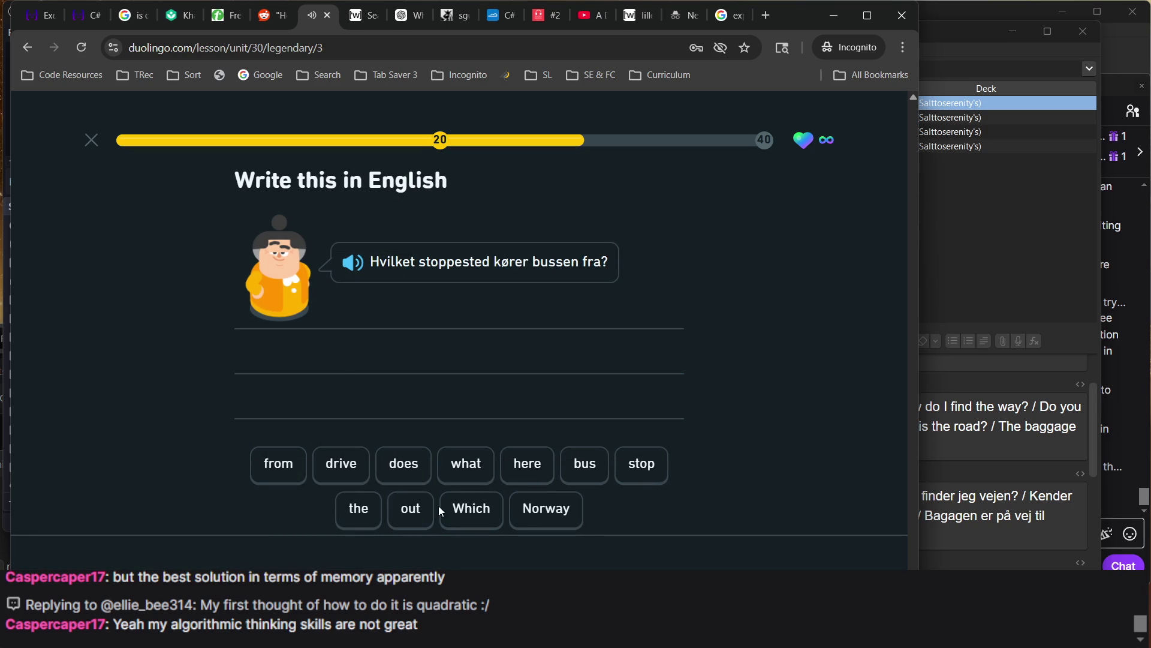
Assemble and check 'Which stop does the bus drive from', then enter 'stoppested kør' in Anki's search
left_click(466, 507)
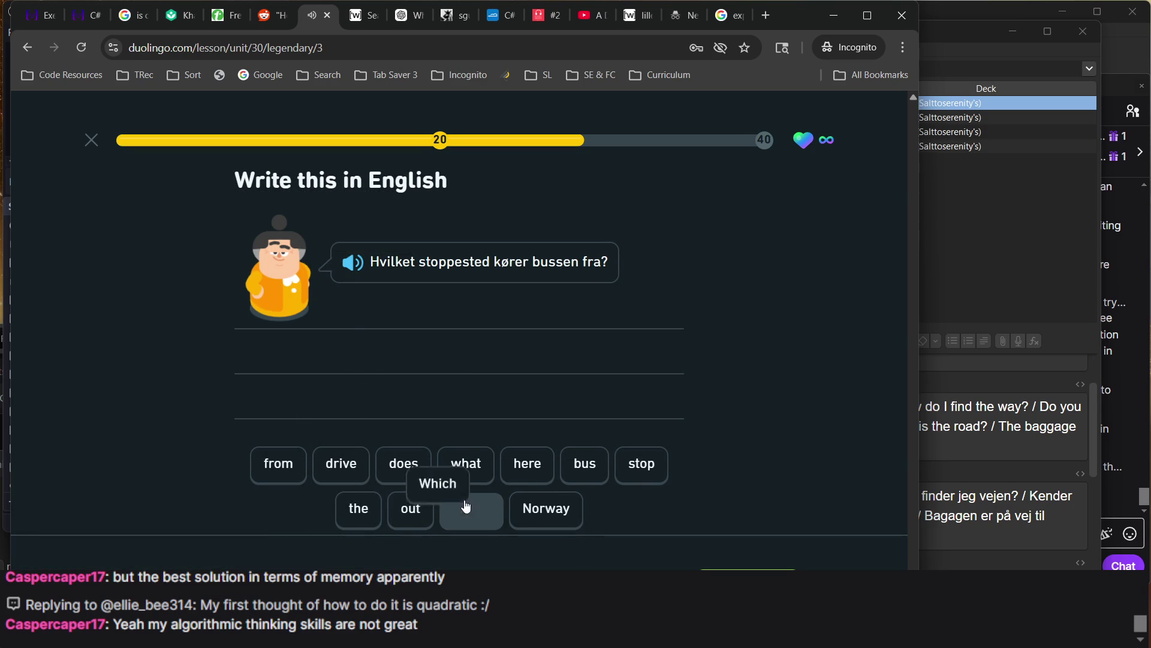
left_click(659, 460)
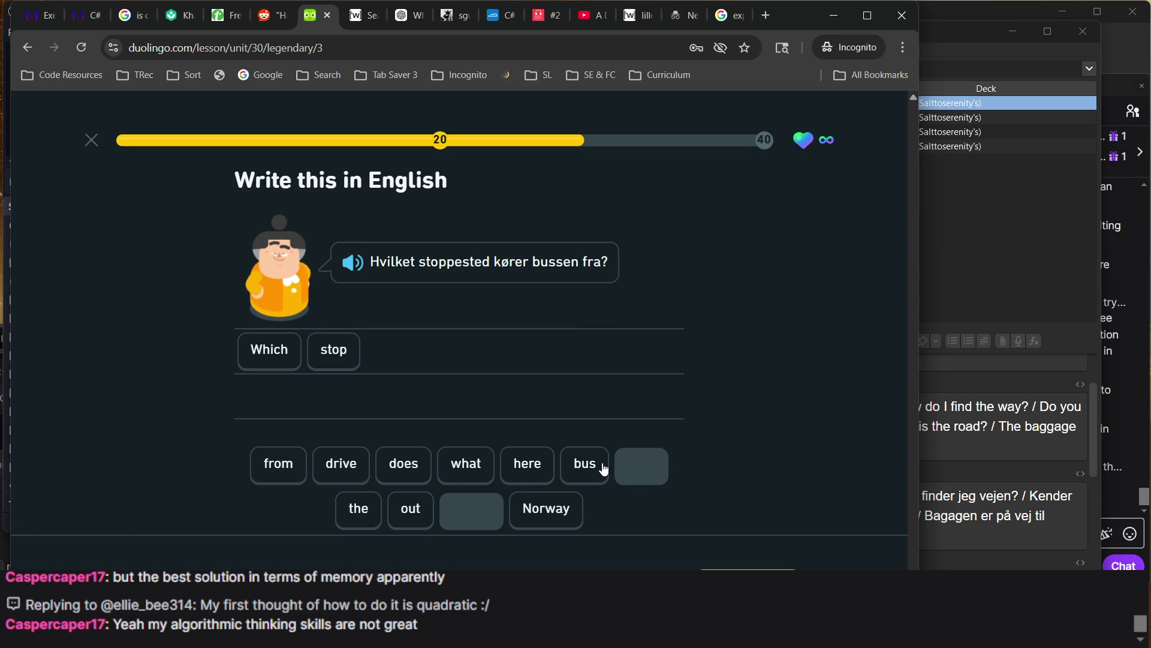
left_click(420, 477)
type("the bus")
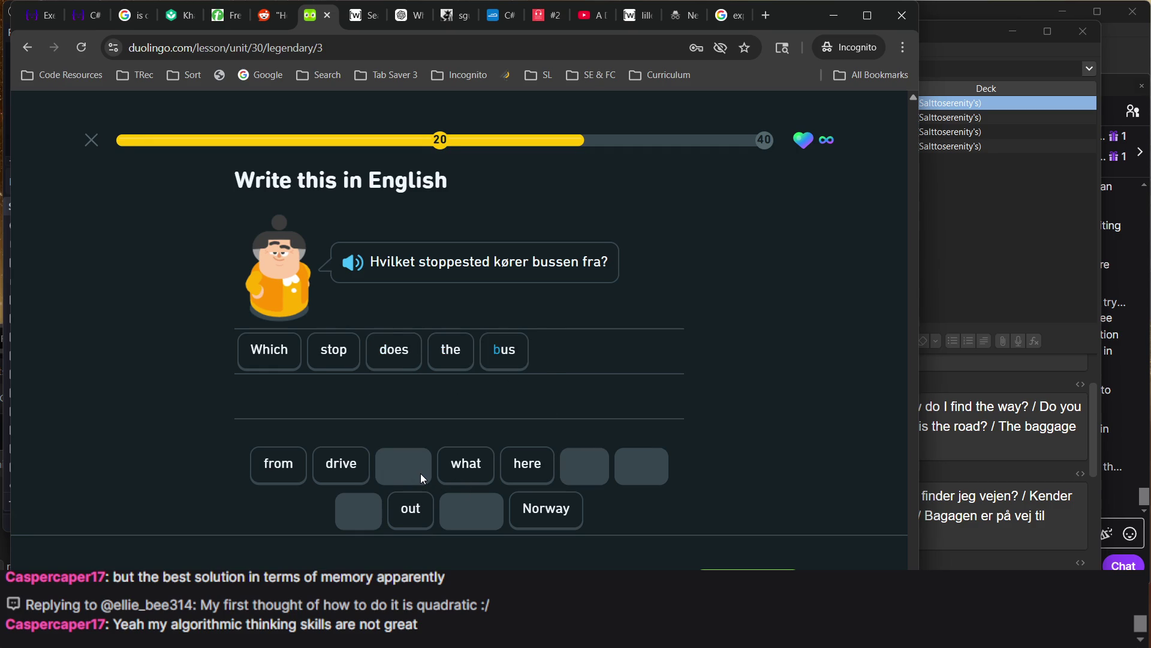
left_click(341, 465)
left_click(289, 479)
key("Return")
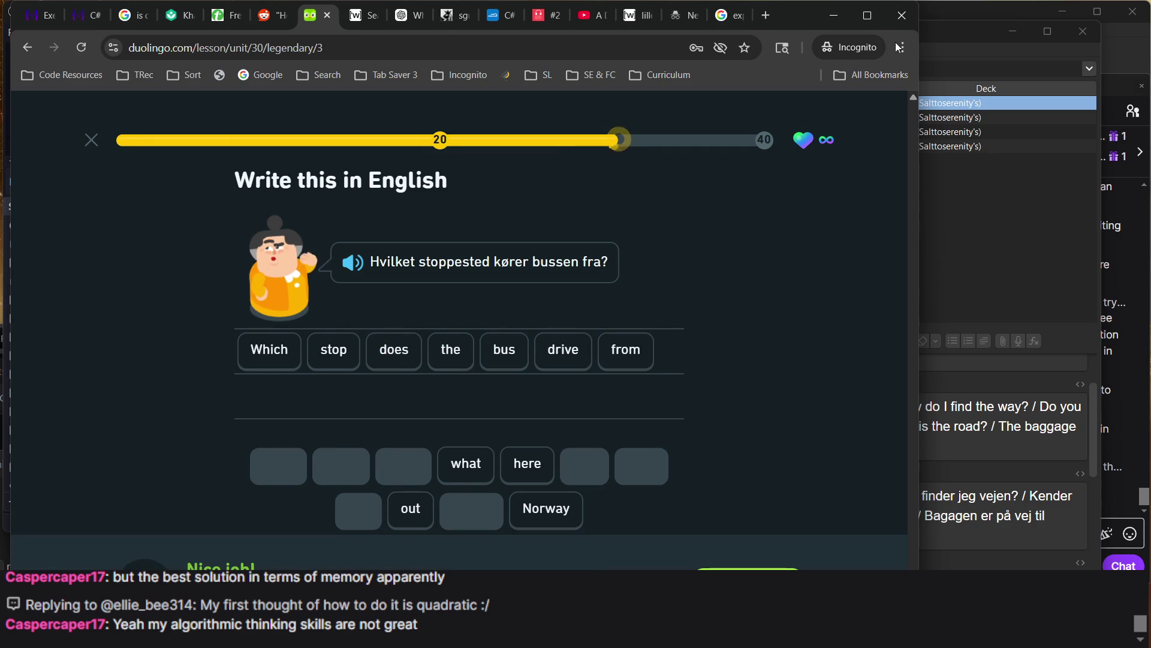
left_click(966, 60)
type("sto")
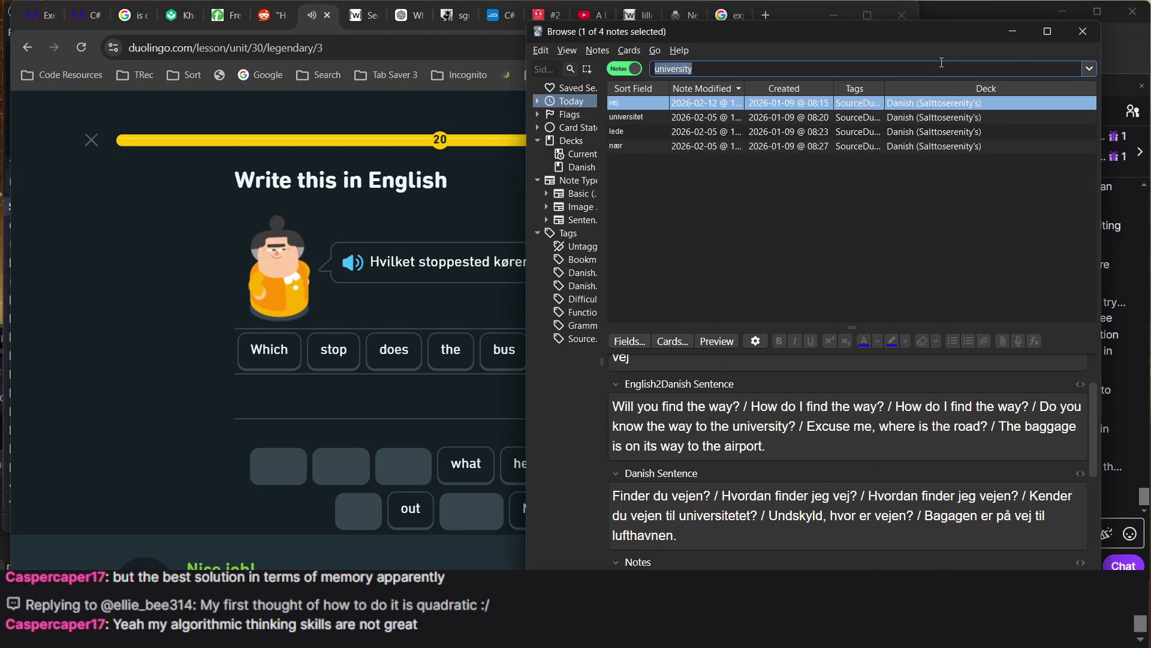
type("ppested kø")
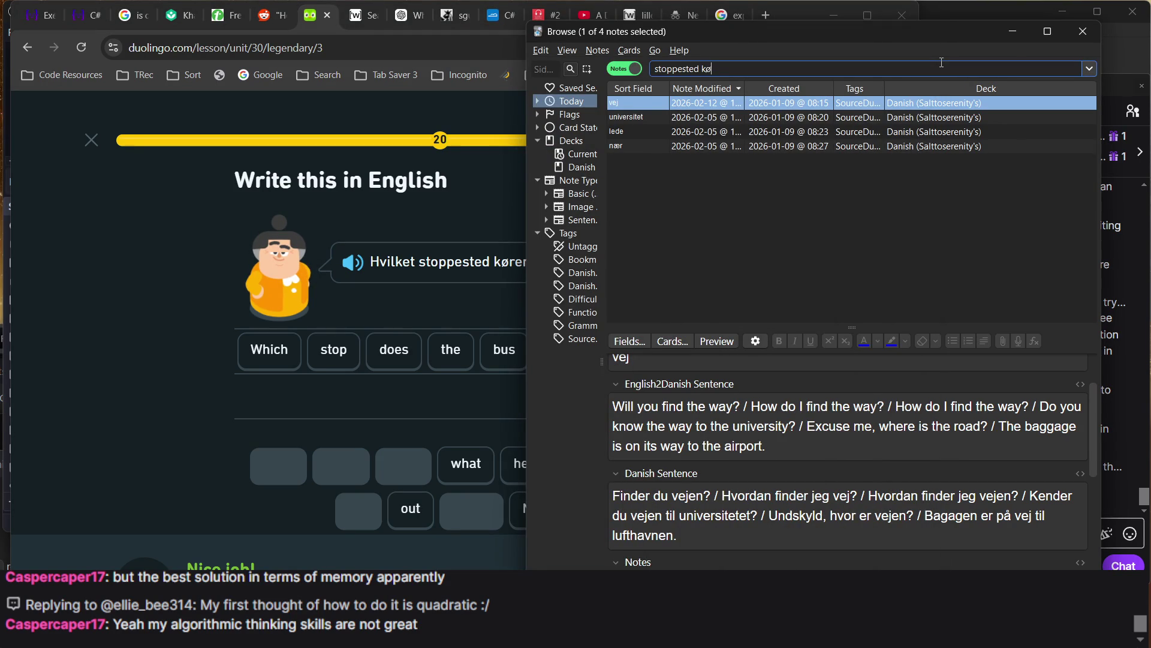
type("r")
Run the Anki search for 'stoppested kører' and return to the Duolingo lesson
key("Return")
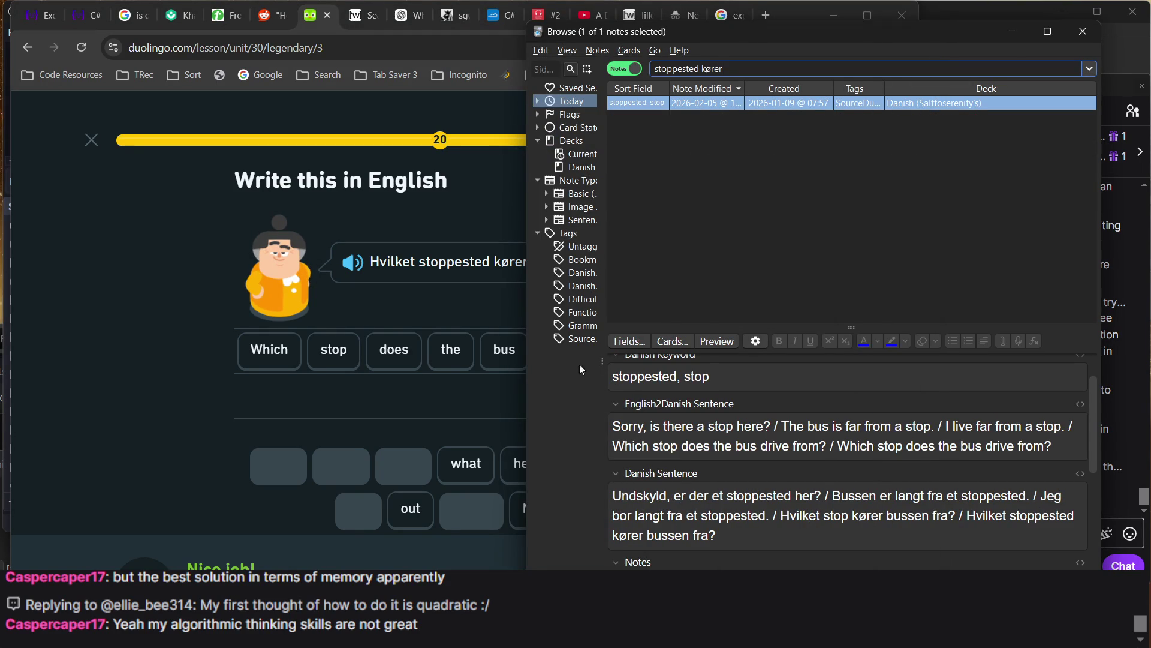
left_click(436, 390)
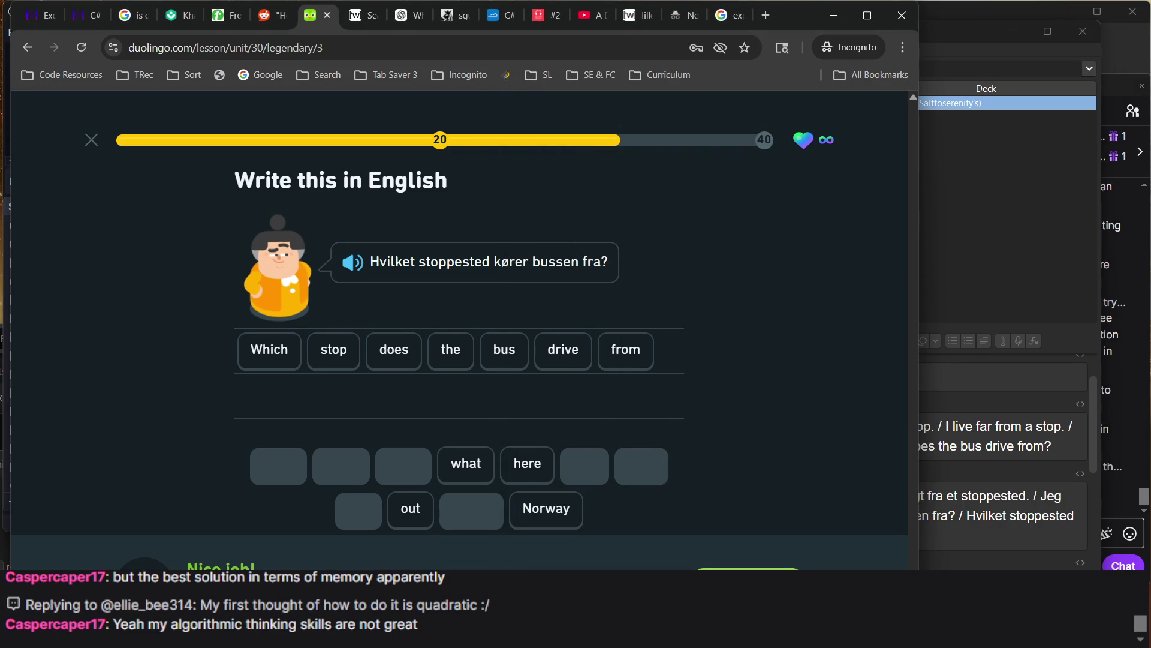
Transcribe 'jeg har en lillebror en sliilesøter' and submit it
key("Return")
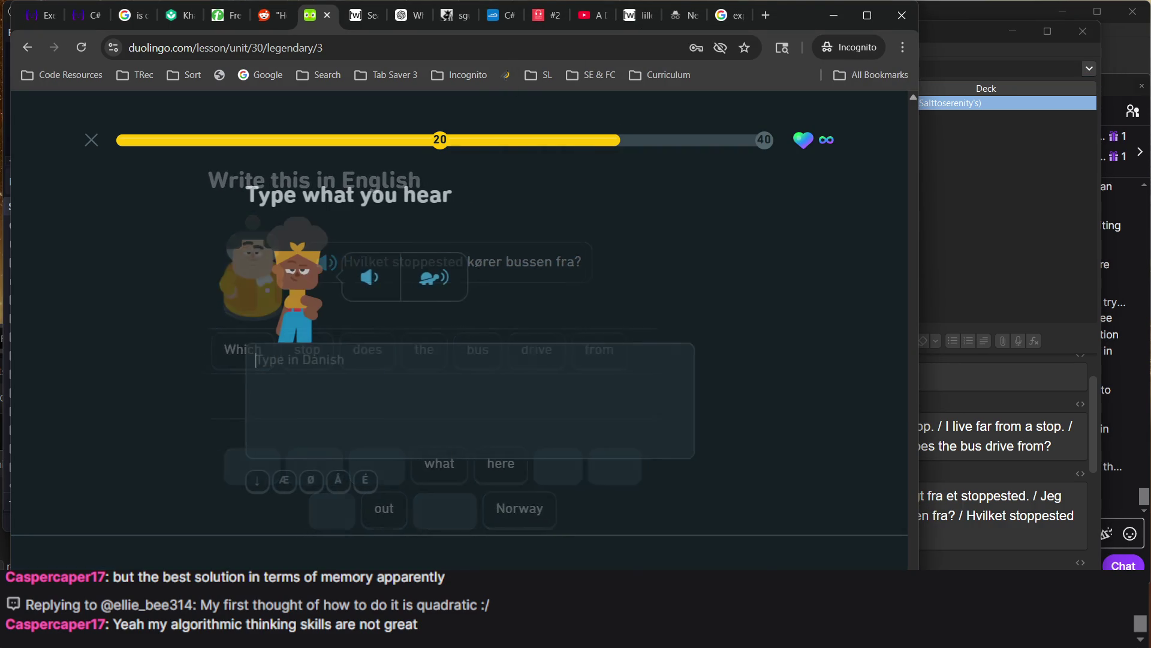
type("jeg ha r")
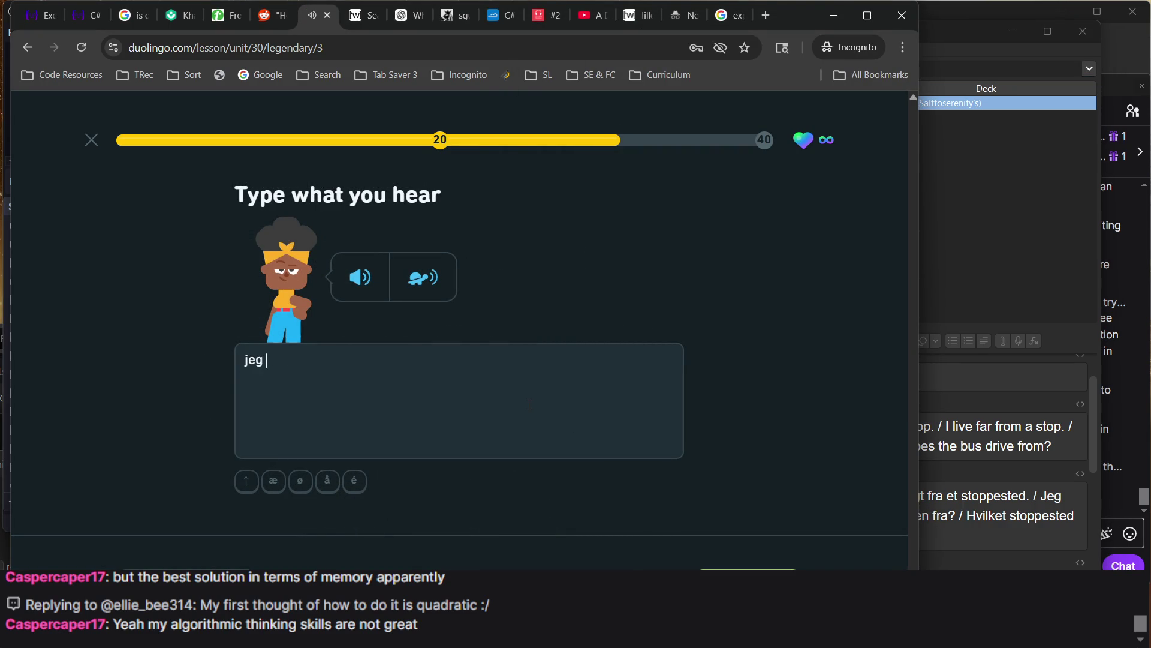
key("BackSpace")
key("BackSpace")
type("r en lille")
type("bror ")
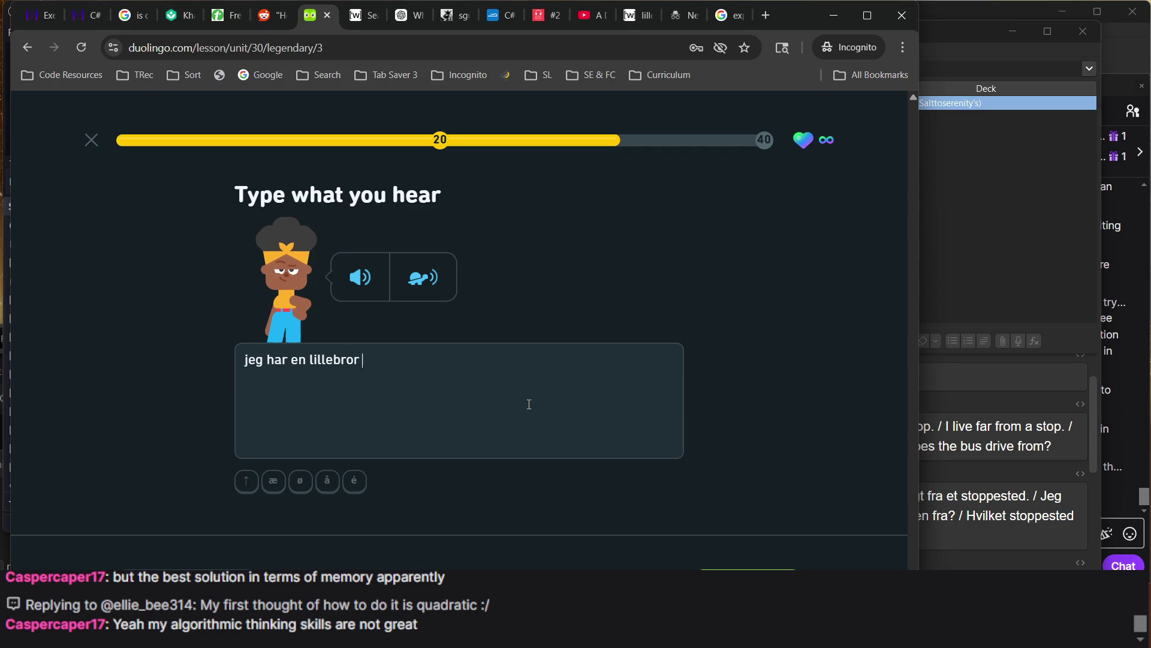
type("en s")
type("lii")
type("lesø")
type("ter")
key("Return")
Answer the storesøster sentence and the Danish university question, continuing past the solution
key("Return")
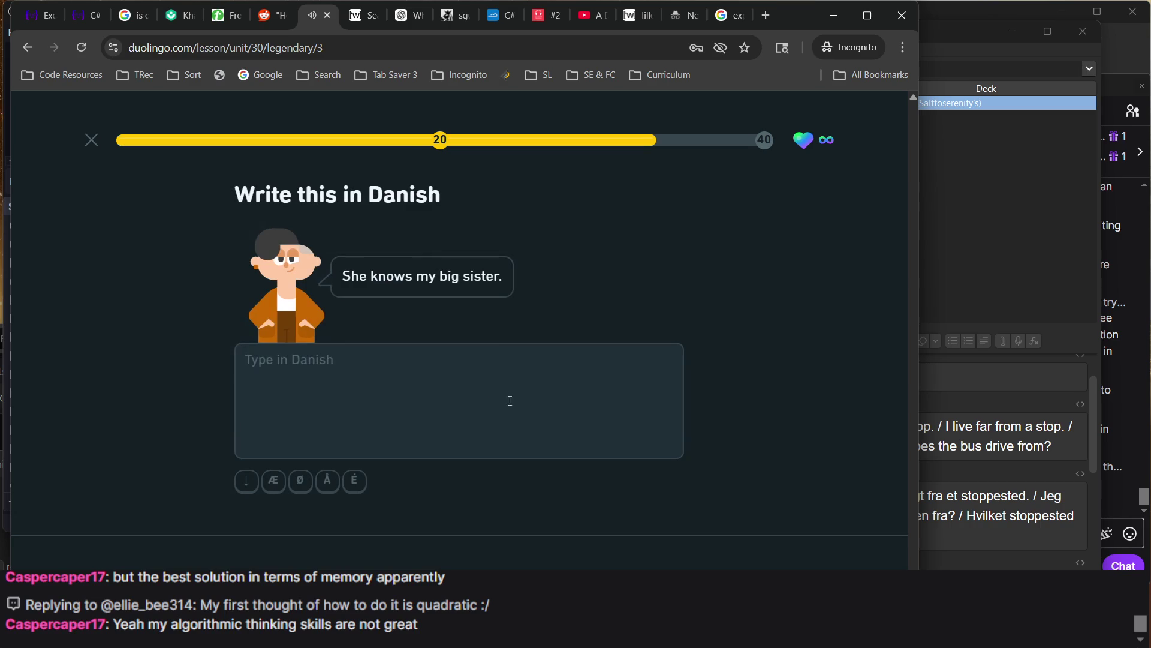
type("hu kender min storesøster")
key("Return")
key("Return")
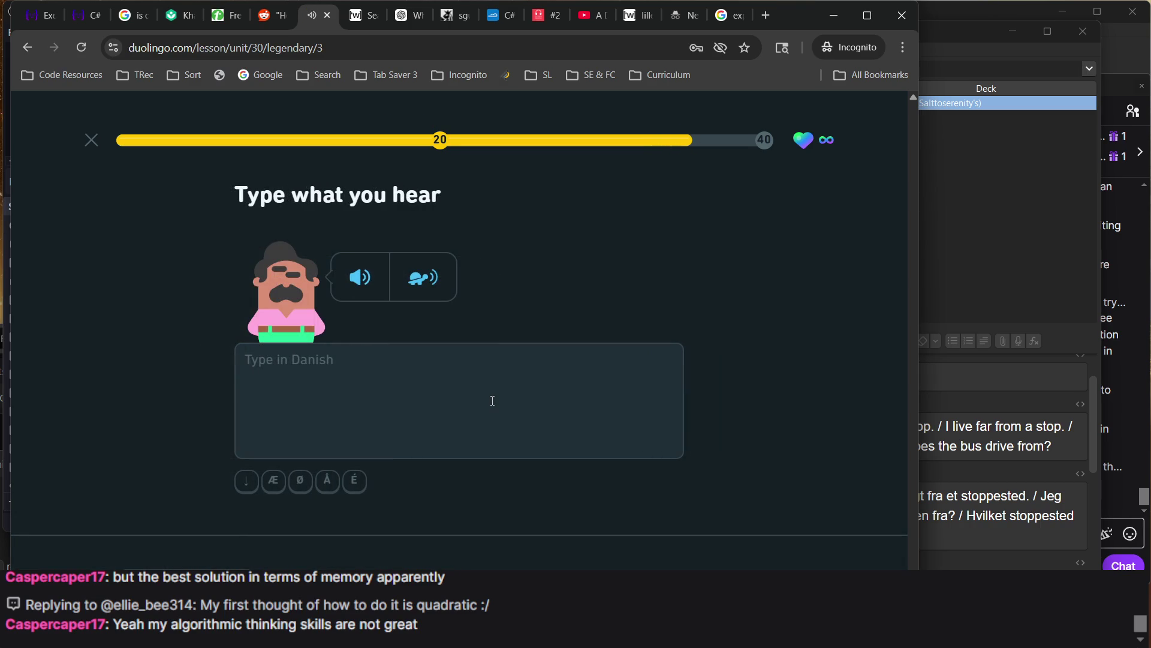
type("kan du gær")
key("BackSpace")
key("BackSpace")
type("æer der en universitet her")
key("Return")
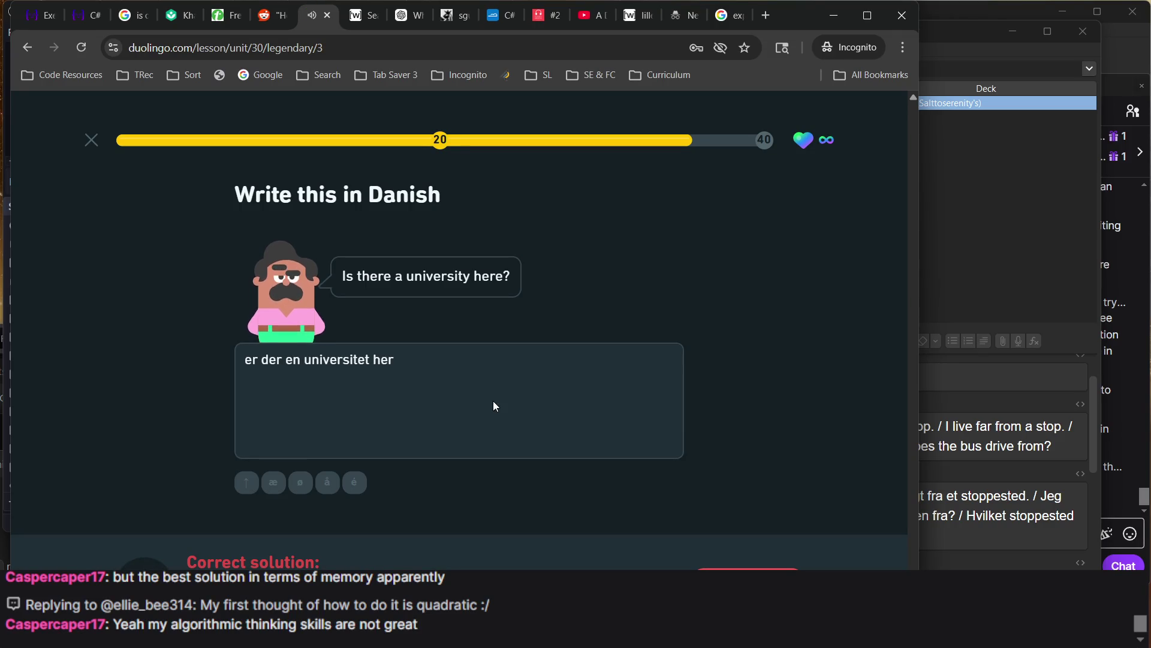
key("Return")
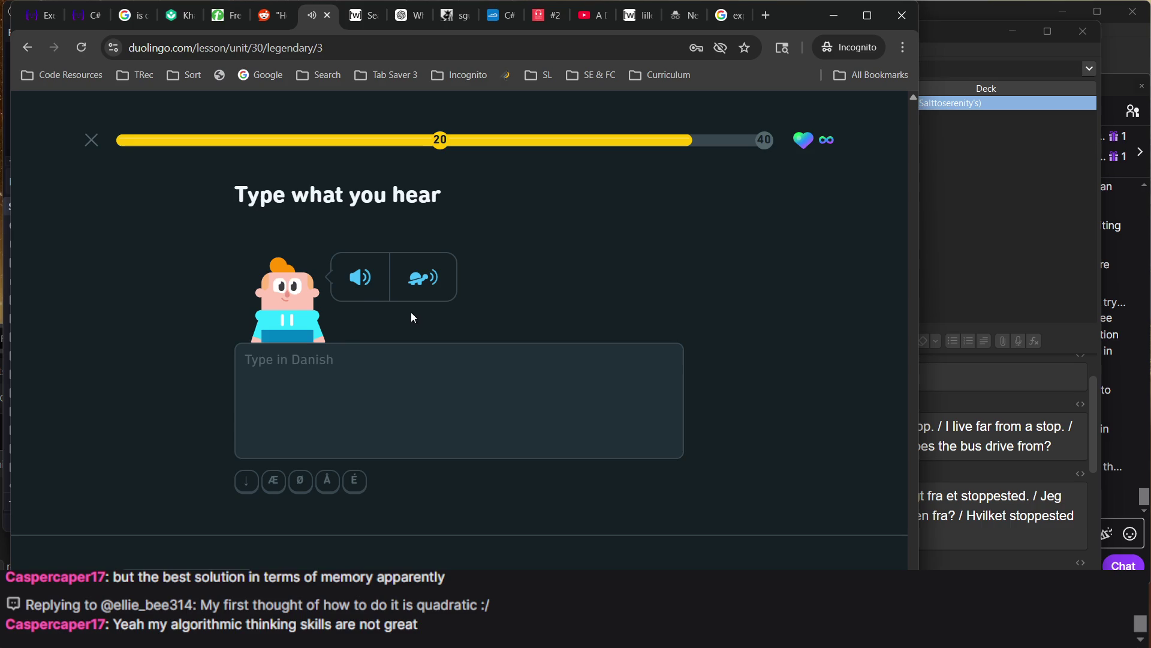
Transcribe 'din onkel er glad' using normal and slow replays, check it, and bring Anki forward
left_click(356, 277)
type("din")
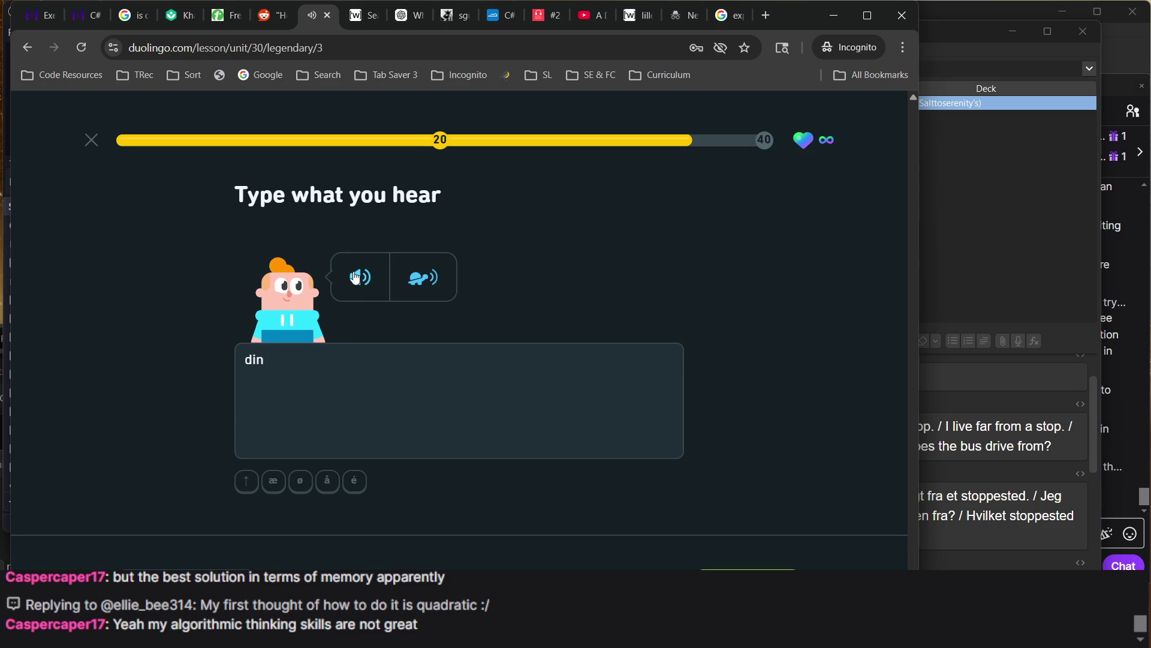
left_click(425, 288)
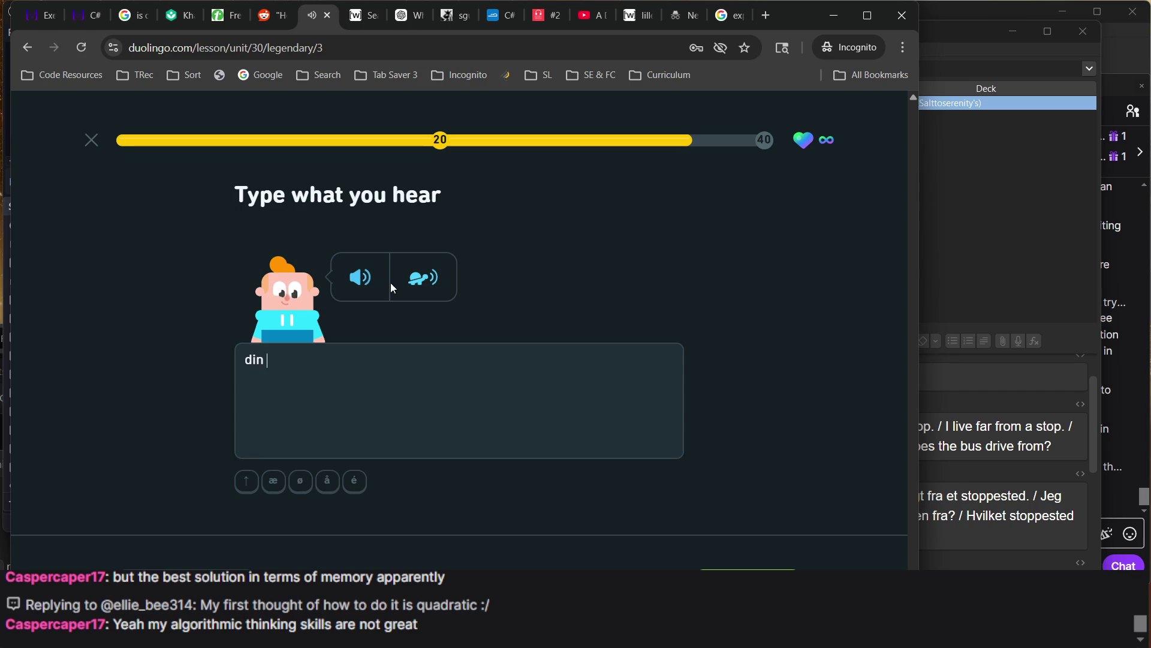
left_click(367, 290)
type("nkel er glad")
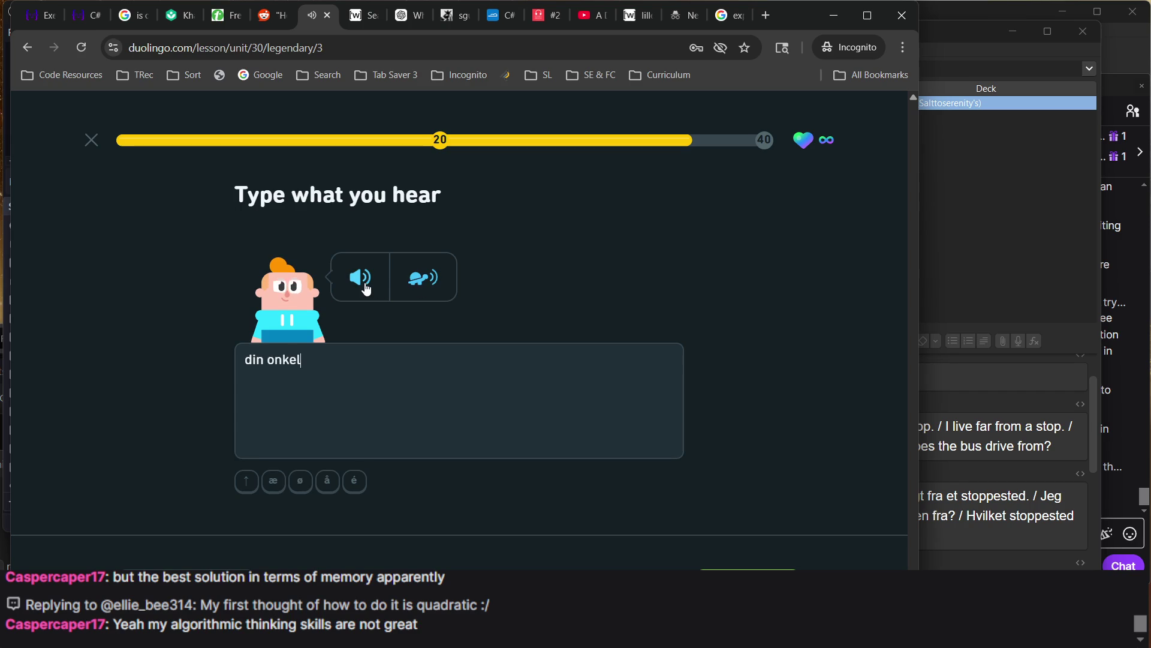
key("Return")
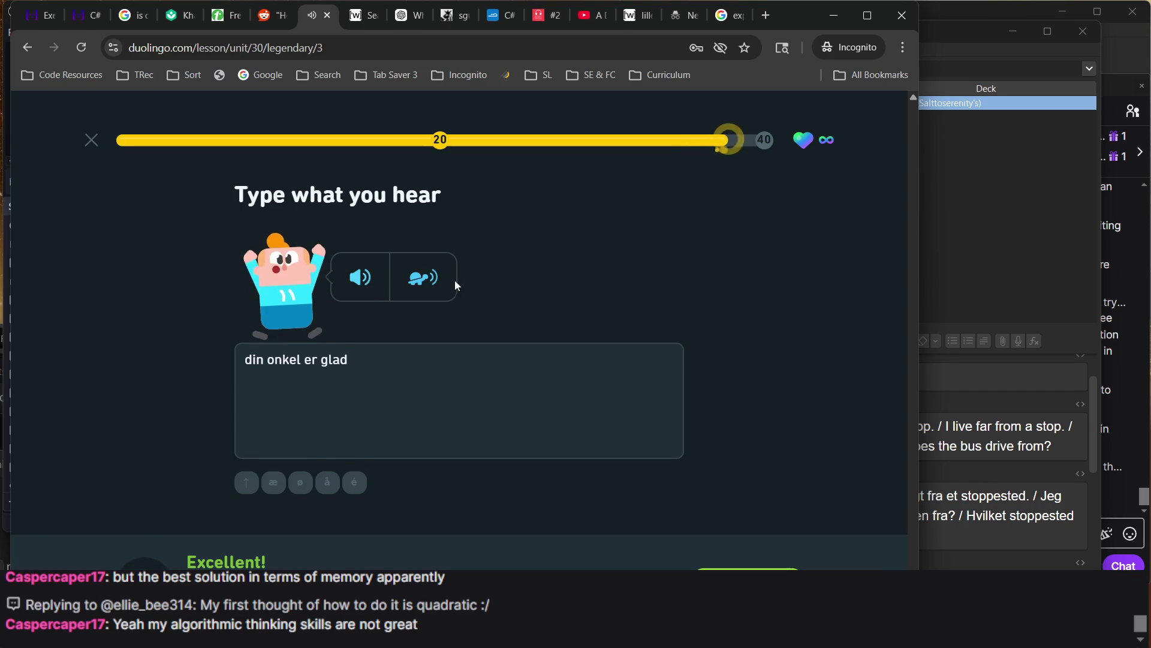
left_click(984, 147)
left_click(984, 148)
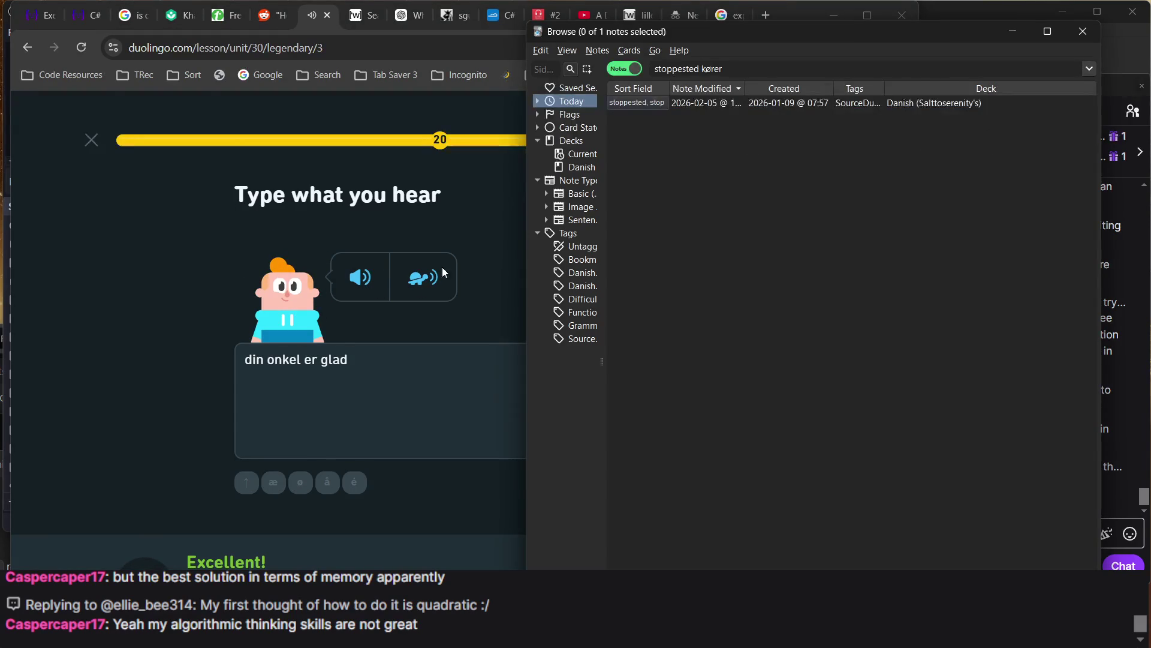
Replay the sentence audio and search Anki's notes for 'onkel'
left_click(345, 277)
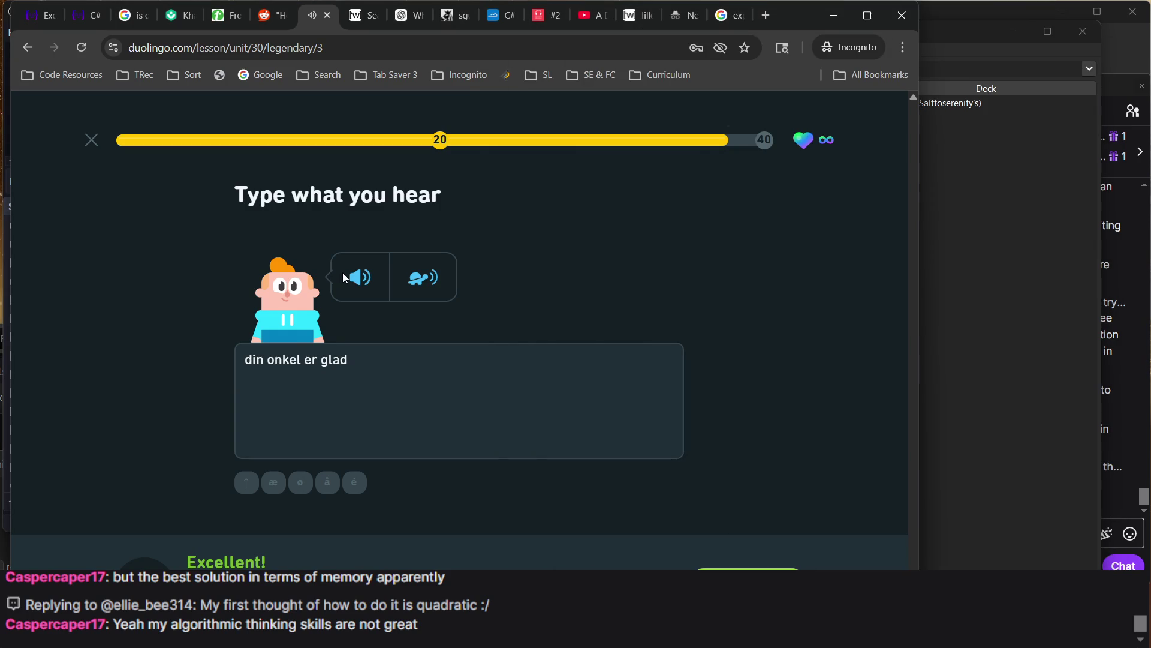
left_click(1018, 288)
triple_click(720, 68)
type("o")
type("ad")
key("Return")
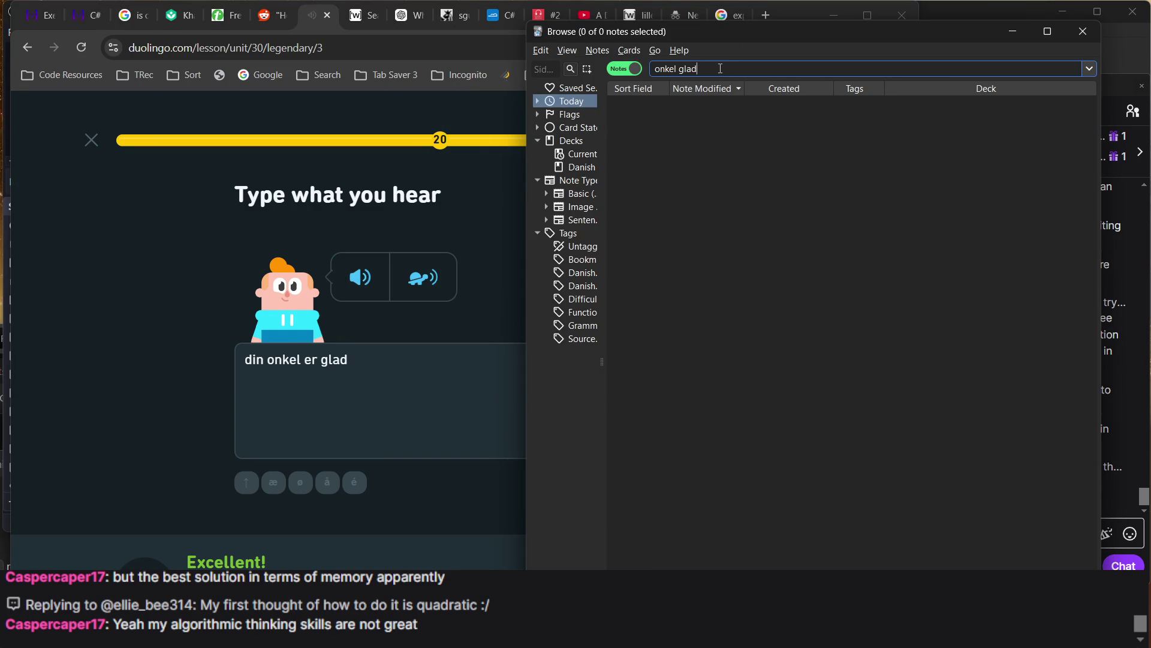
triple_click(682, 69)
type("onkel")
key("Return")
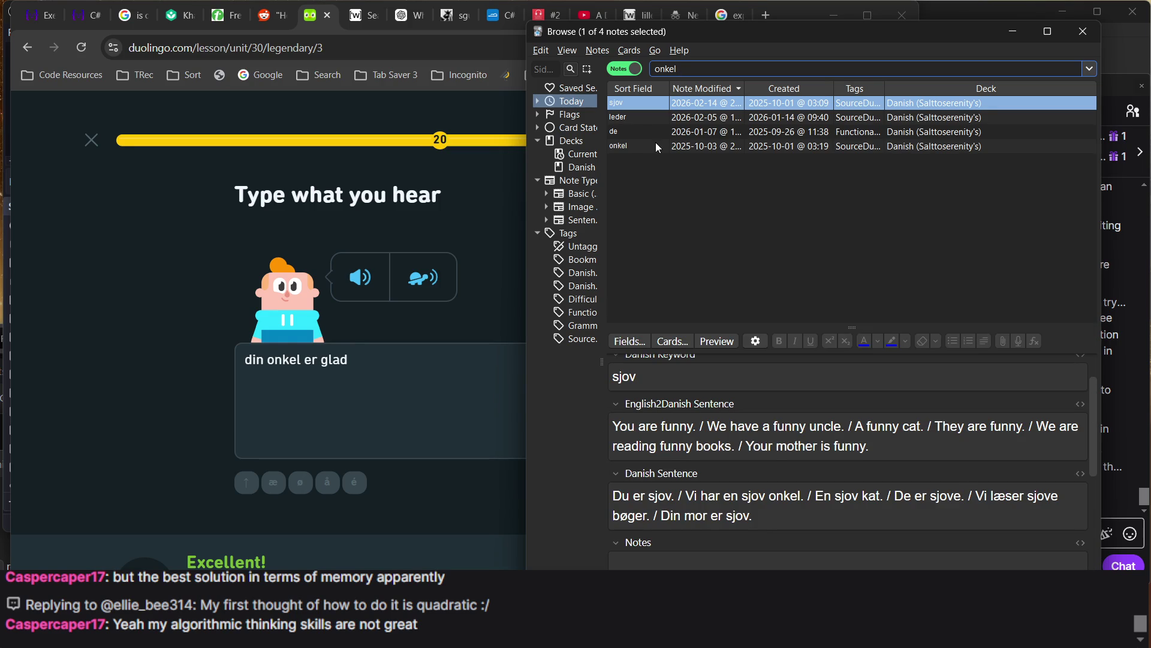
Append 'Your uncle is happy.' and 'Din onkel er glad.' to the onkel note's example fields
left_click(657, 147)
left_click(869, 449)
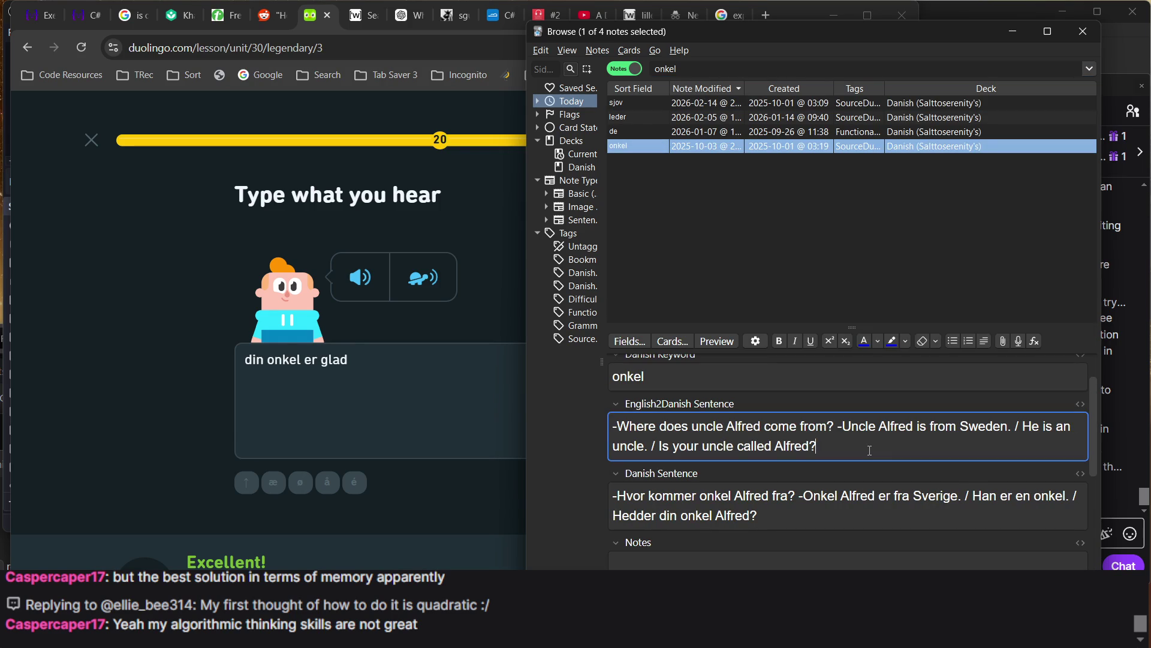
type("Your undle")
key("BackSpace")
key("BackSpace")
key("BackSpace")
type("cle is happy.")
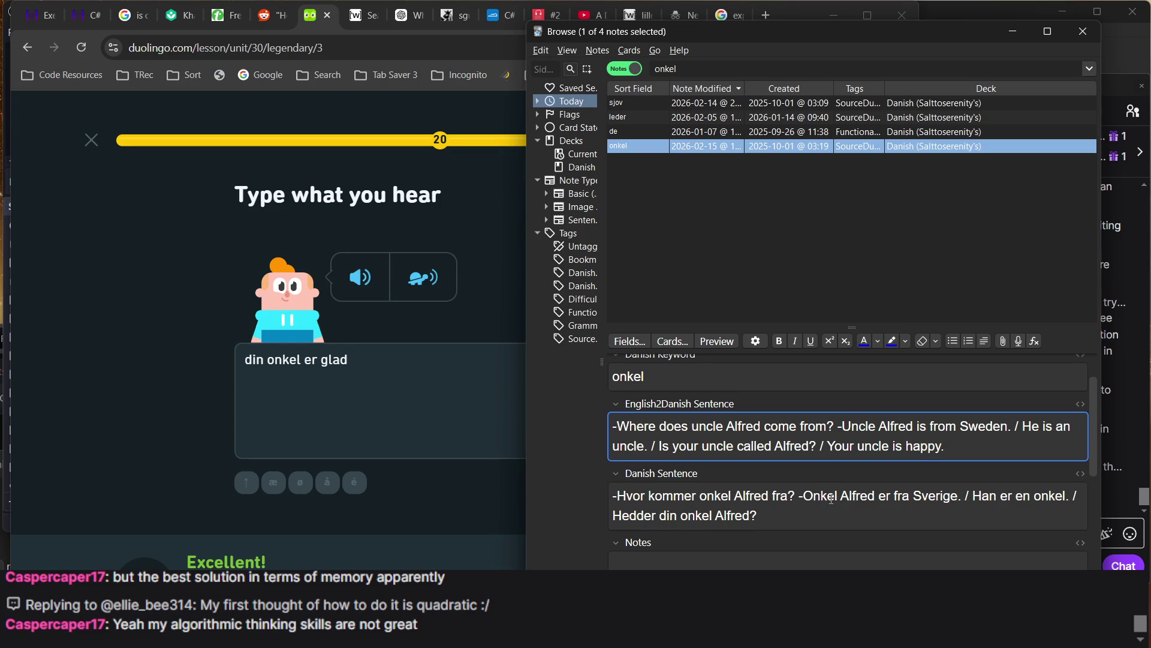
left_click(796, 515)
type("Din on")
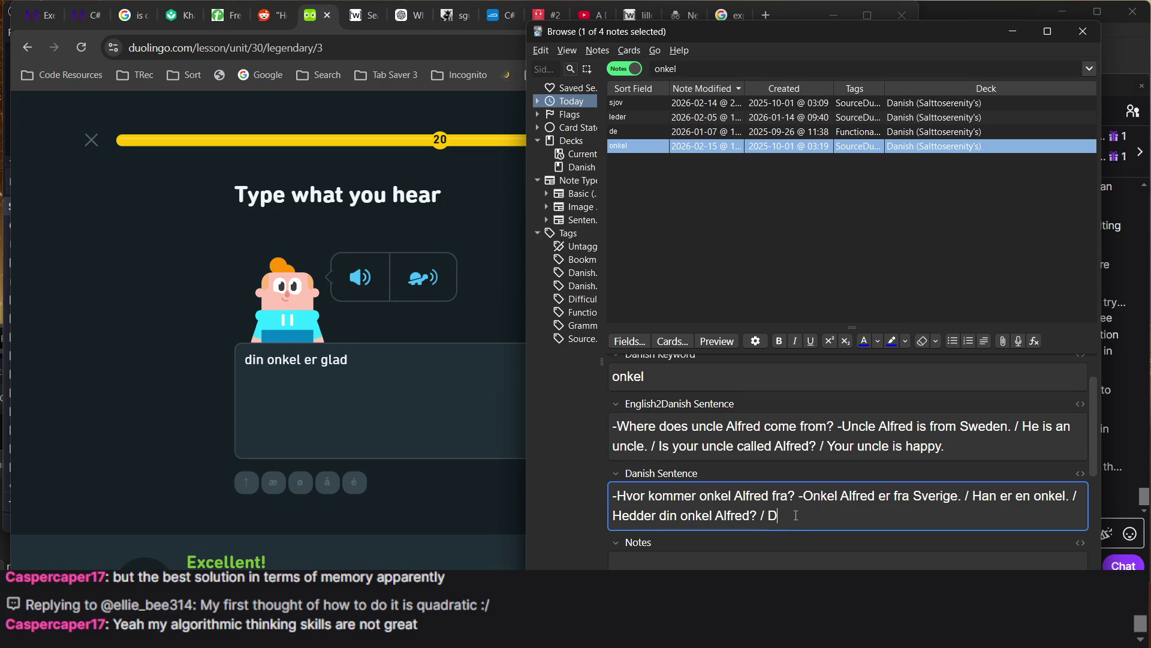
type("kel er glad.")
left_click(438, 490)
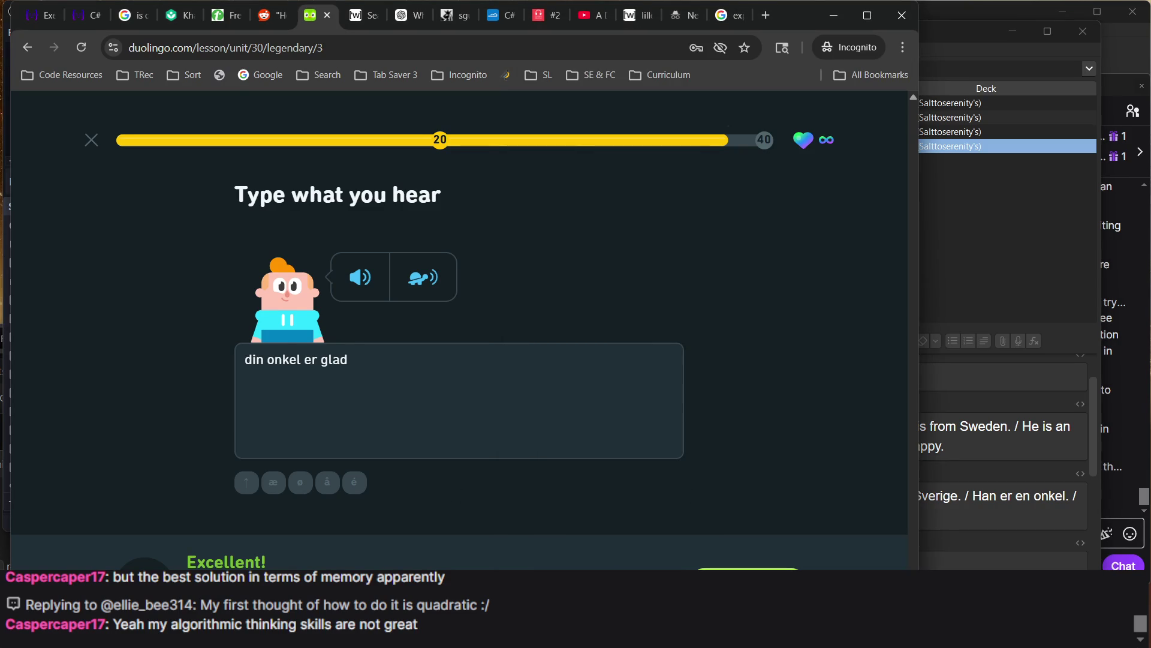
Build 'Hej ligger stedet til venstre' from the tiles, check it, and return to Anki
key("Return")
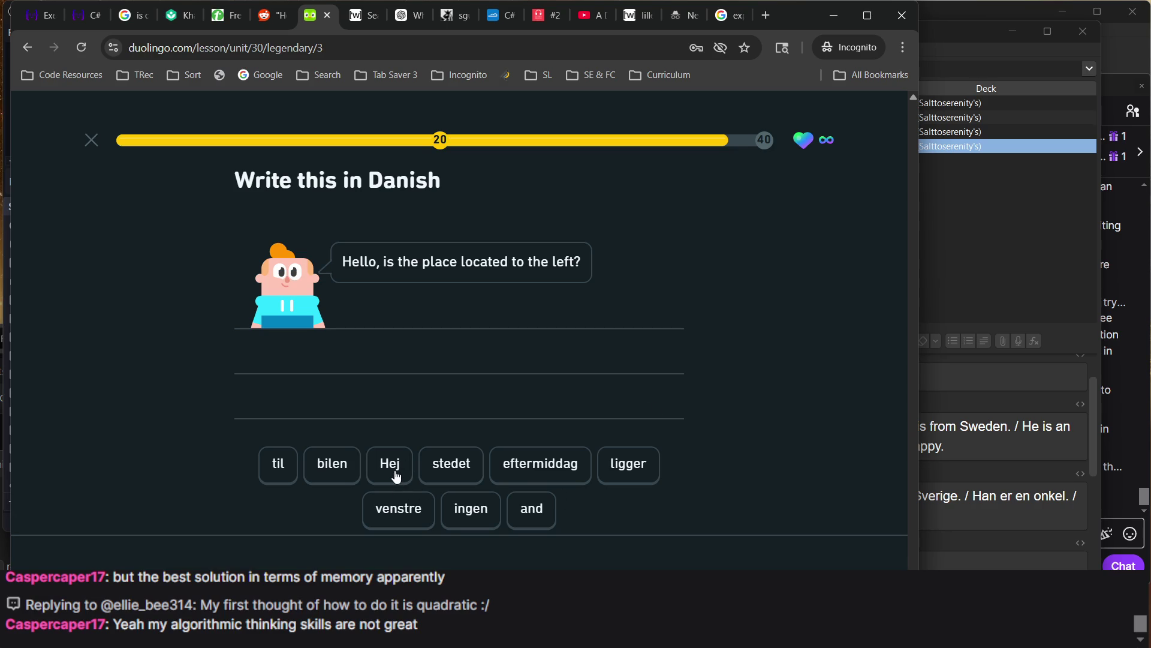
left_click(394, 470)
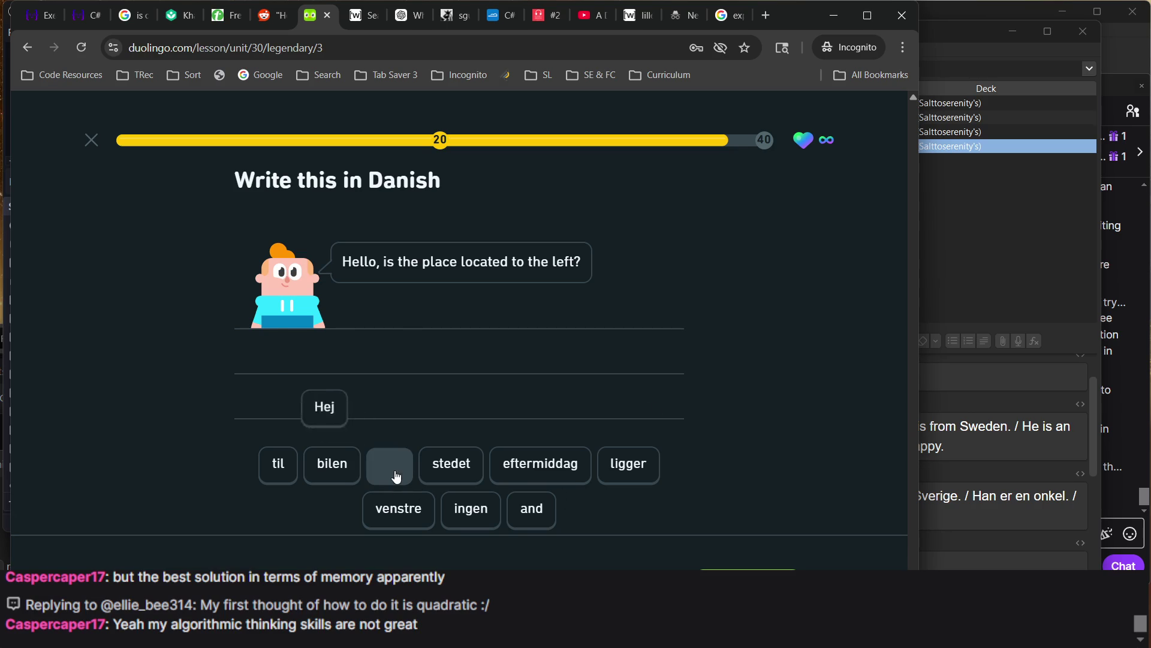
left_click(624, 472)
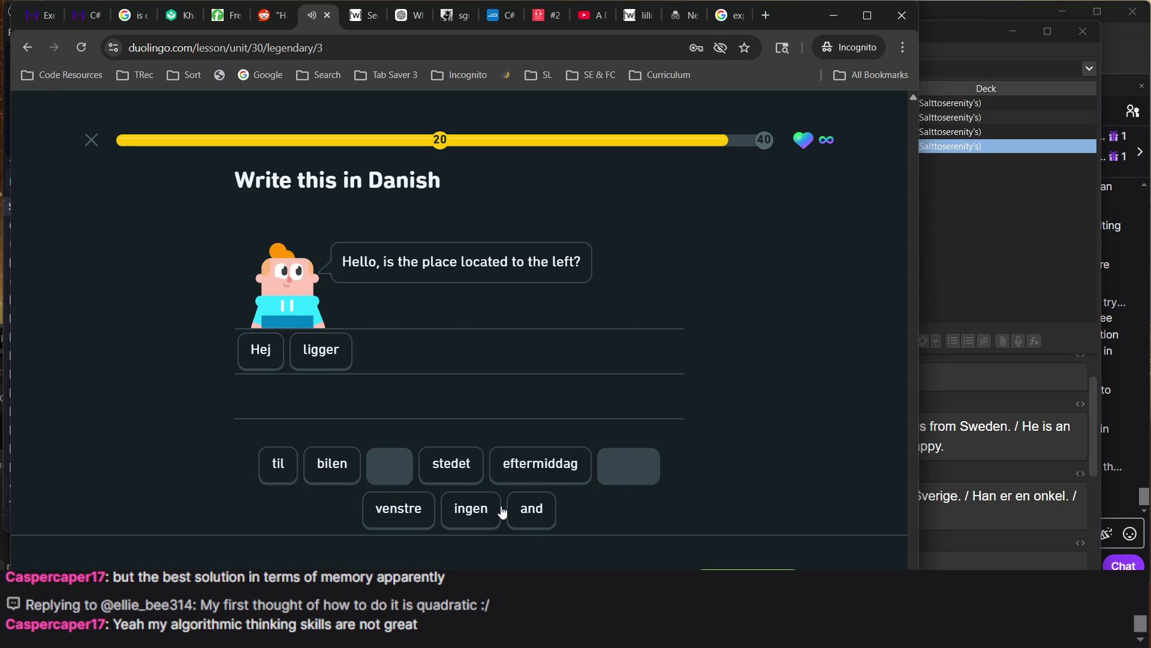
left_click(451, 473)
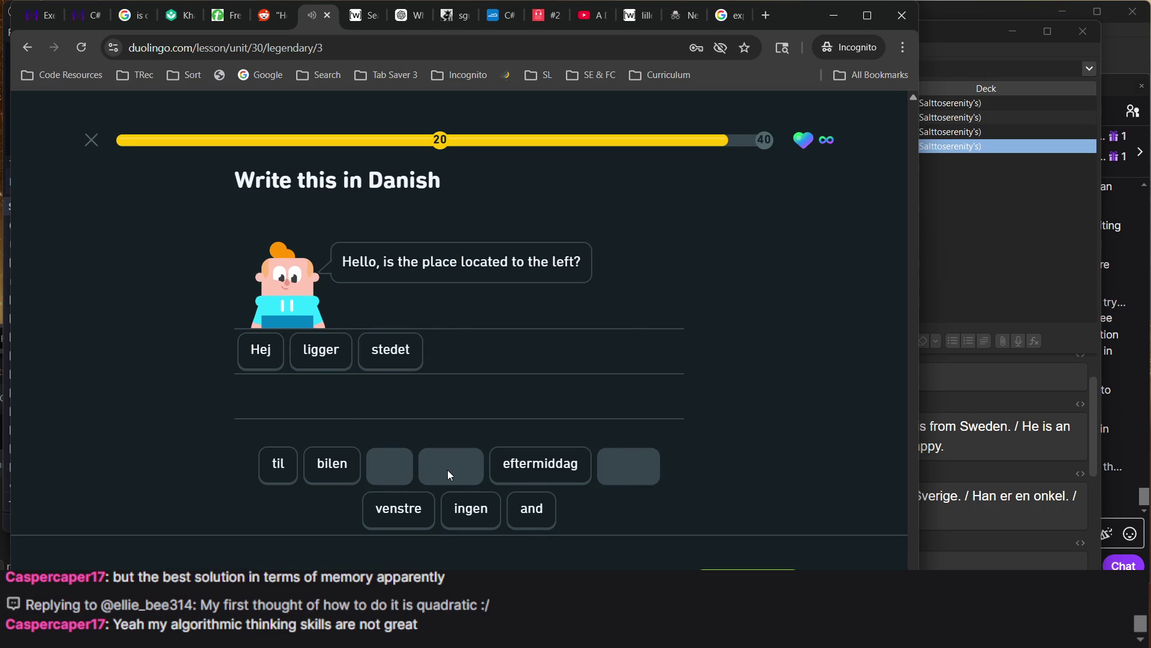
left_click(267, 463)
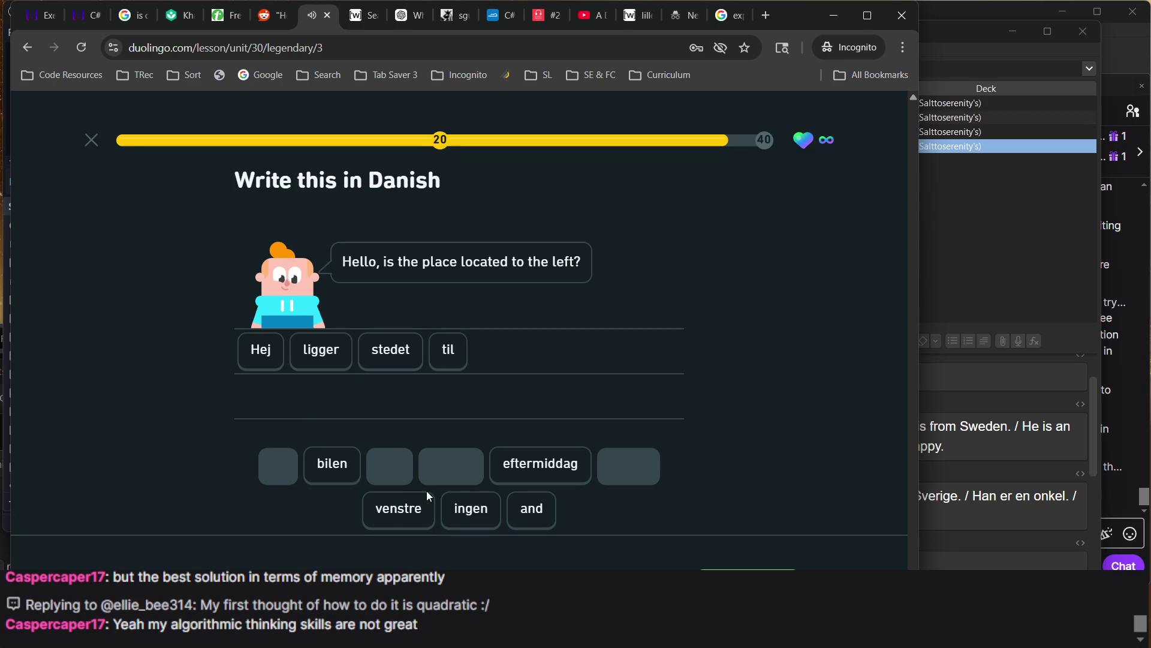
left_click(381, 519)
key("Return")
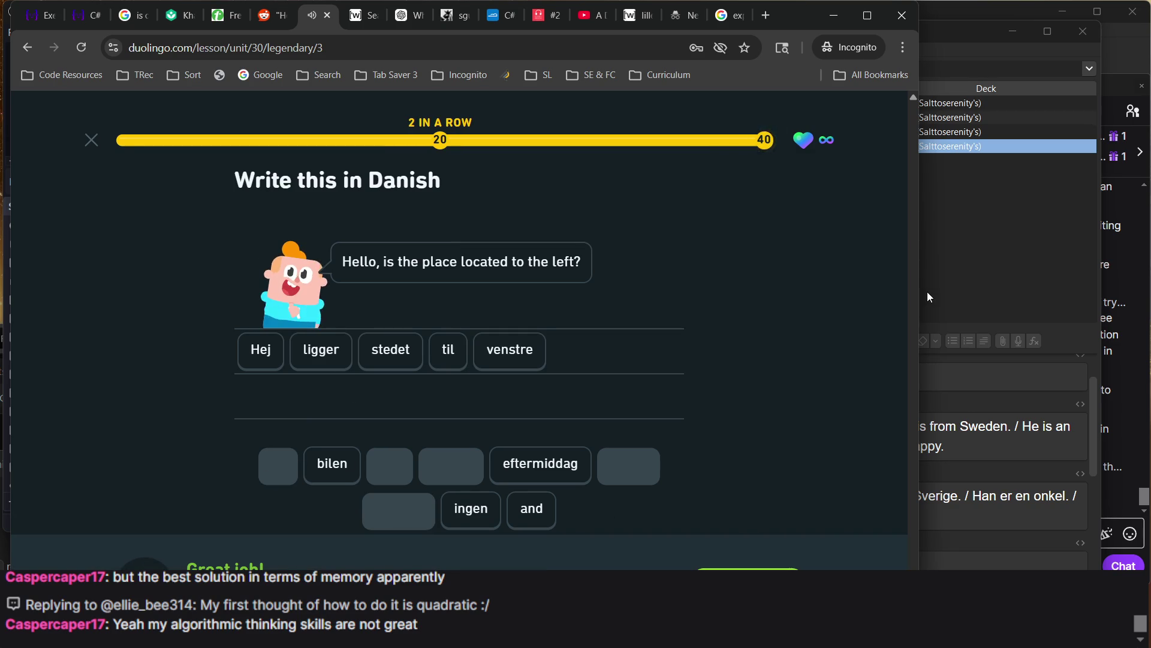
left_click(953, 269)
Search Anki's notes for 'ligger', then continue past Duolingo's correct-answer feedback
double_click(665, 69)
type("ligger stedet vens")
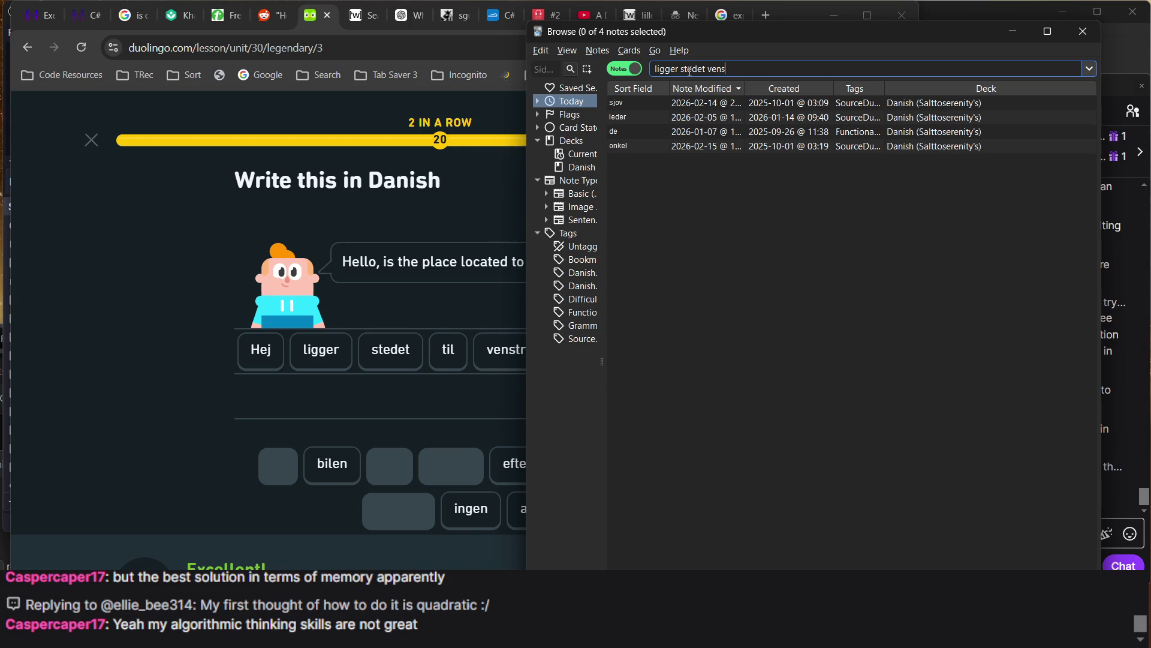
key("Return")
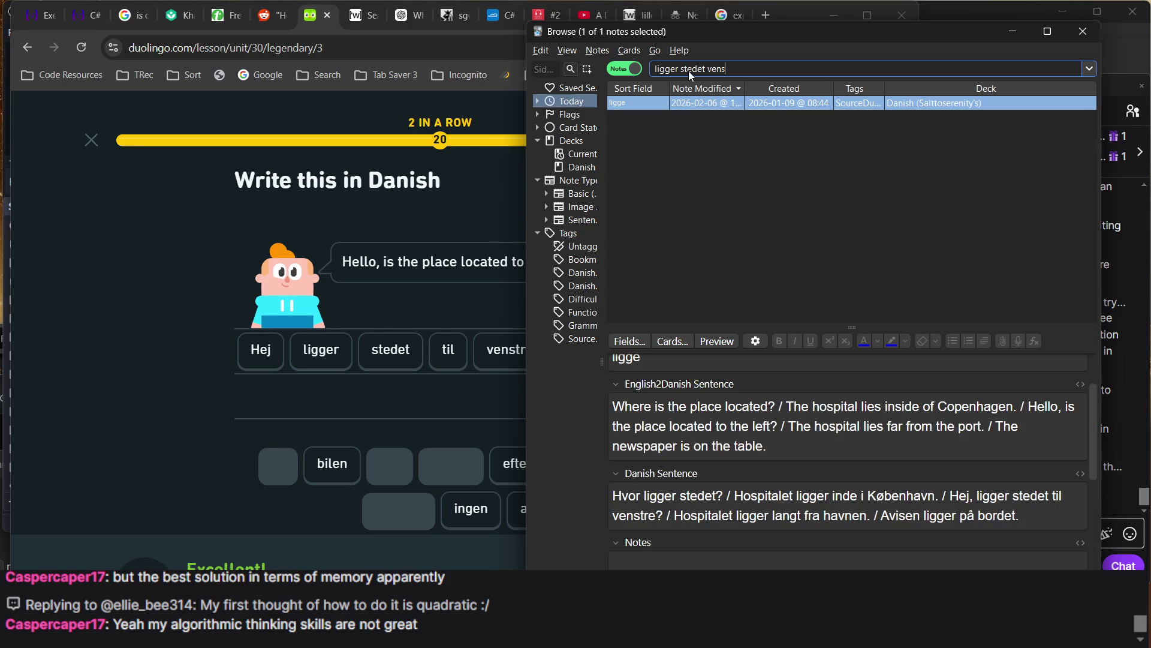
left_click(378, 277)
key("Return")
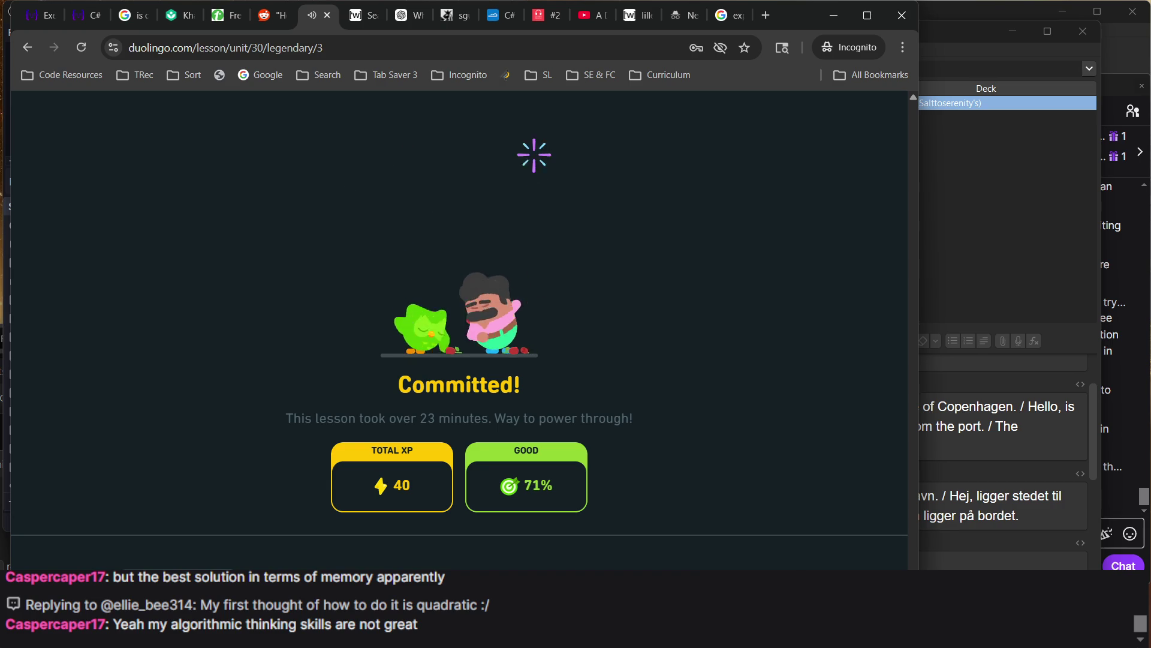
Get past the lesson-complete, streak, quest and Legendary screens, then open the recent-mistakes list under Practice
key("Return")
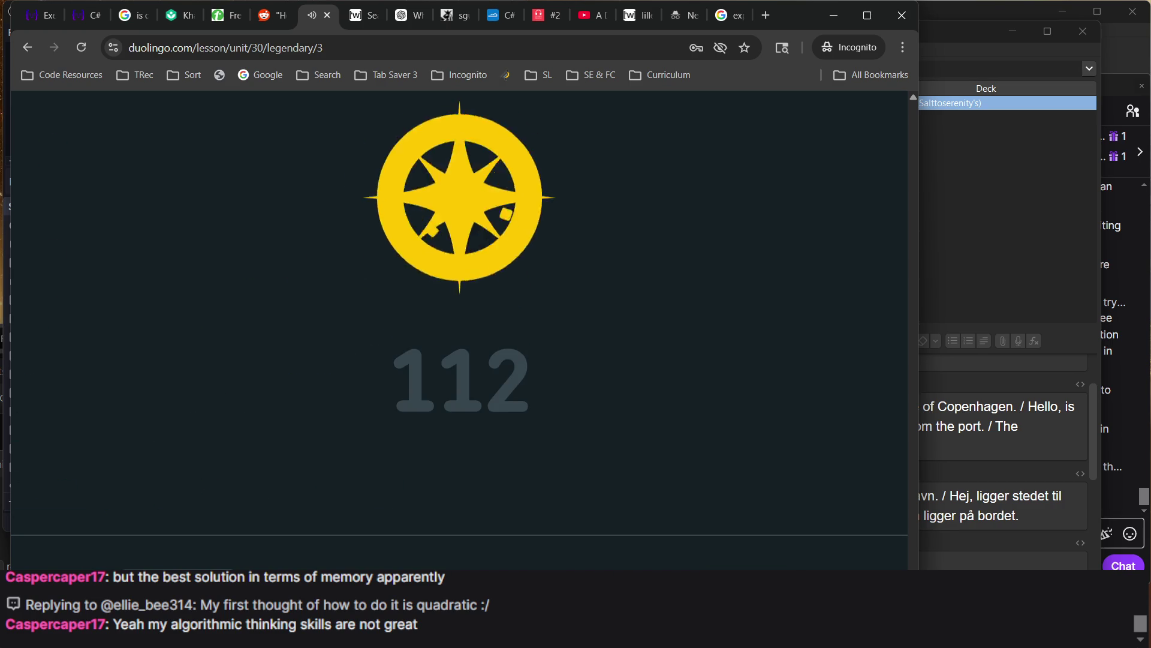
key("Return")
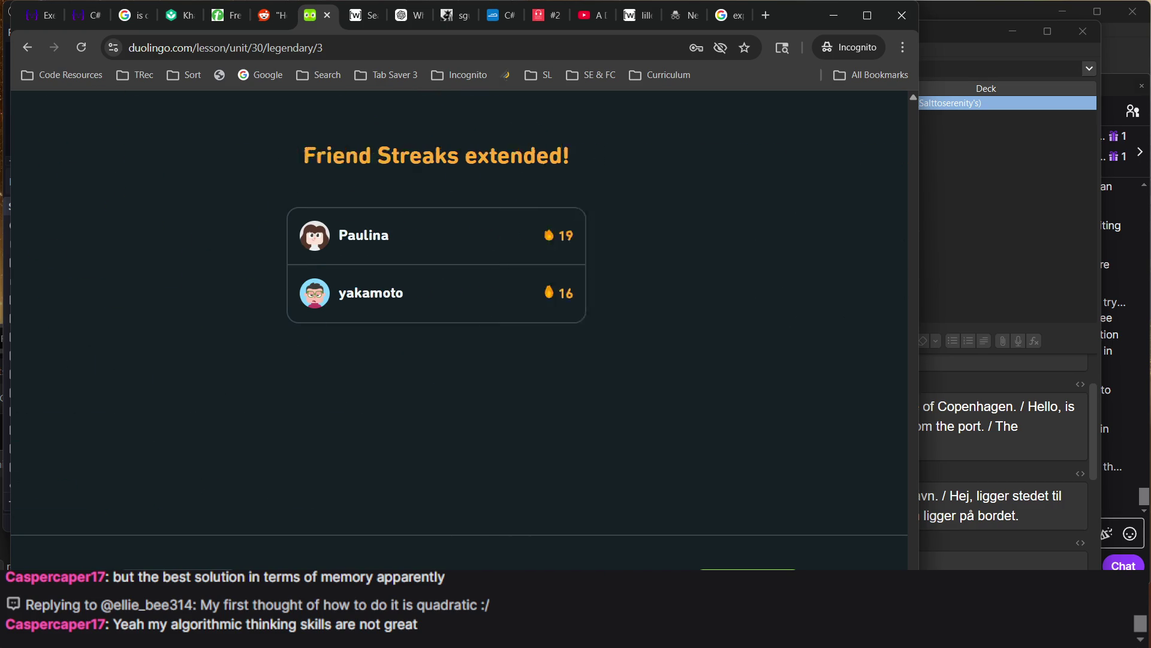
key("Return")
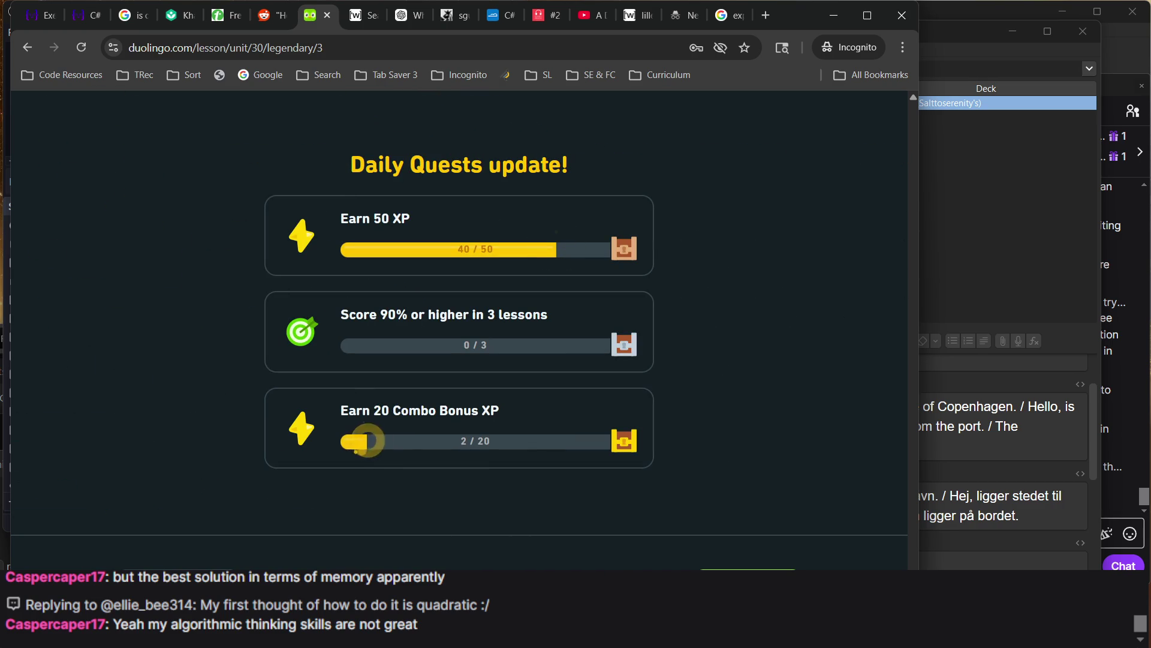
key("Return")
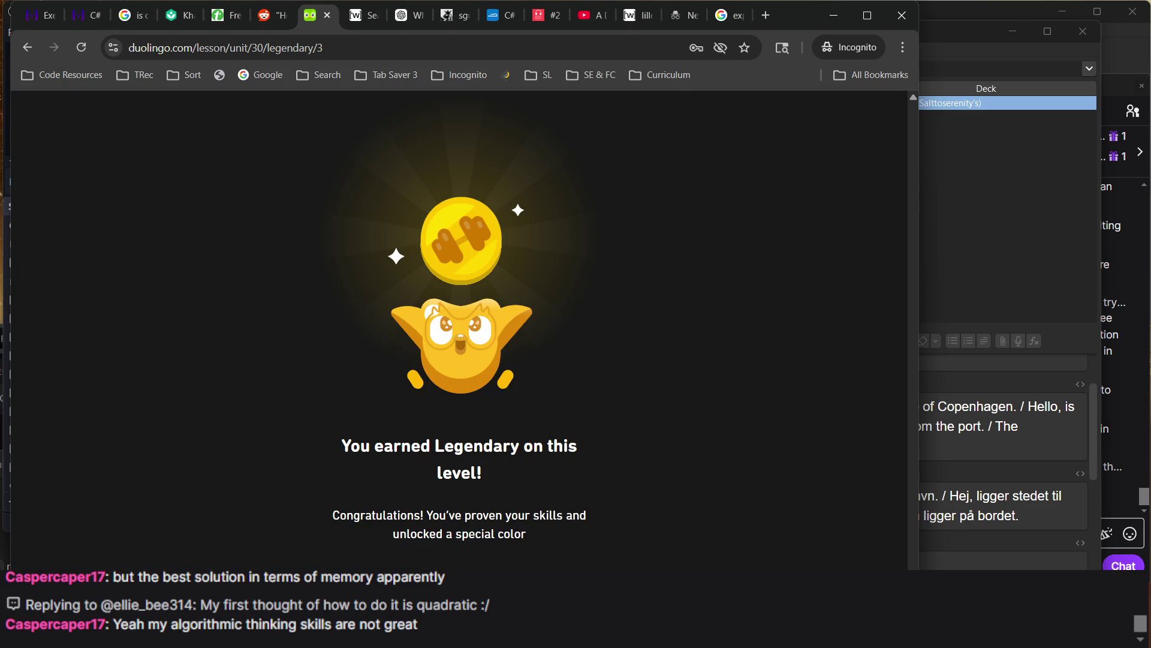
key("Return")
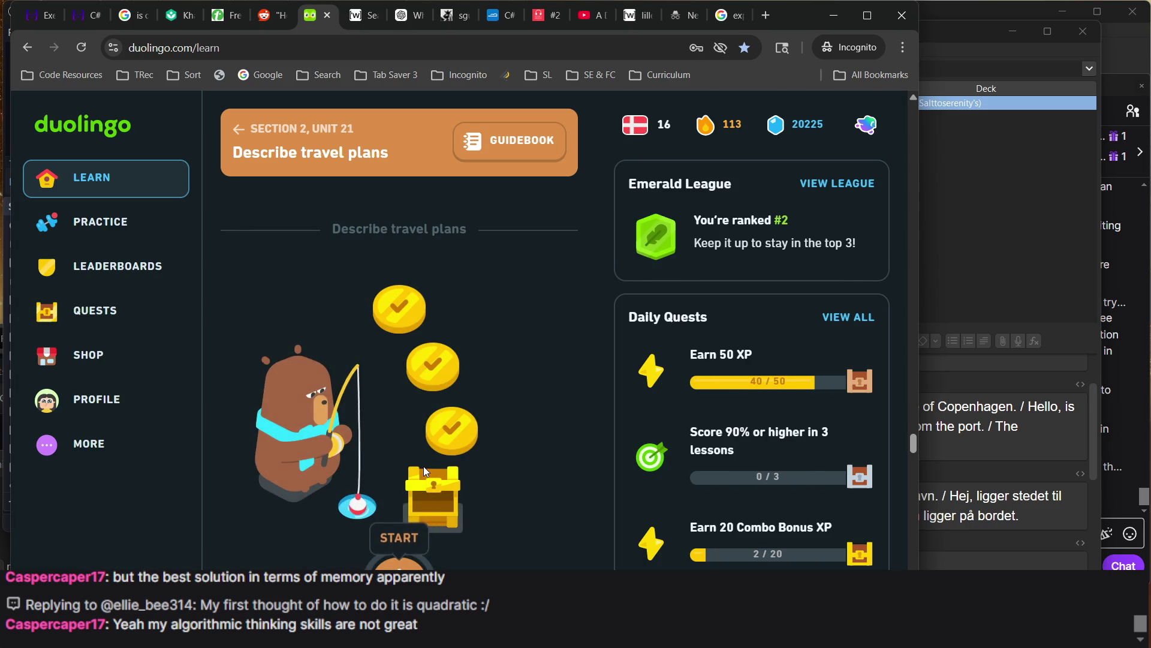
left_click(141, 235)
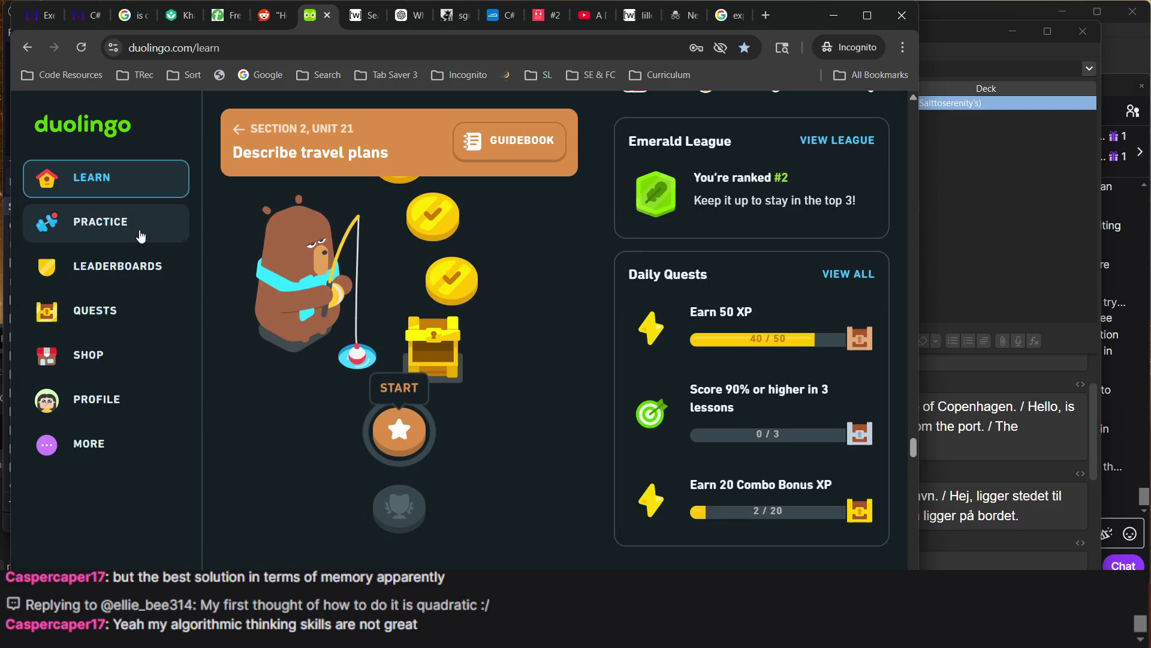
scroll(382, 450, "down", 3)
left_click(419, 546)
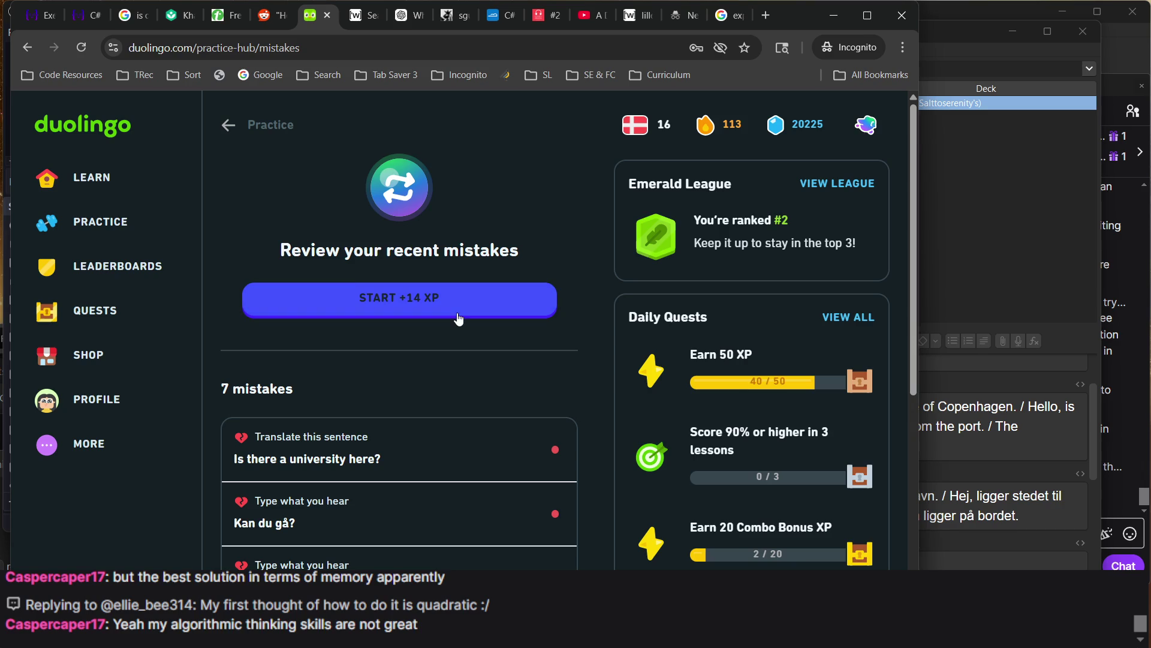
Start the mistakes review and answer its first translation exercise
left_click(471, 317)
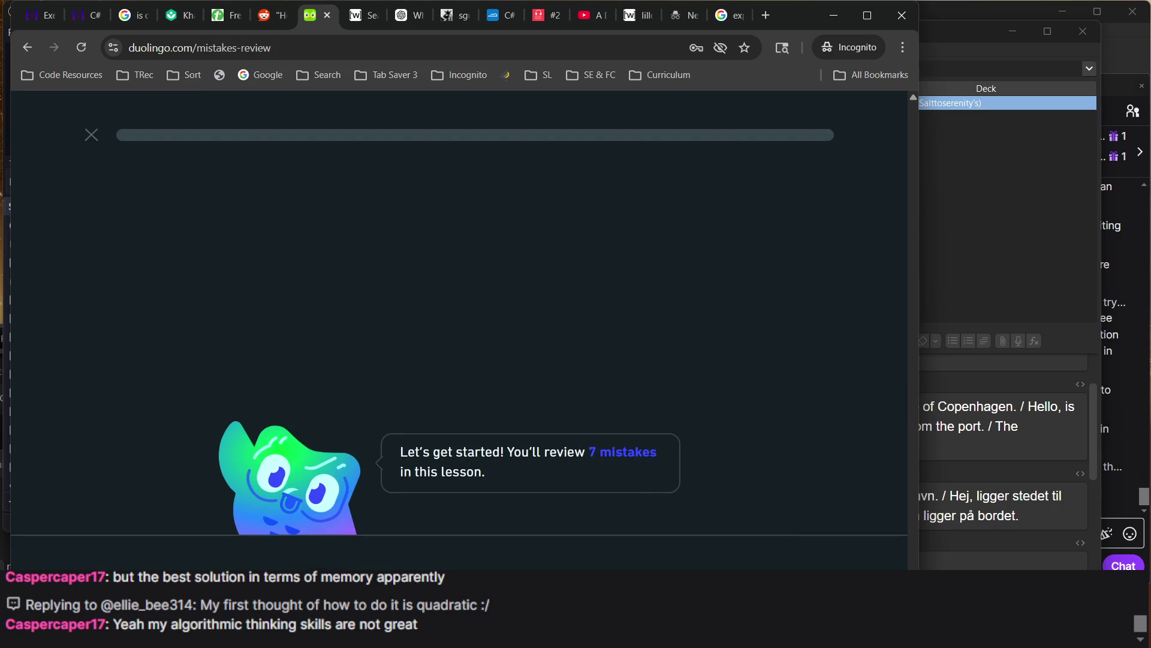
type("k")
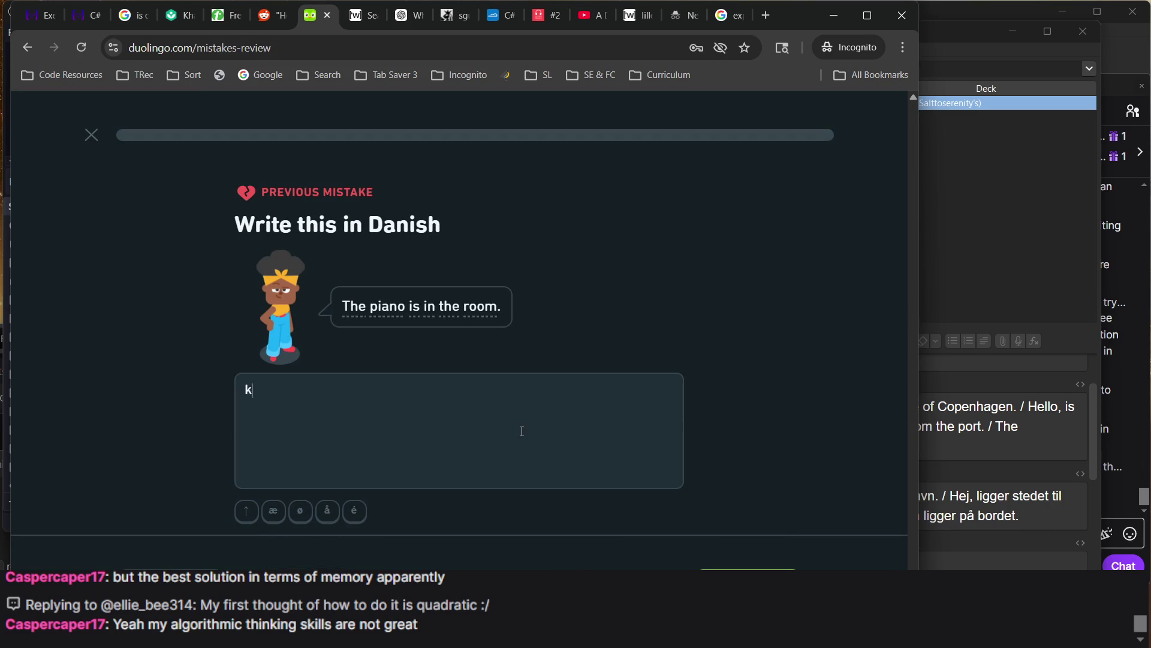
type("lavere")
key("BackSpace")
key("BackSpace")
type("på være")
type("lset")
key("Return")
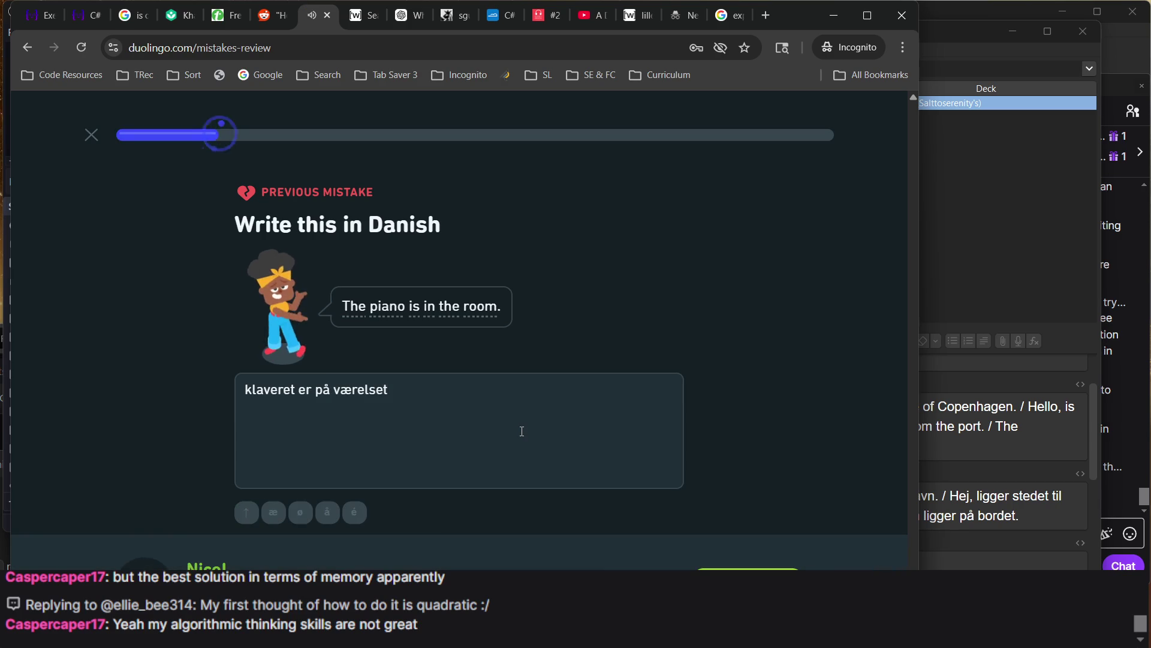
key("Return")
Answer 'kan du gå' and 'der er et stort bibliotek'
type("kan du")
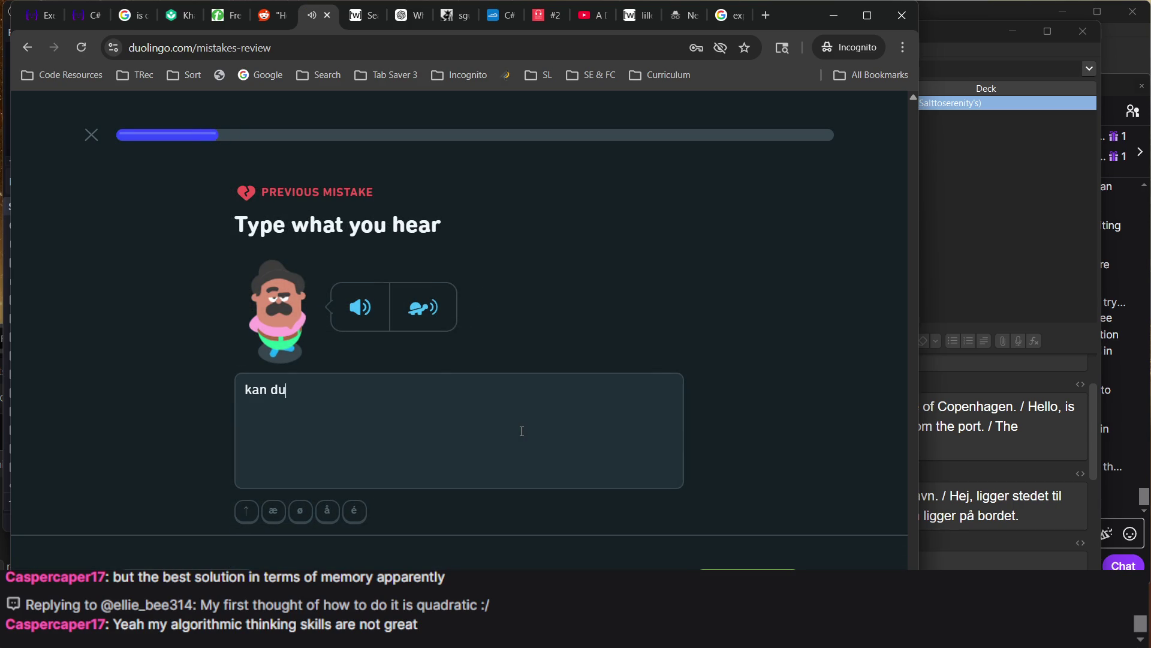
type(" ga")
key("BackSpace")
type("å")
key("Return")
key("Return")
type("der er et stort ")
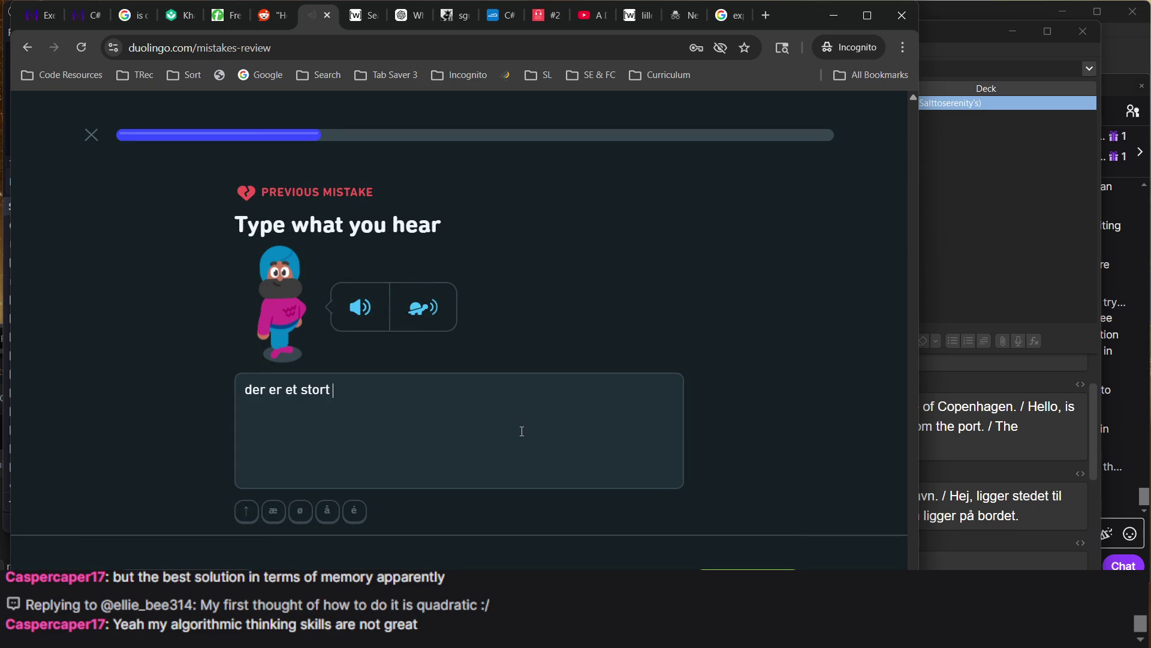
type("bibliotek")
key("Return")
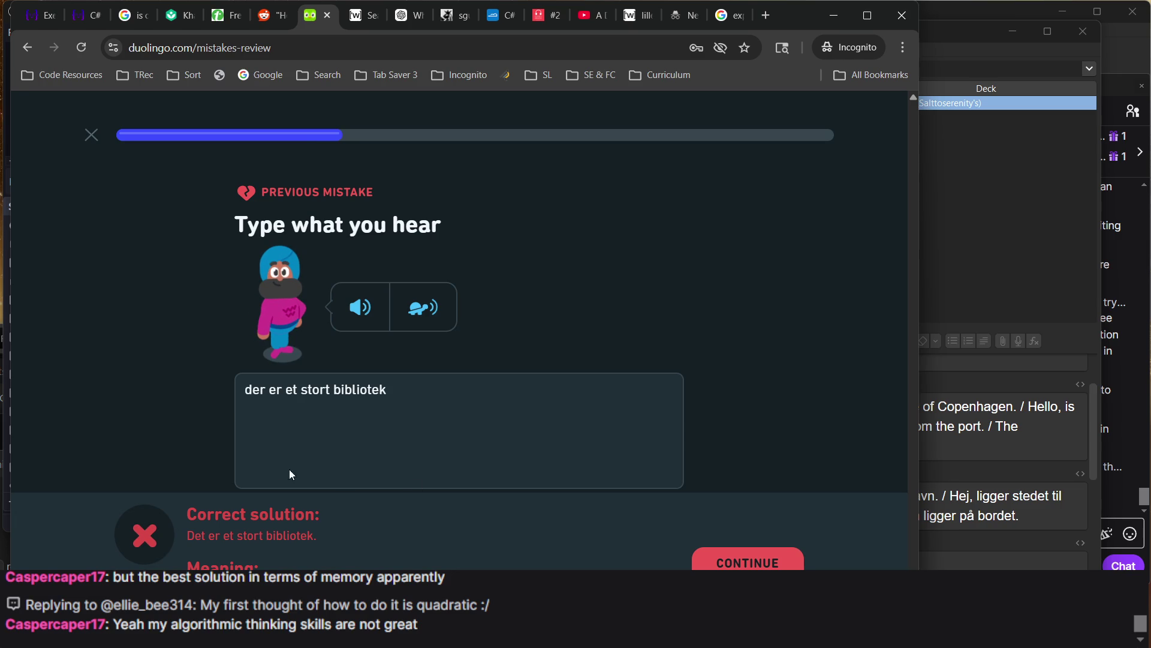
Complete the listening answer ending in 'havn' and type 'er der et universitet her'
left_click(360, 310)
left_click(755, 561)
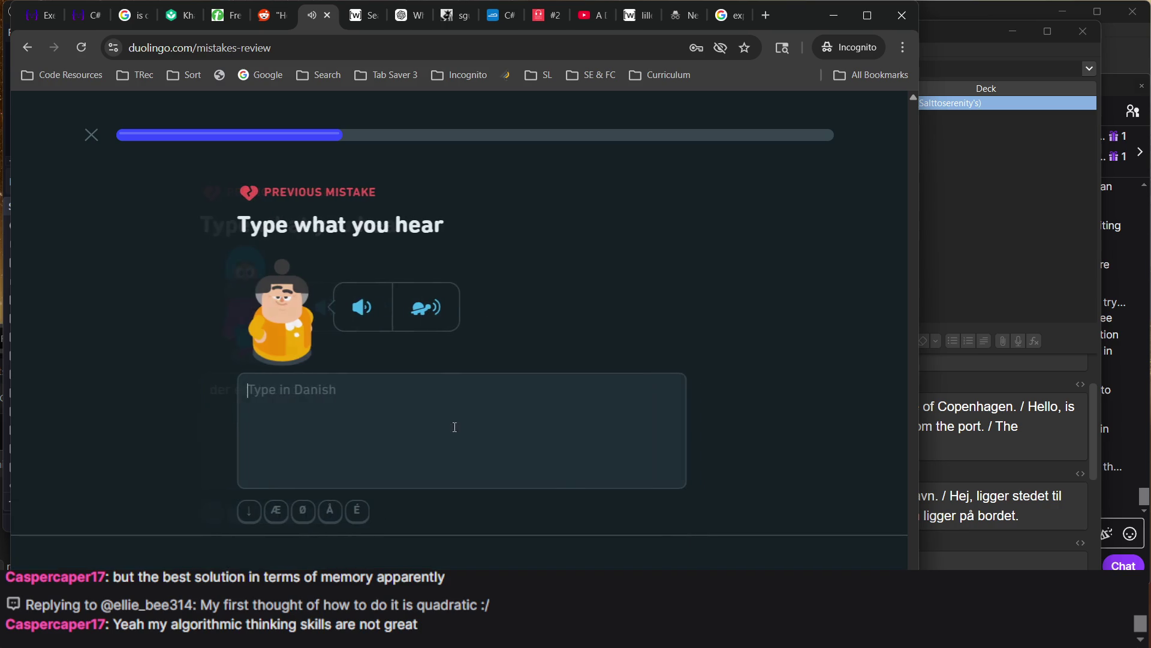
type("en have")
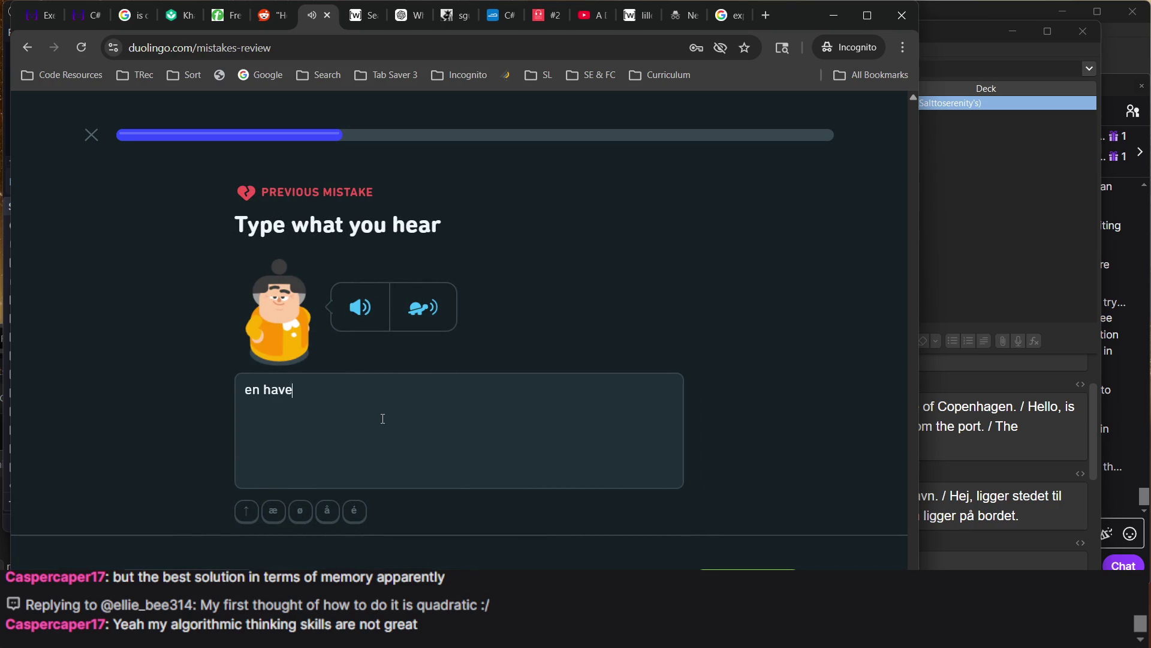
type("n er ikke en ")
type("h")
key("BackSpace")
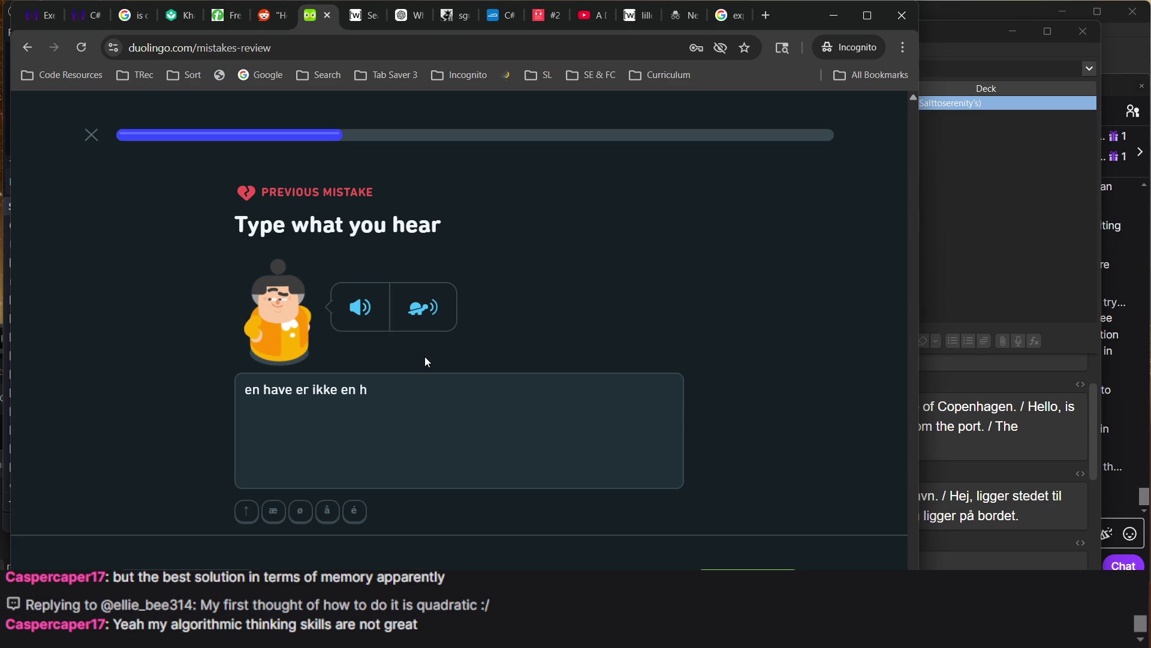
type("avn")
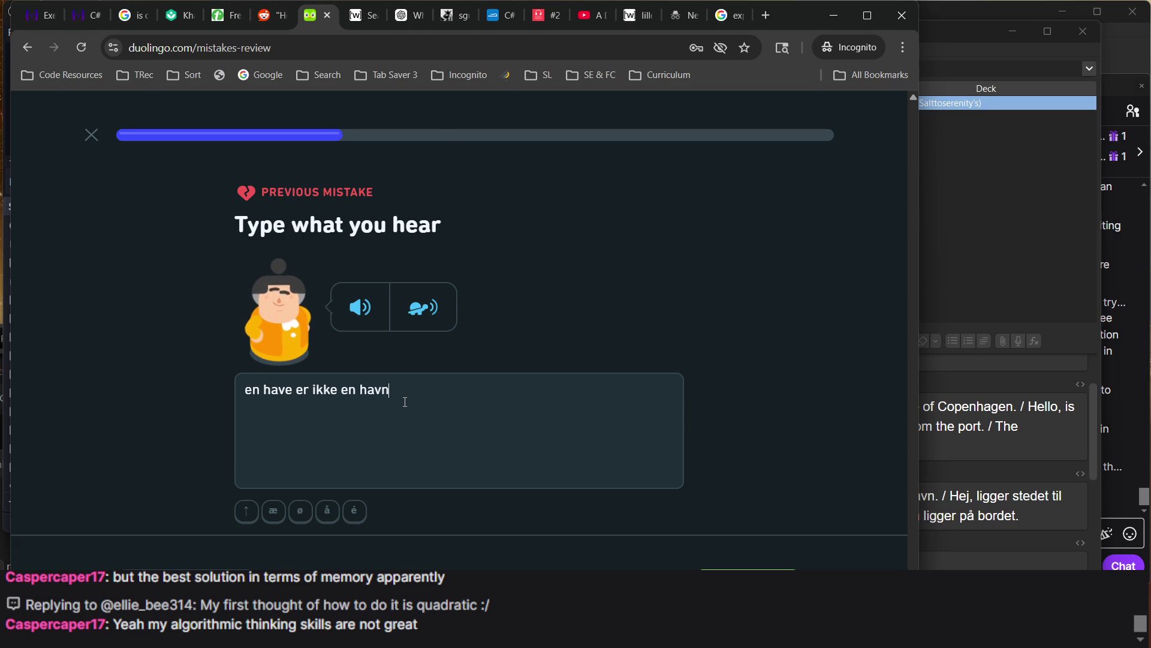
key("Return")
key("Return")
type("er der et universi")
type("t here")
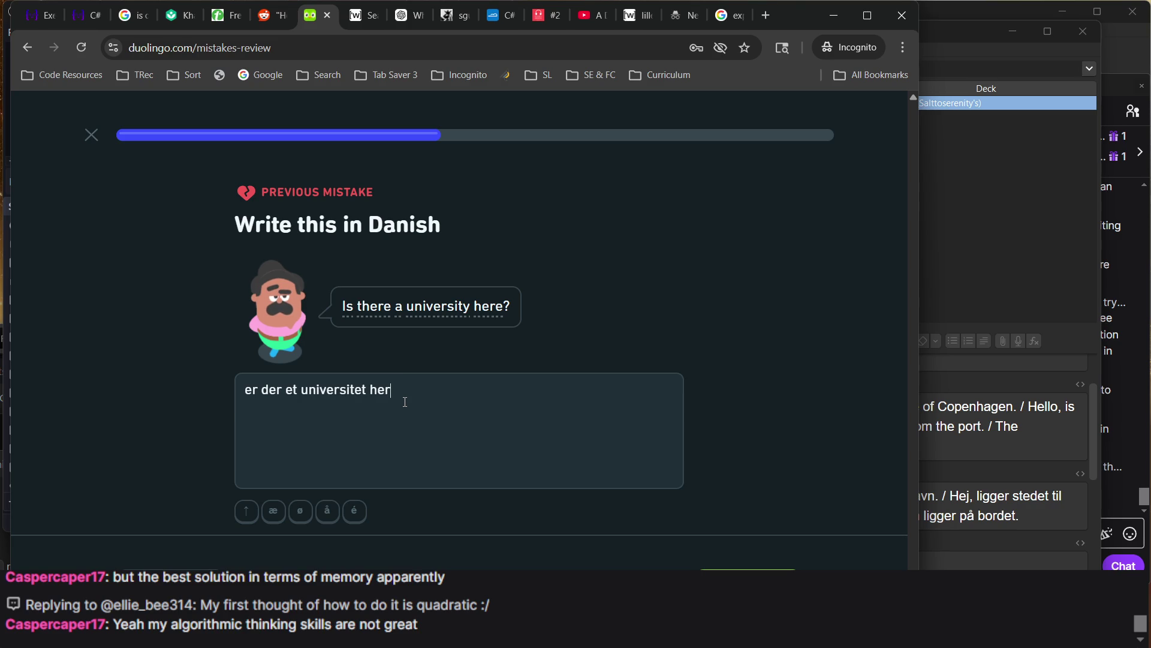
Submit the university sentence, then attempt 'kender du vejen til universitetet' and dismiss the correction
key("Return")
key("Return")
type("kende du")
key("BackSpace")
type("u bejen")
key("BackSpace")
key("BackSpace")
key("BackSpace")
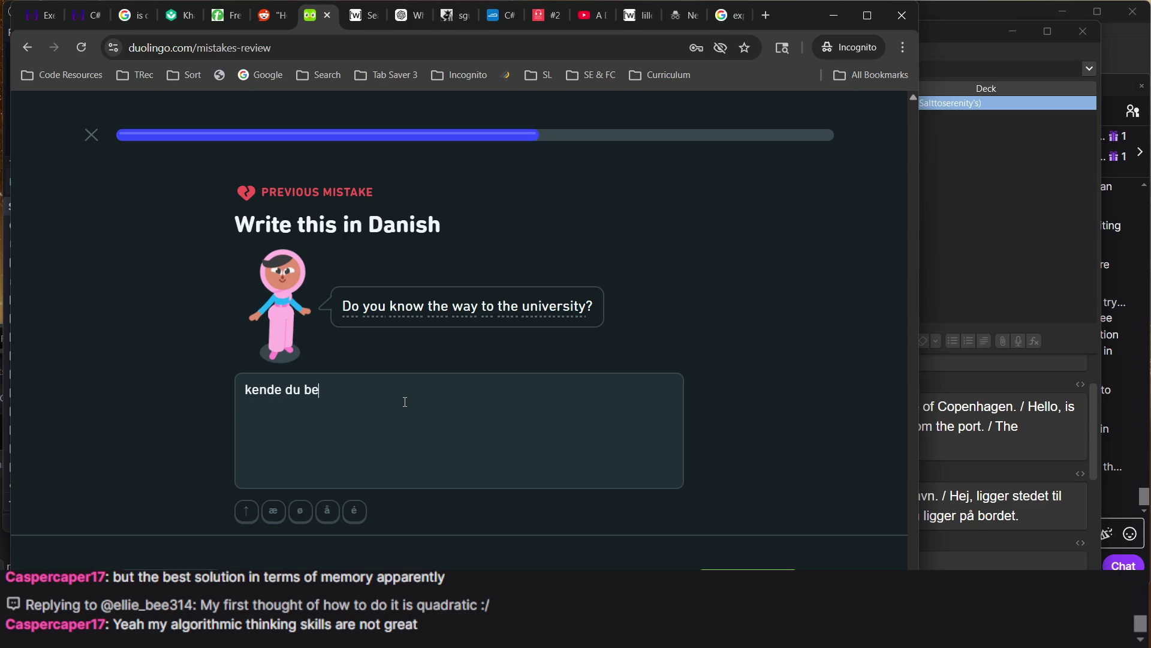
type("vejen til universi")
key("BackSpace")
key("BackSpace")
type("sitet")
key("Return")
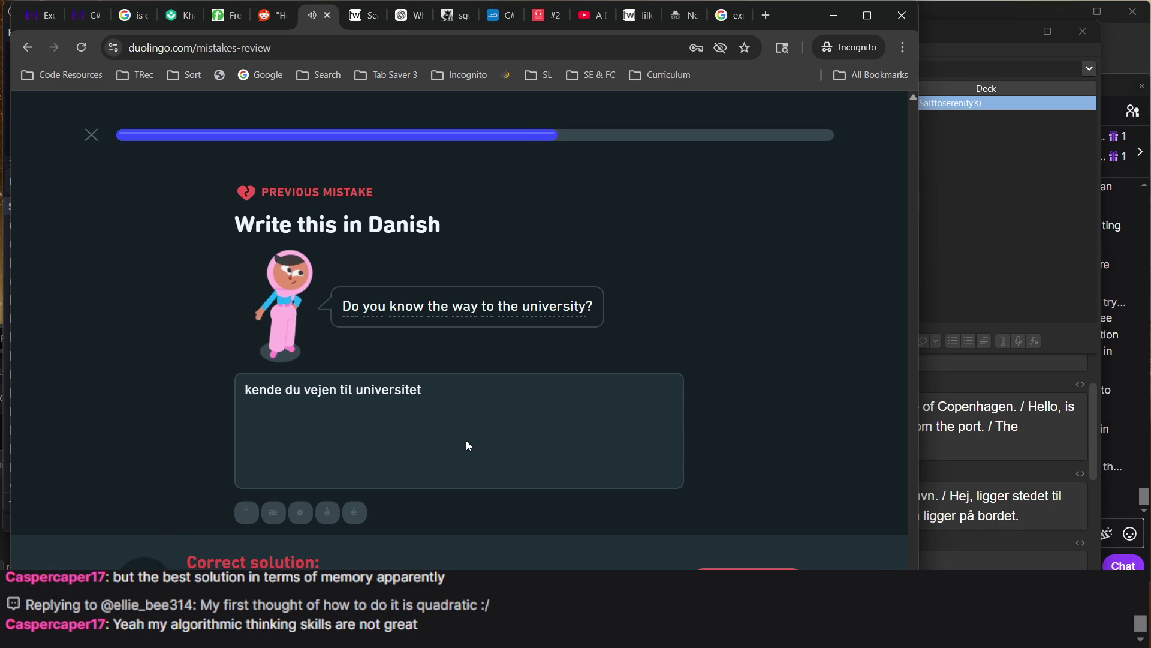
key("Return")
Answer 'Min mor er ikke din mor' and 'der er et stort bibliotek'
type("Min mor er ikke")
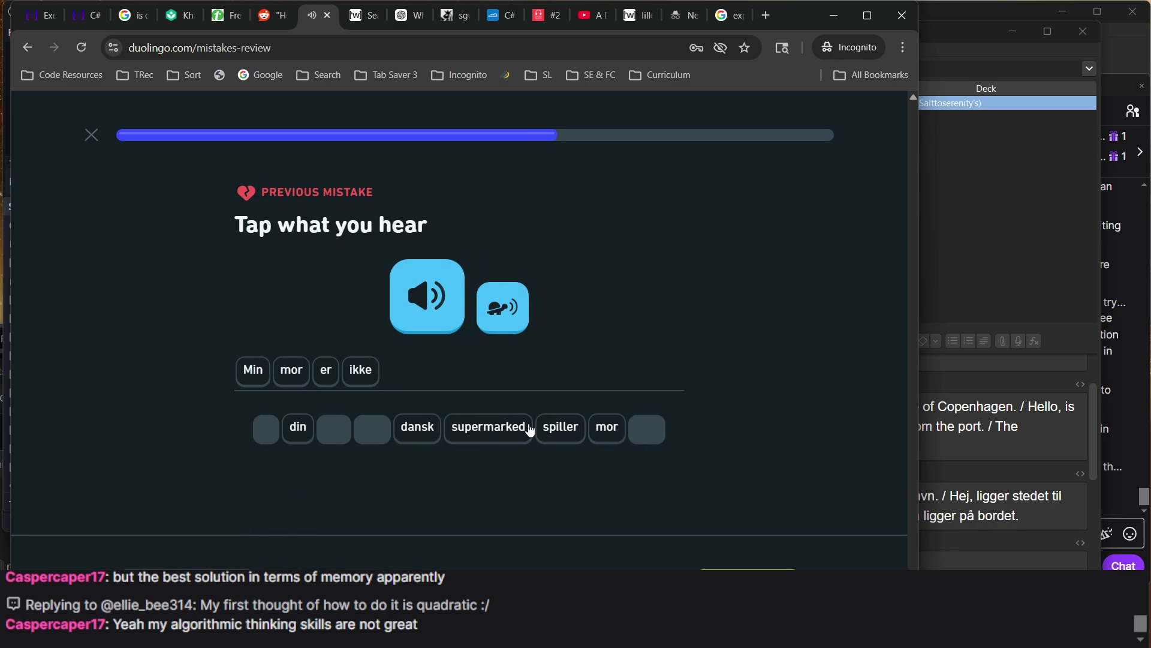
type(" din mor")
key("Return")
key("Return")
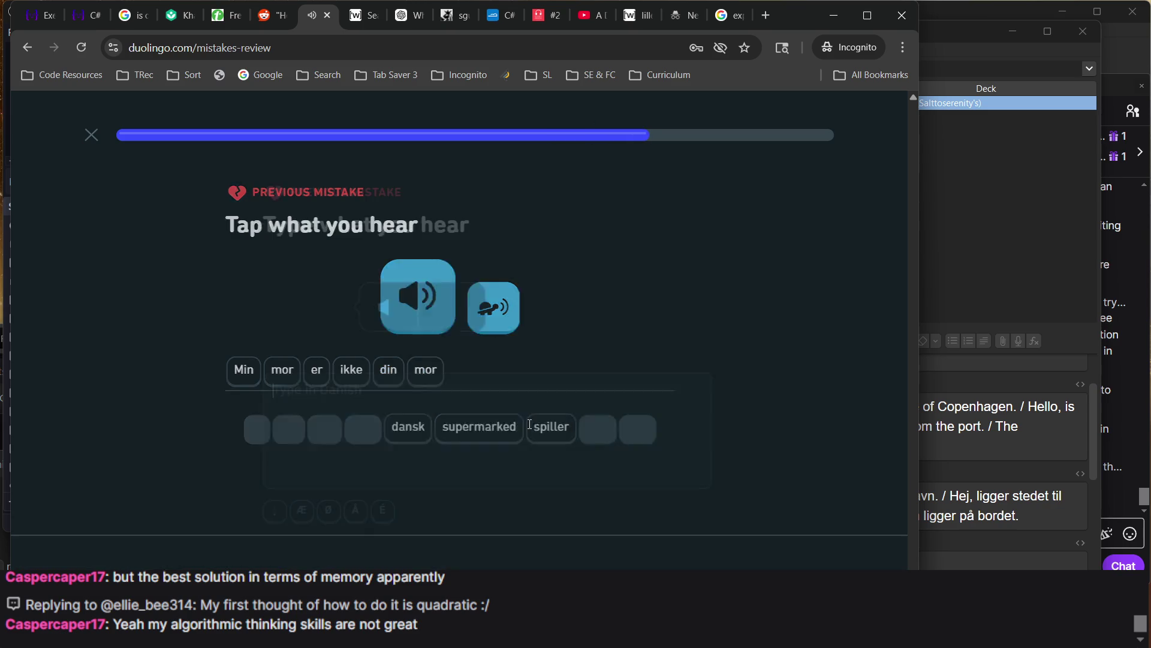
type("der er")
key("BackSpace")
key("BackSpace")
type("r et st")
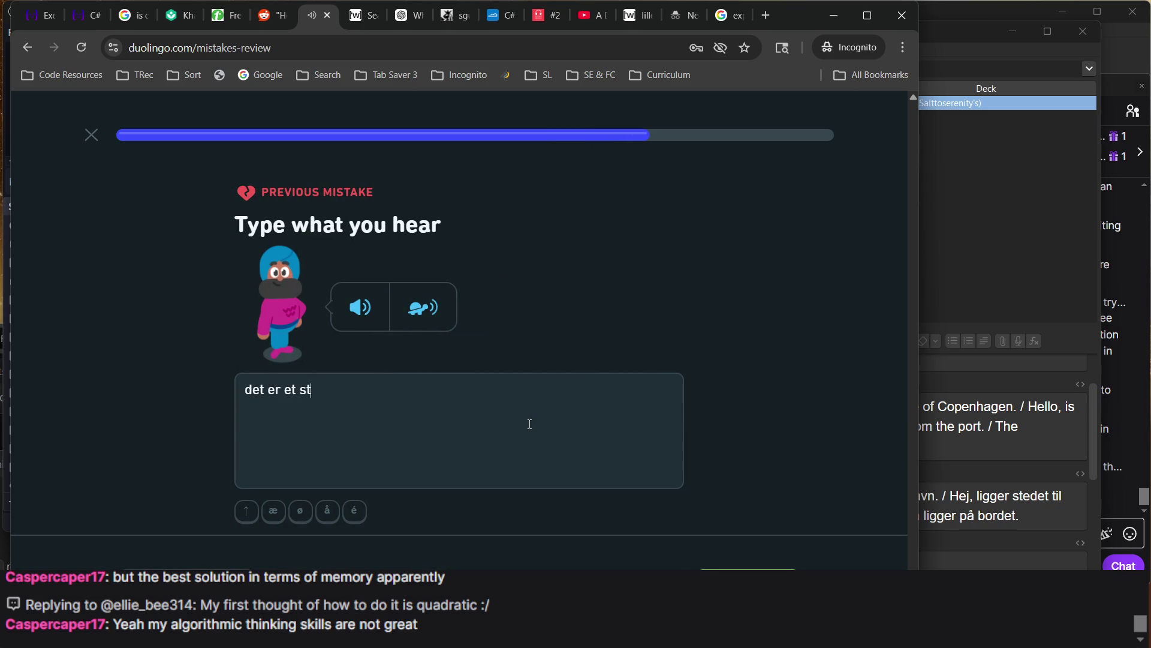
type("ort bibliotek")
key("Return")
key("Return")
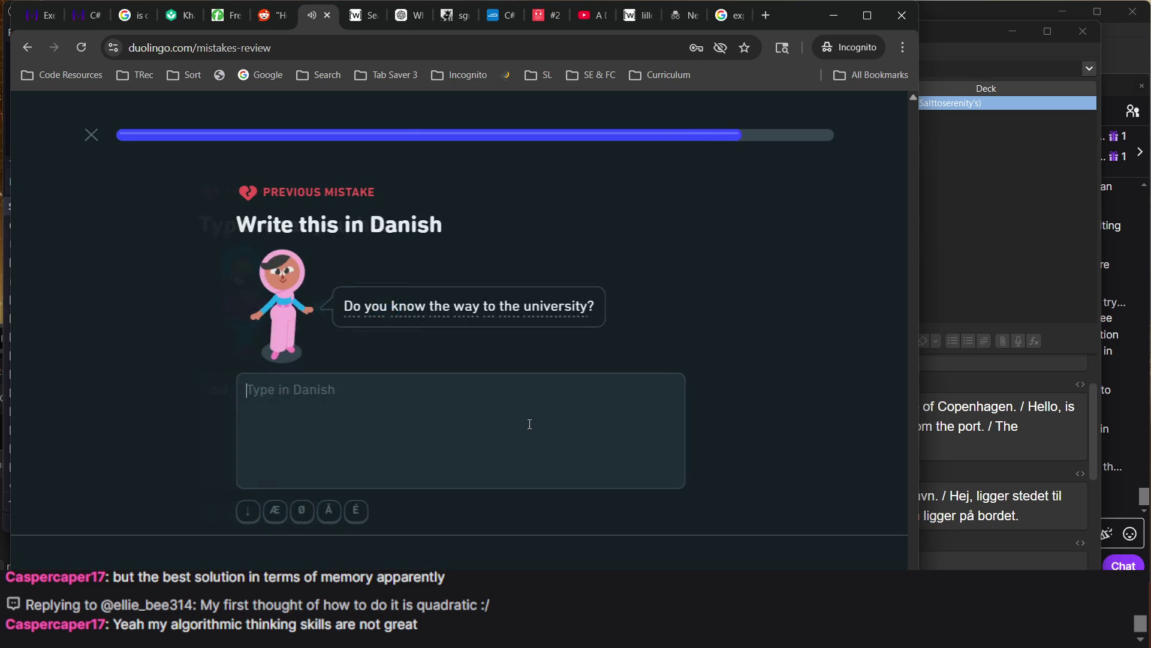
Retype 'kender du vejen til universitetet' correctly and submit it to finish the review
type("kender du ")
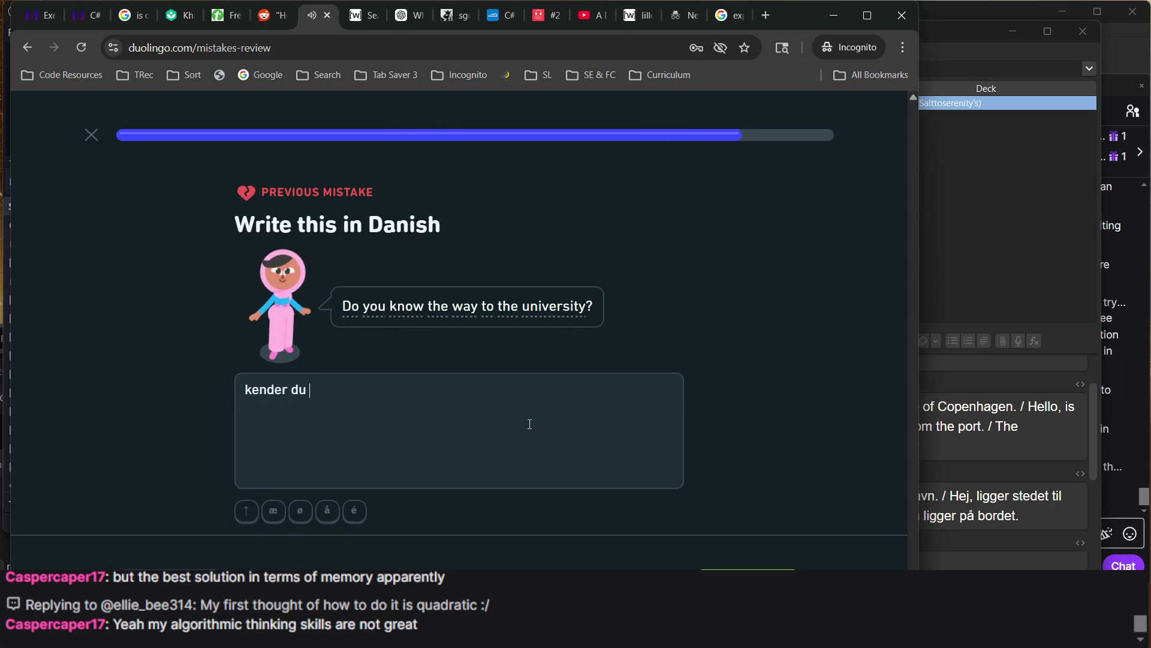
type("vejen til")
type(" un")
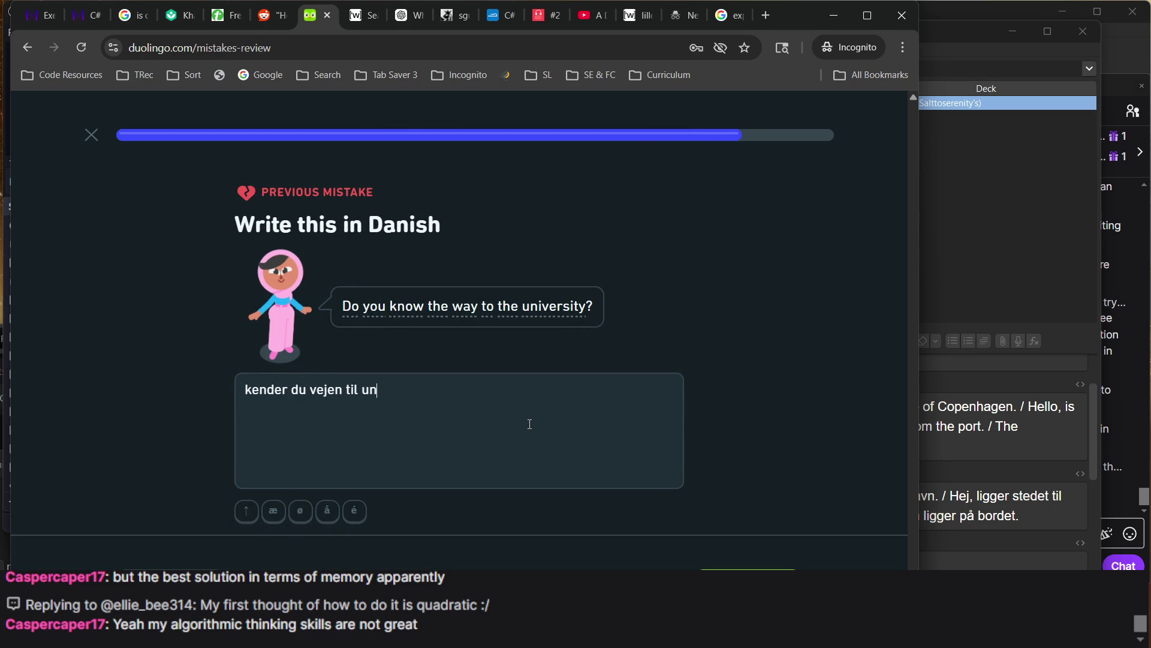
type("iversitetet")
key("Return")
key("Return")
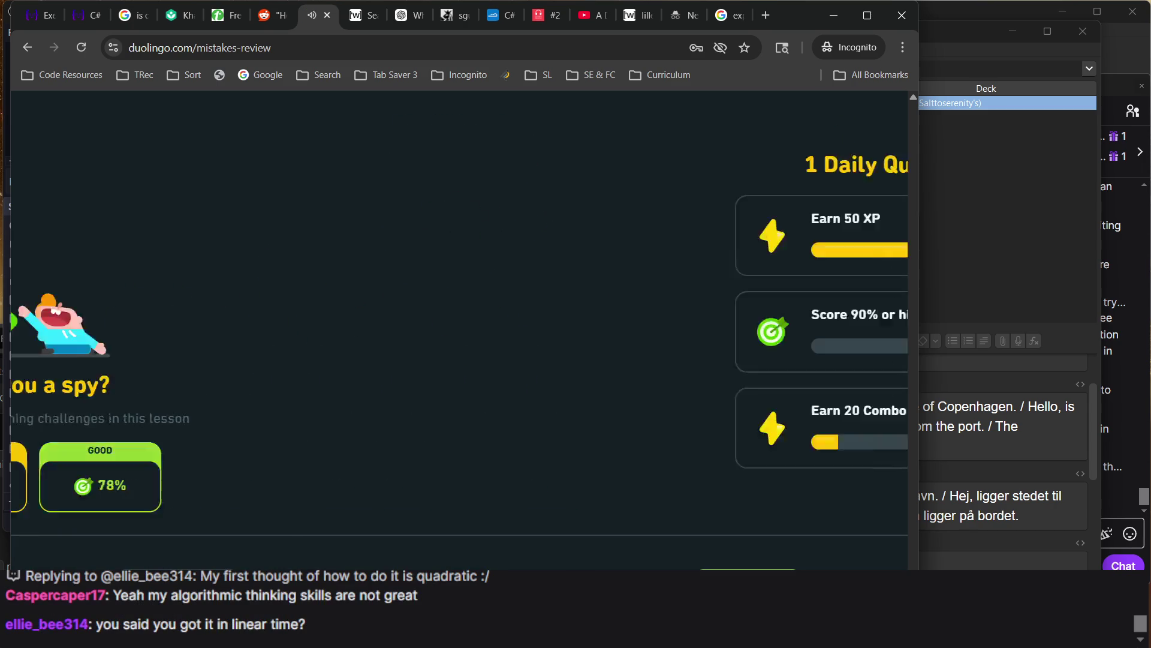
Continue past the lesson results, daily quest and gem reward to the all-mistakes-reviewed page
key("Return")
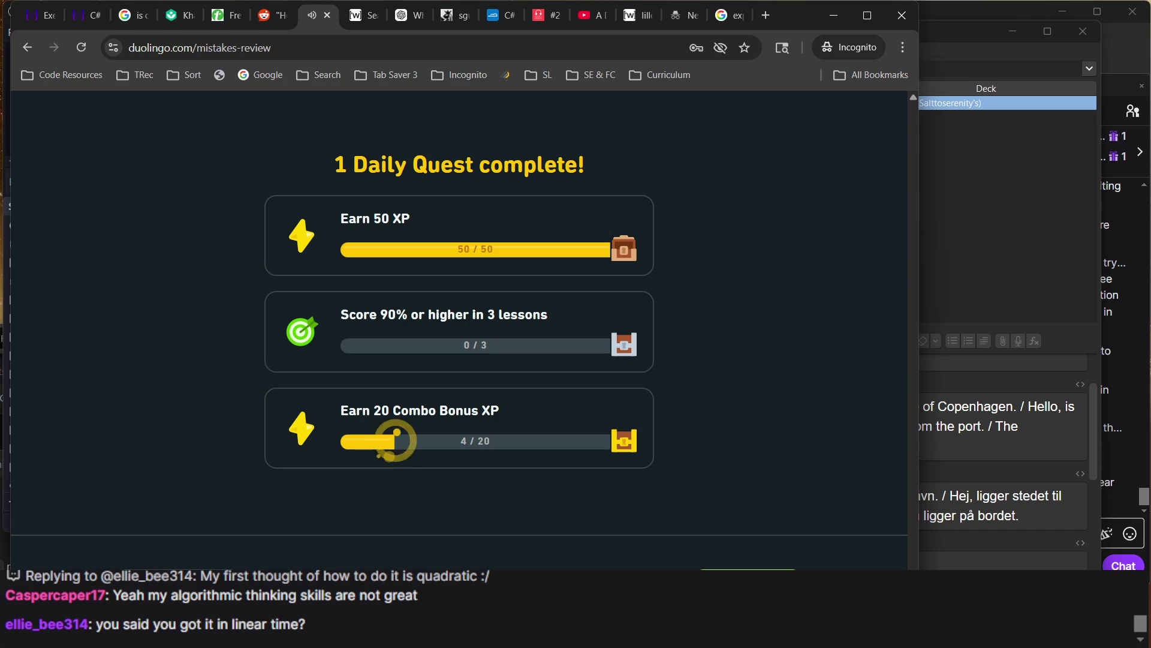
key("Return")
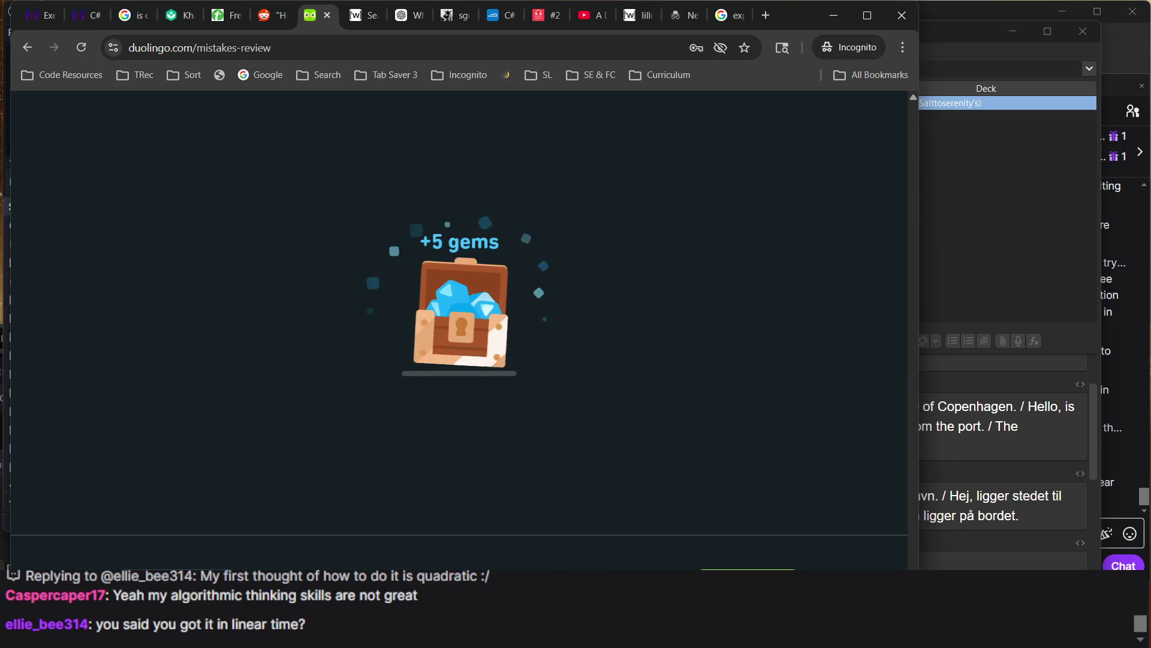
key("Return")
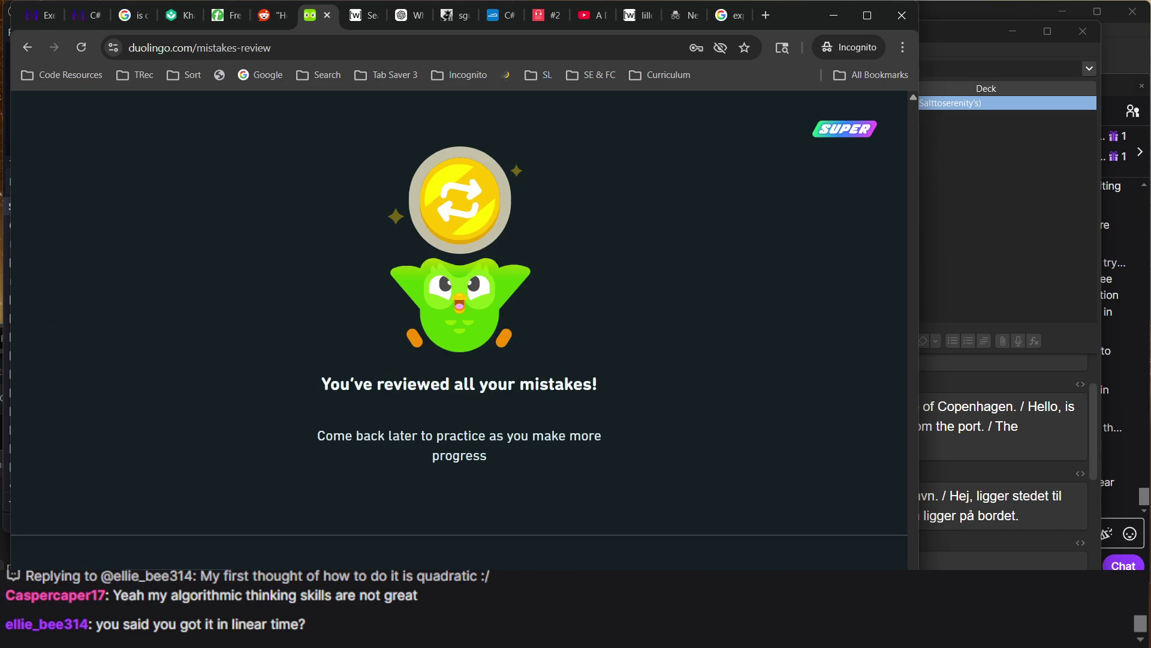
key("Return")
scroll(574, 346, "down", 2)
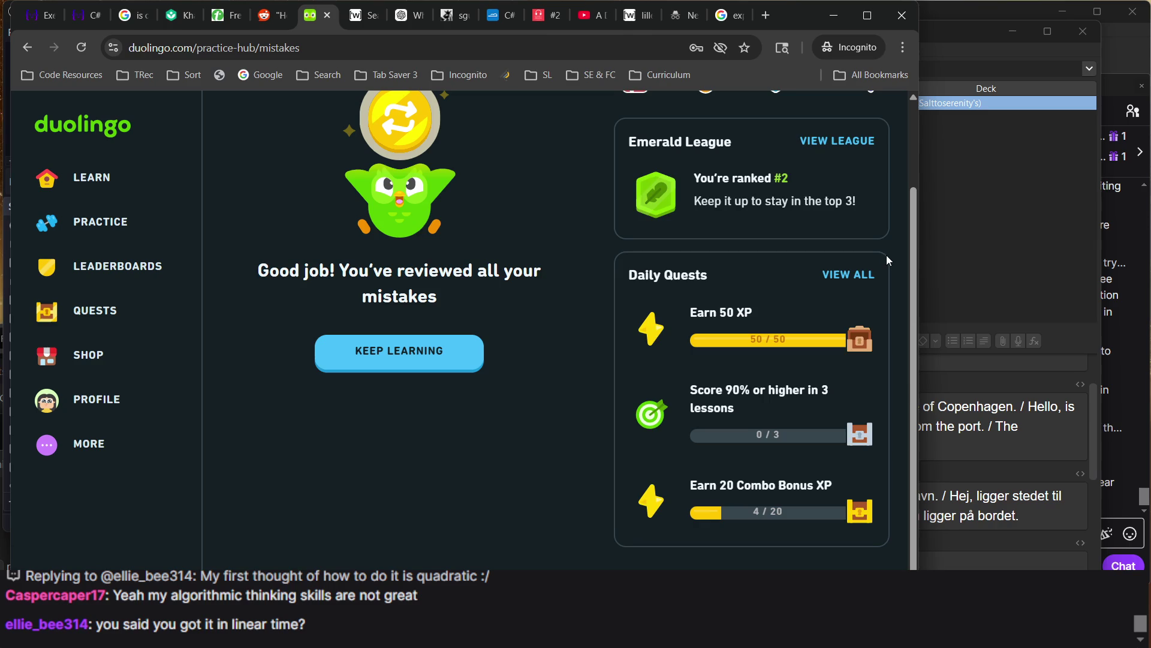
Glance at the Anki card browser and OBS, then return to Chrome
left_click(1004, 308)
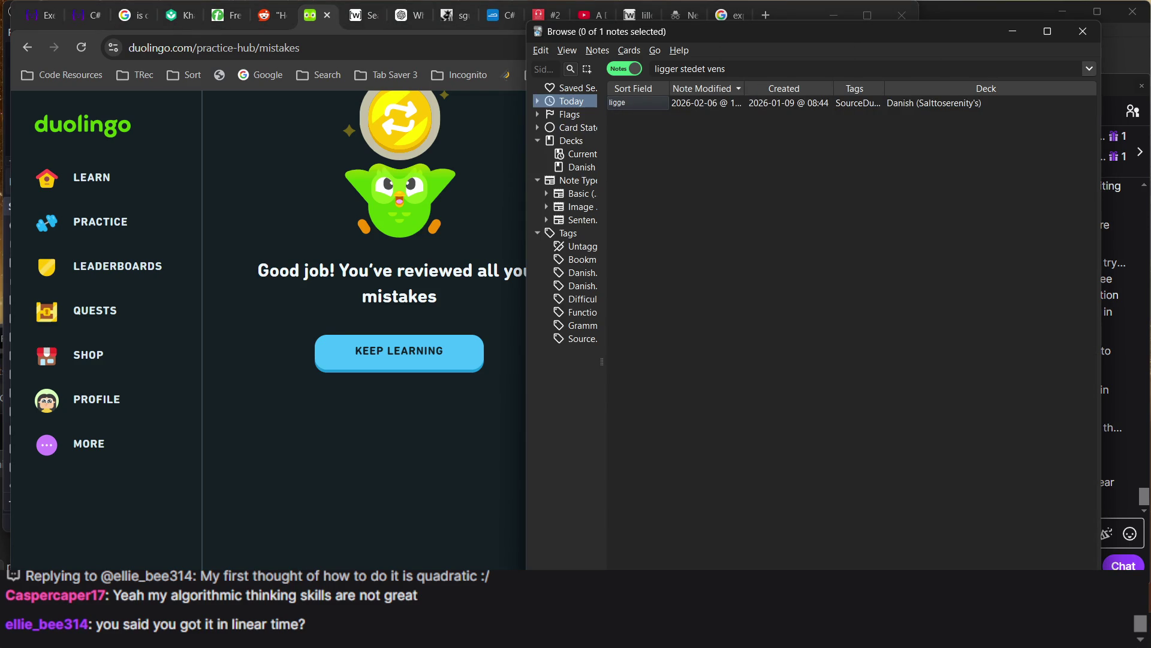
key("alt+Tab")
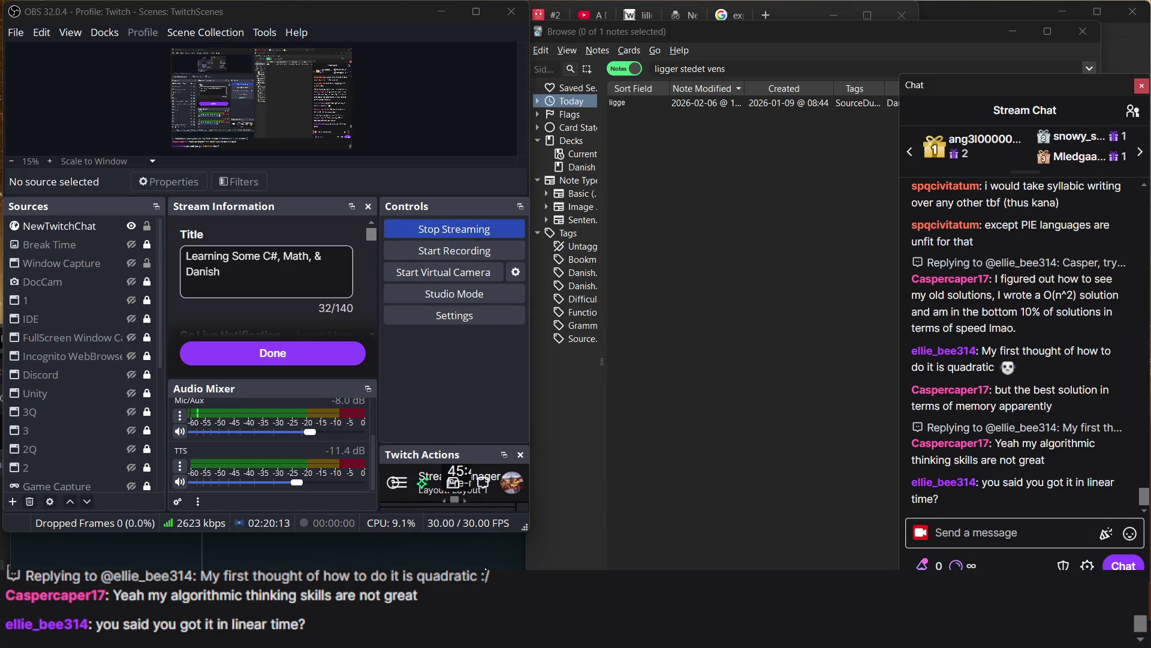
key("alt+Tab")
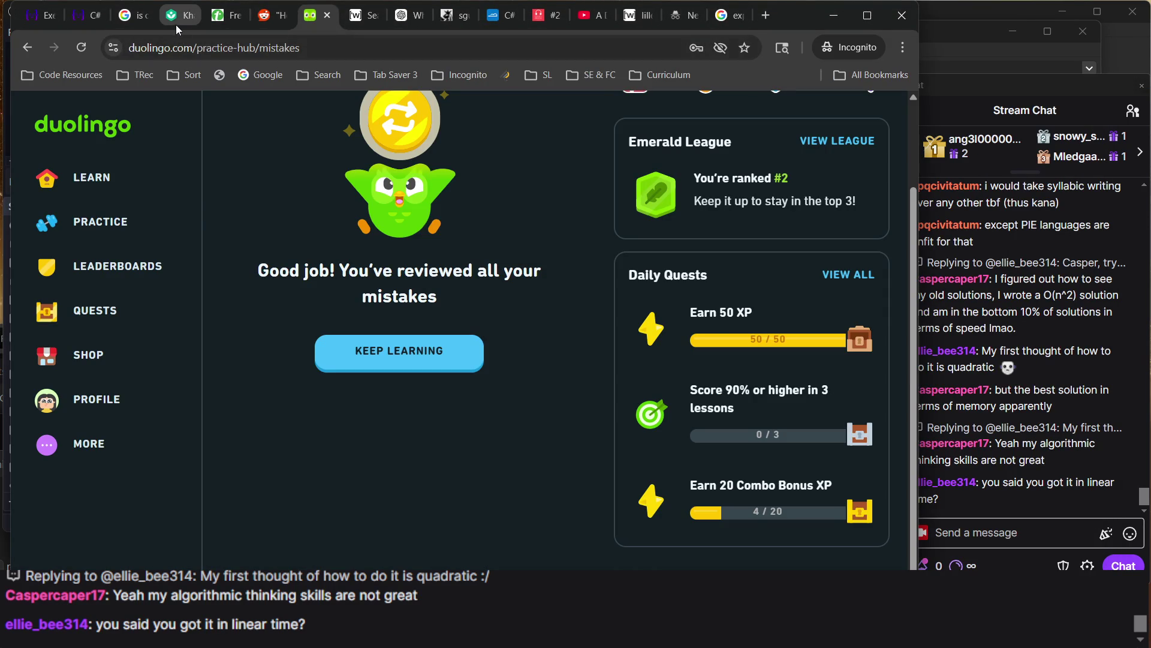
mouse_move(175, 21)
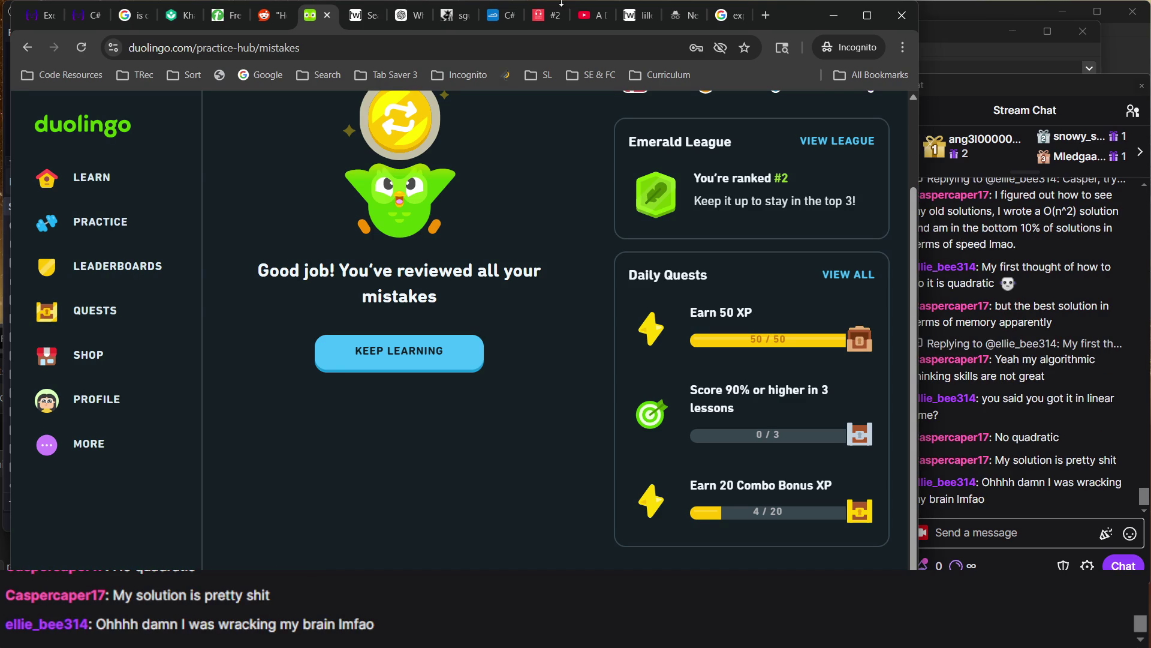
left_click(538, 21)
Select the #2 Københavns historie episode text, then switch to the Khan Academy tab
scroll(384, 422, "down", 8)
scroll(384, 421, "up", 15)
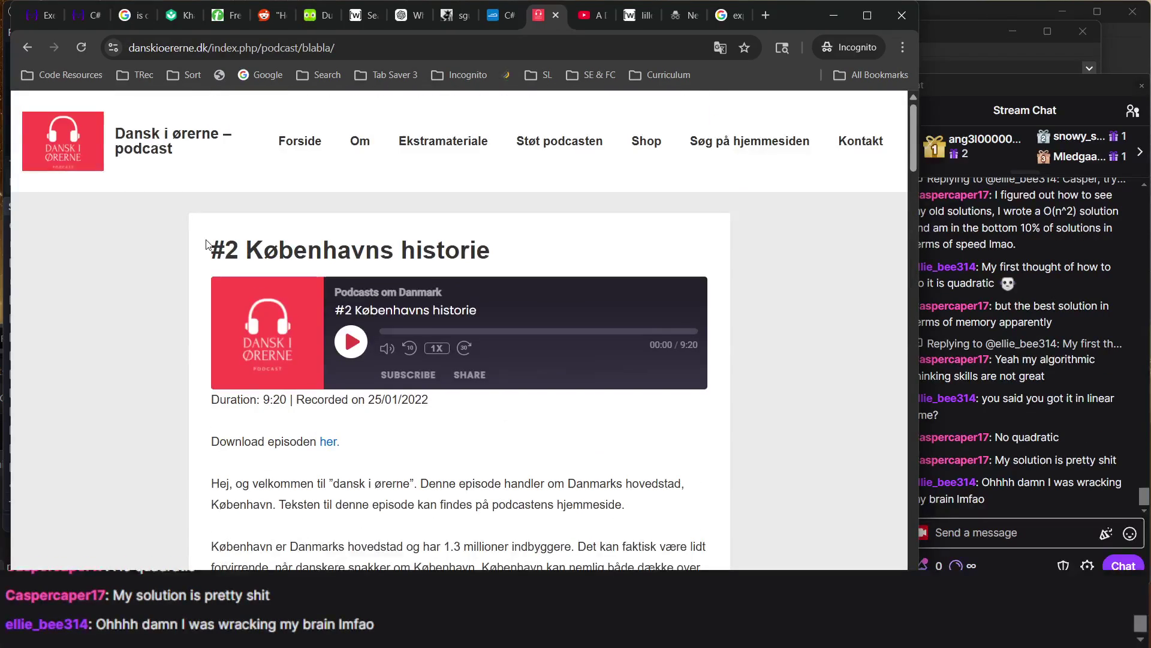
left_click_drag(208, 250, 600, 567)
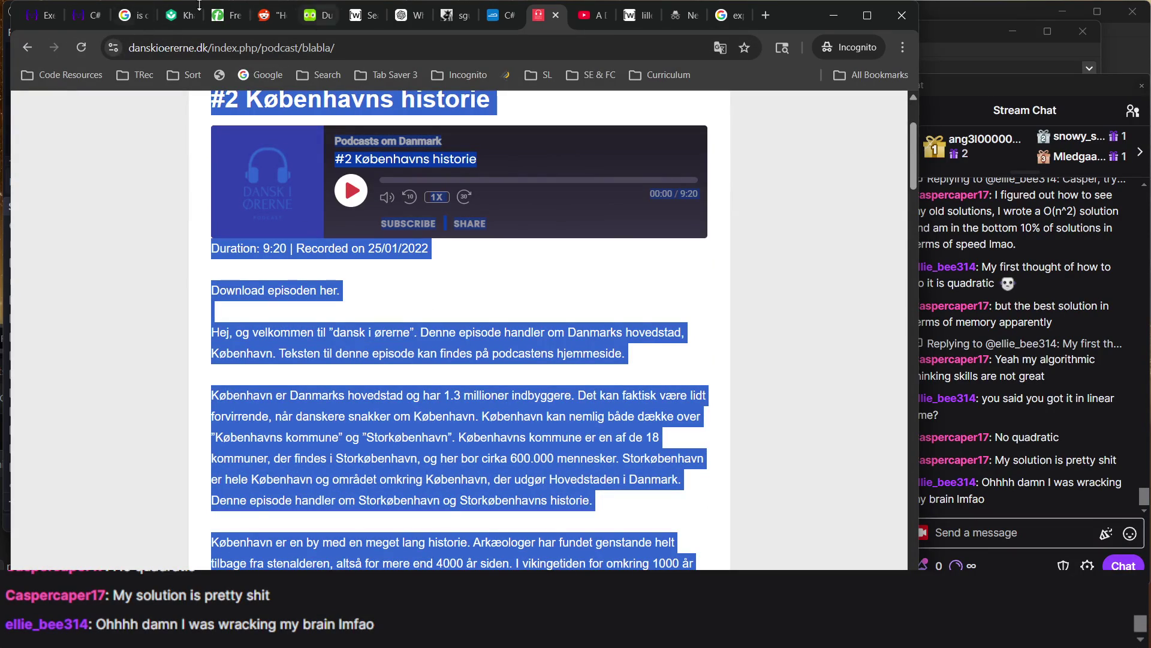
left_click(431, 452)
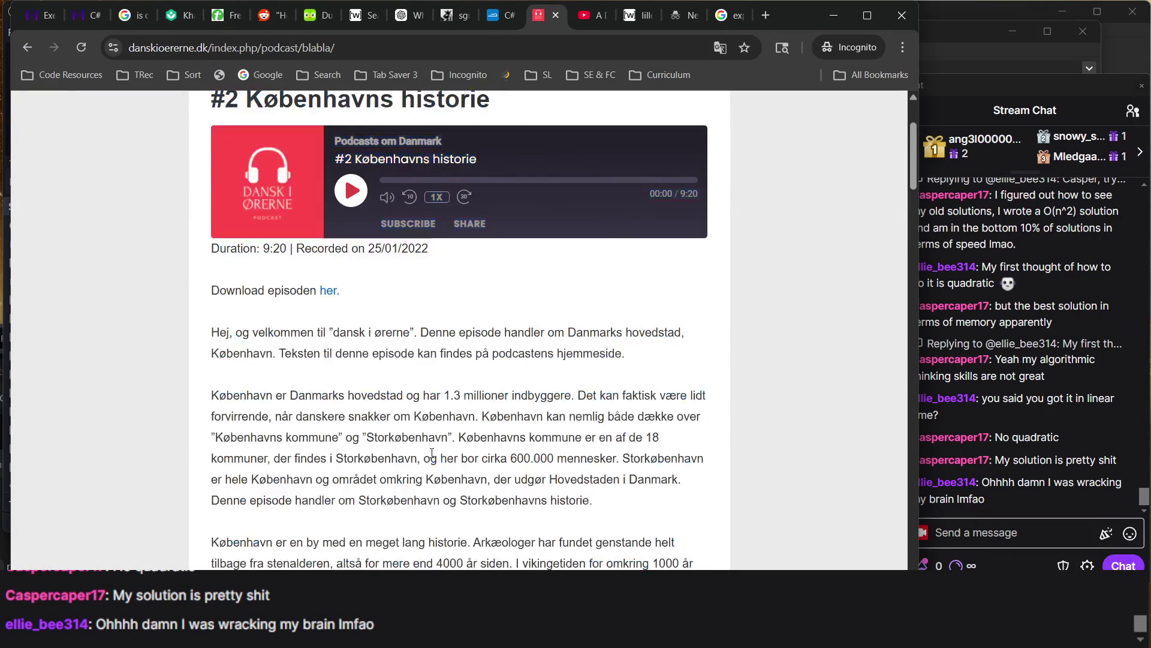
mouse_move(219, 108)
left_mouse_down()
mouse_move(560, 458)
mouse_move(570, 600)
mouse_move(578, 468)
mouse_move(598, 545)
left_mouse_up()
scroll(459, 330, "up", 1)
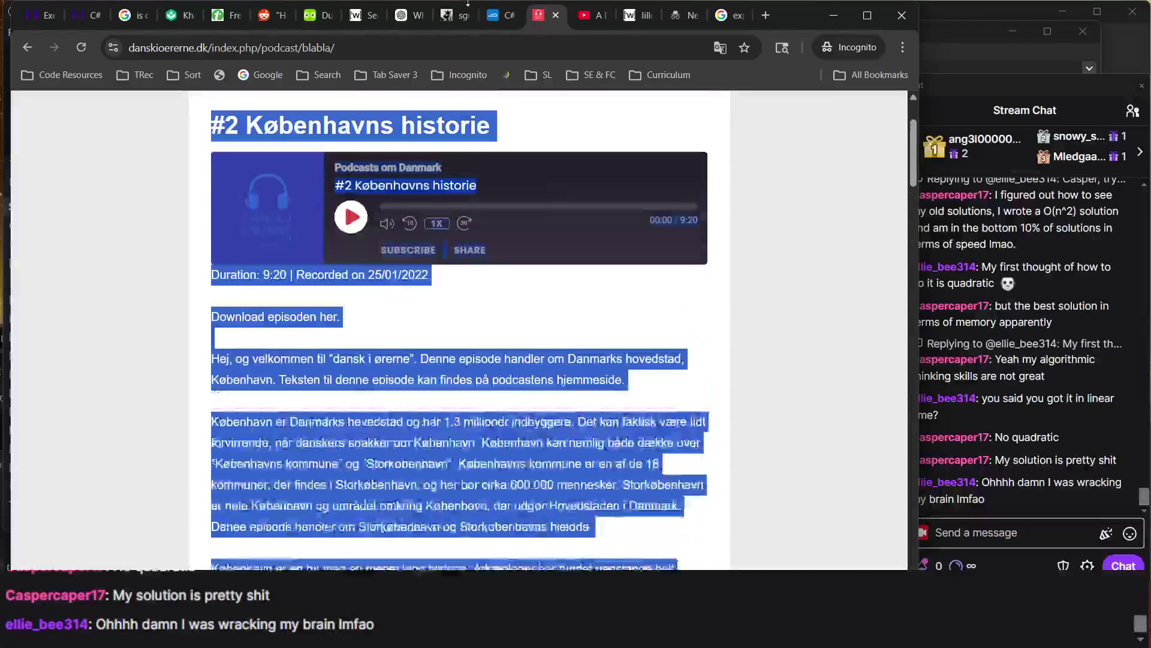
left_click(189, 18)
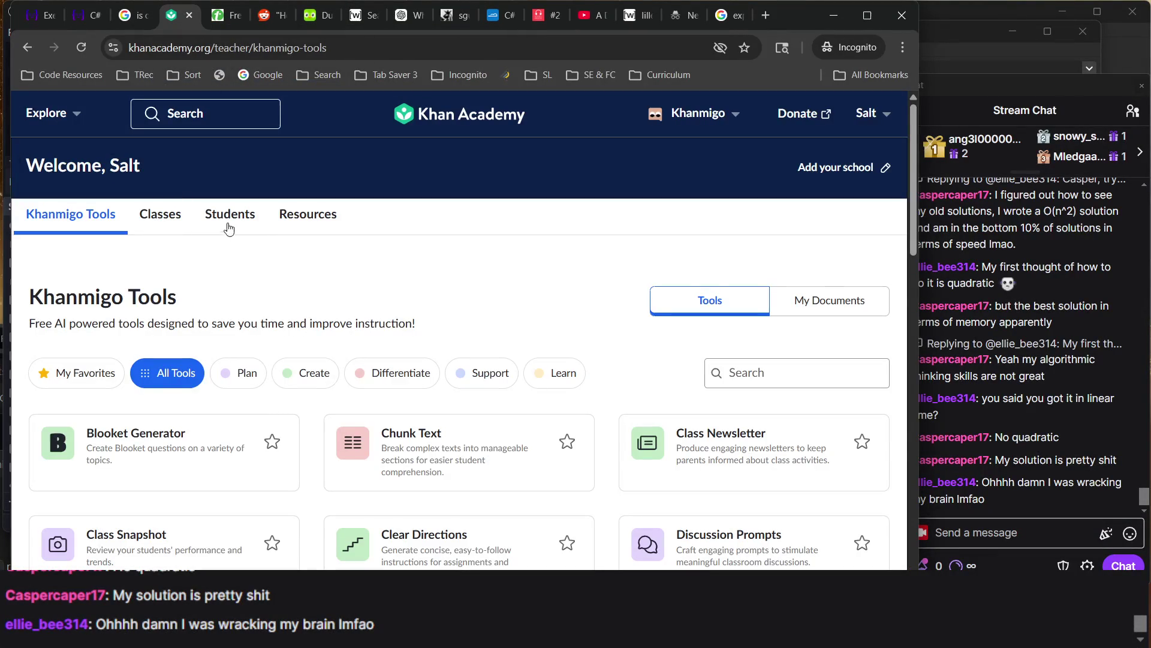
Go through Explore to Math: Pre-K - 8th grade and open the 7th grade course
left_click(404, 120)
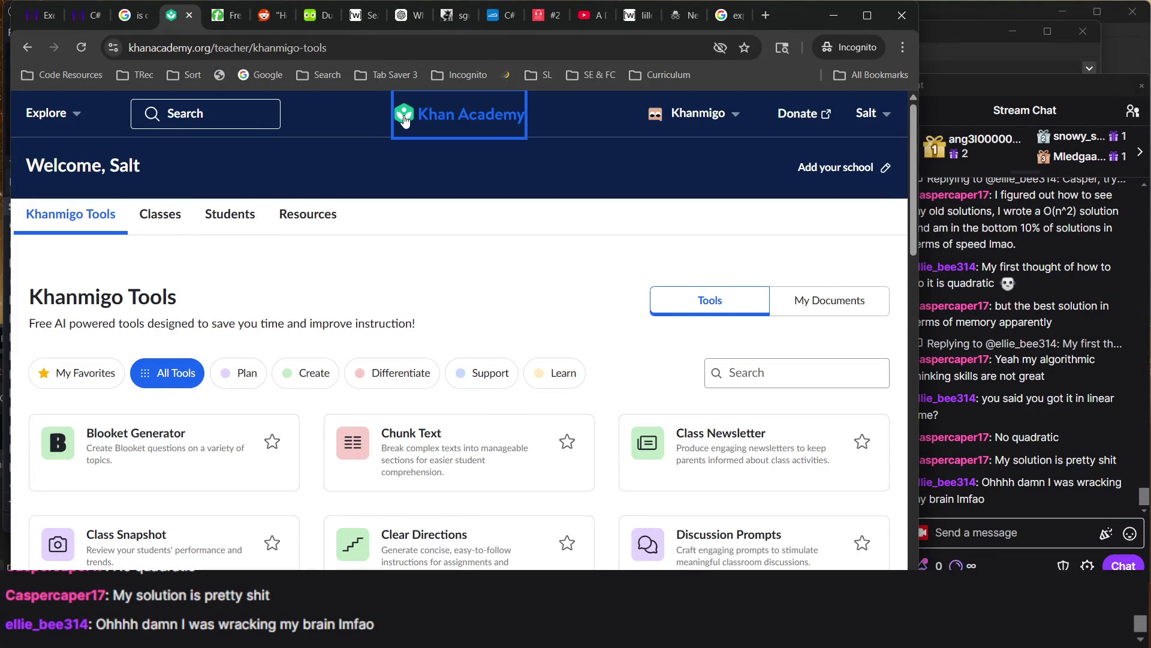
left_click(65, 123)
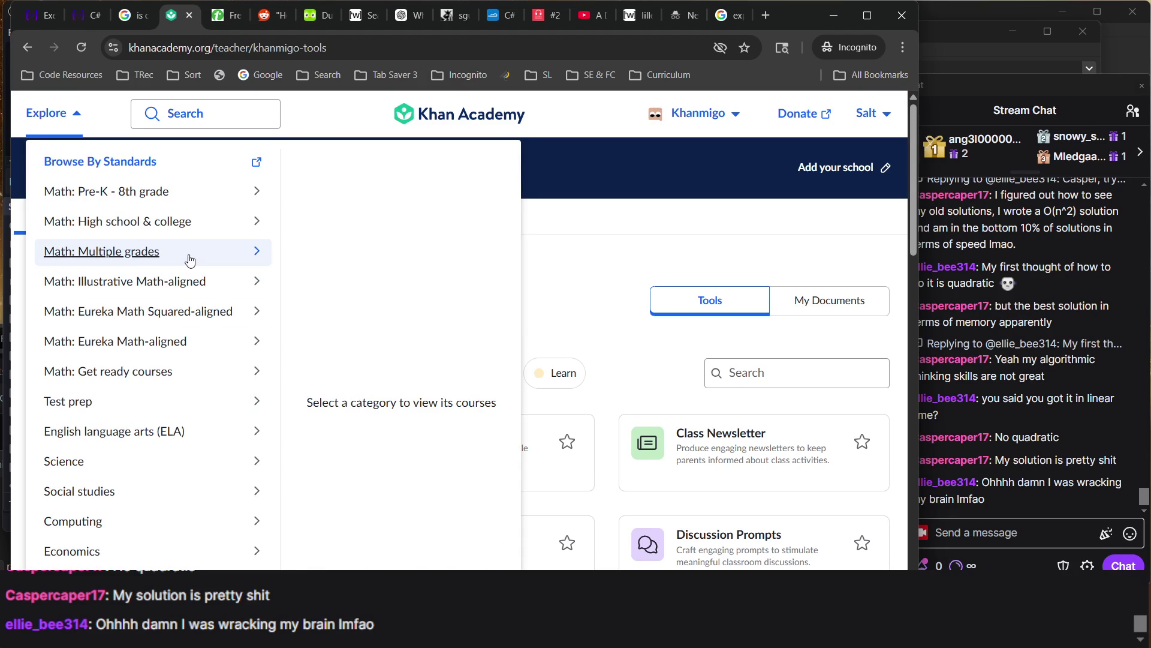
left_click(572, 331)
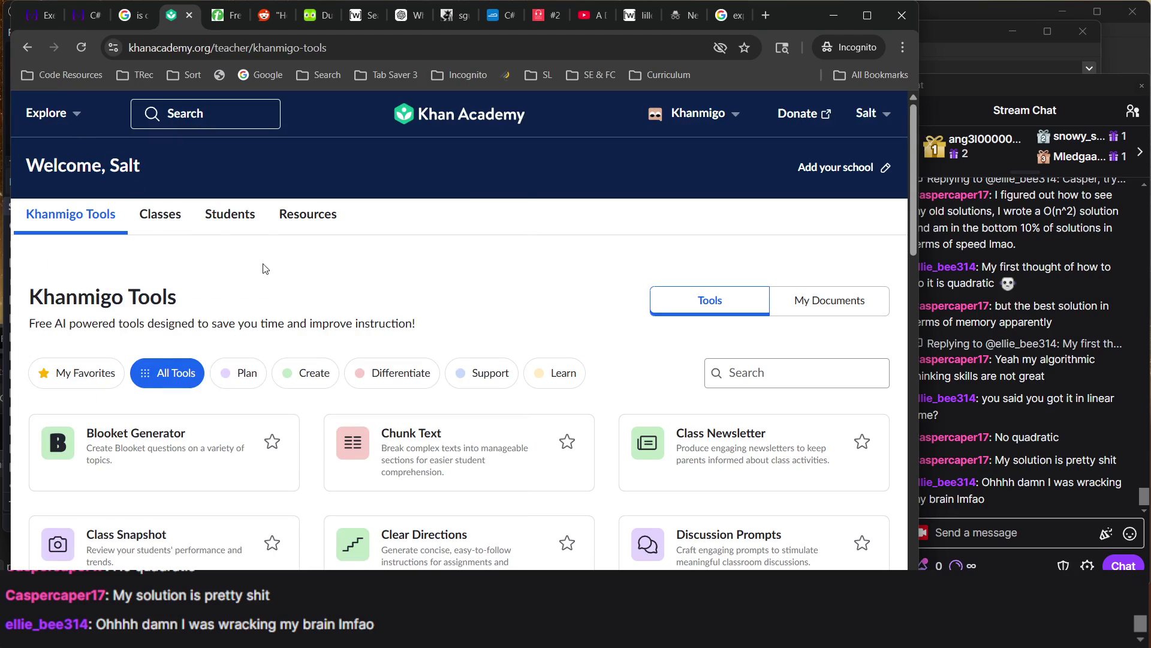
left_click(37, 120)
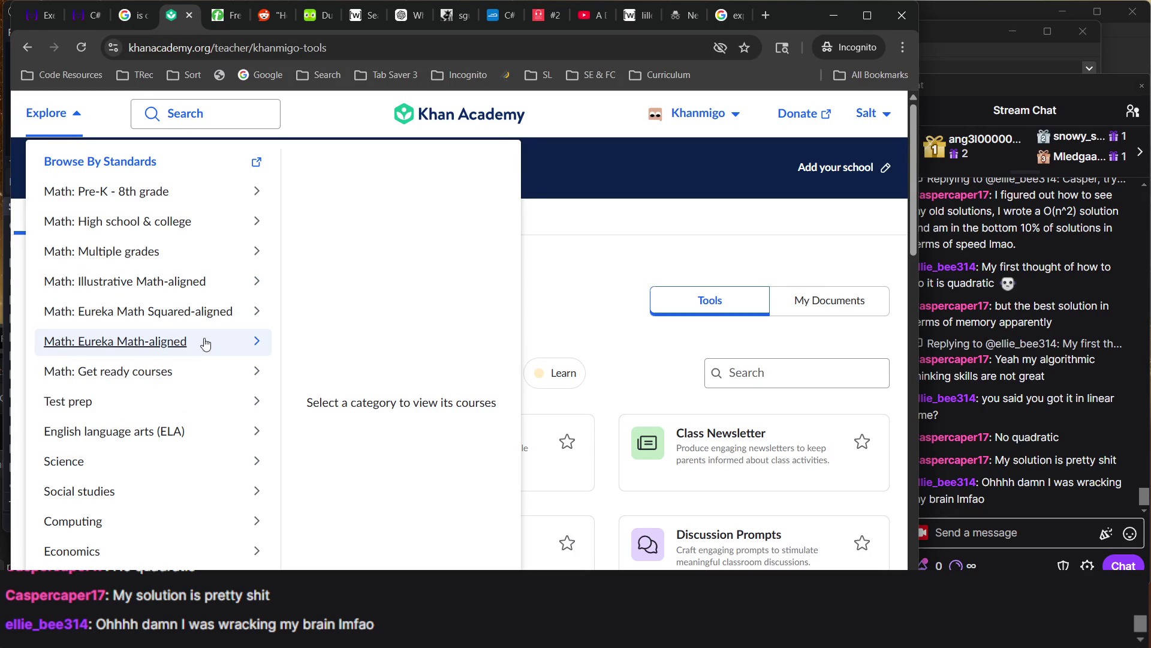
left_click(207, 197)
left_click(377, 350)
scroll(530, 343, "down", 3)
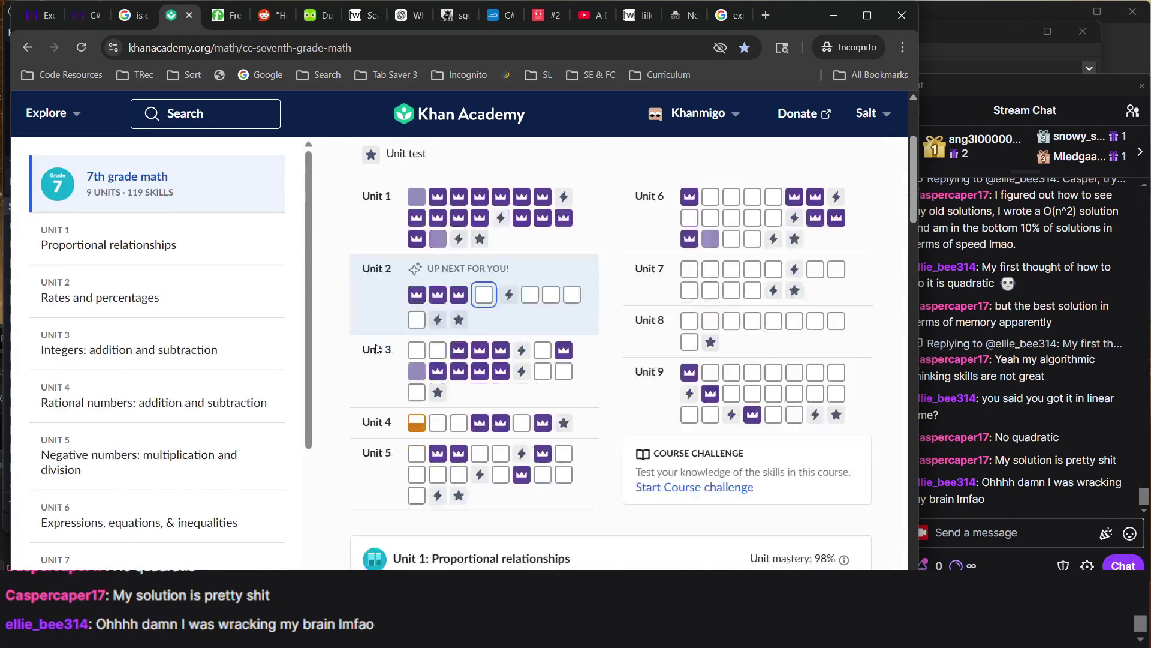
Open the Unit 2 'Order rational numbers' exercise from the 7th grade mastery grid
key("ctrl+plus")
key("ctrl+plus")
key("ctrl+plus")
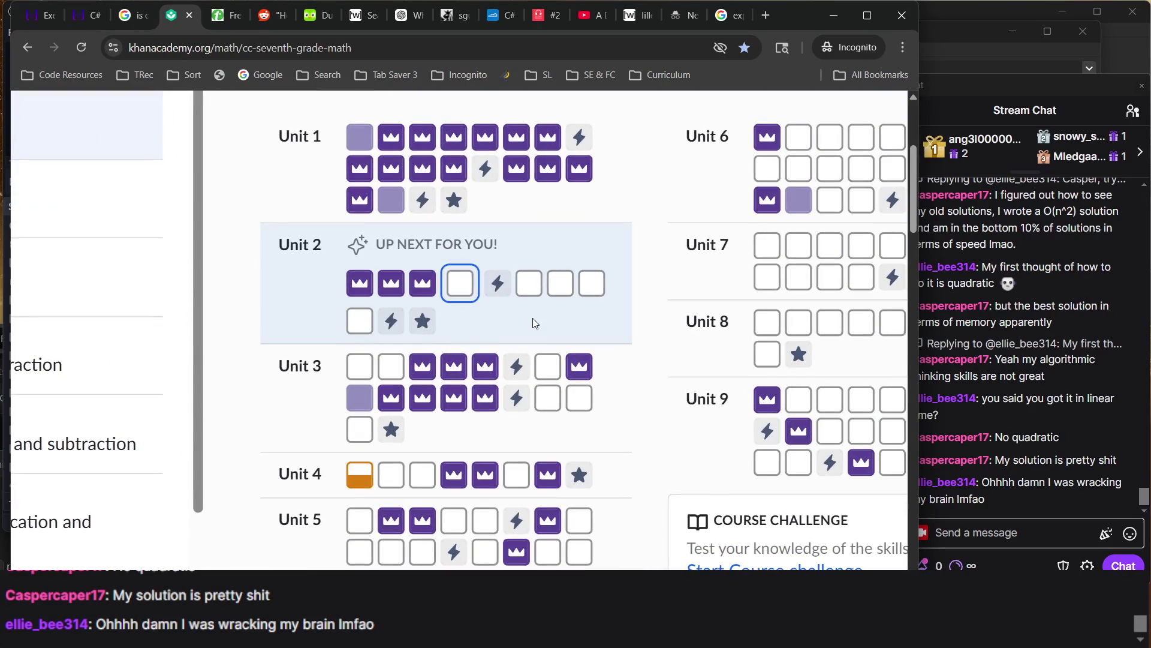
scroll(465, 298, "up", 1)
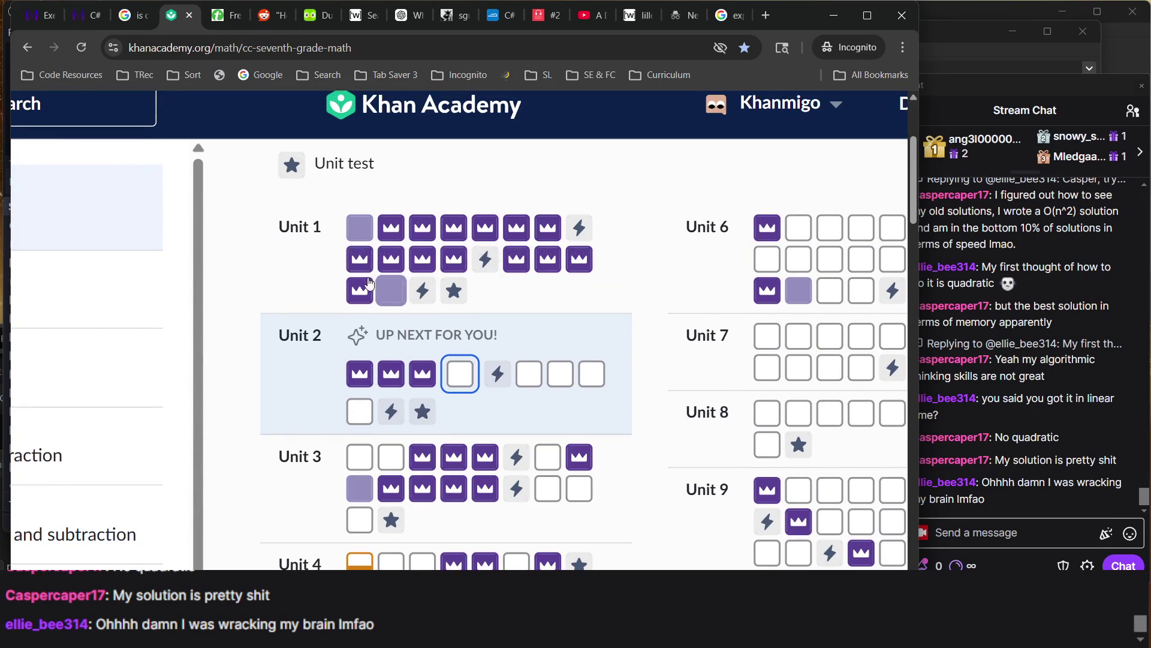
scroll(545, 309, "down", 4)
key("ctrl+0")
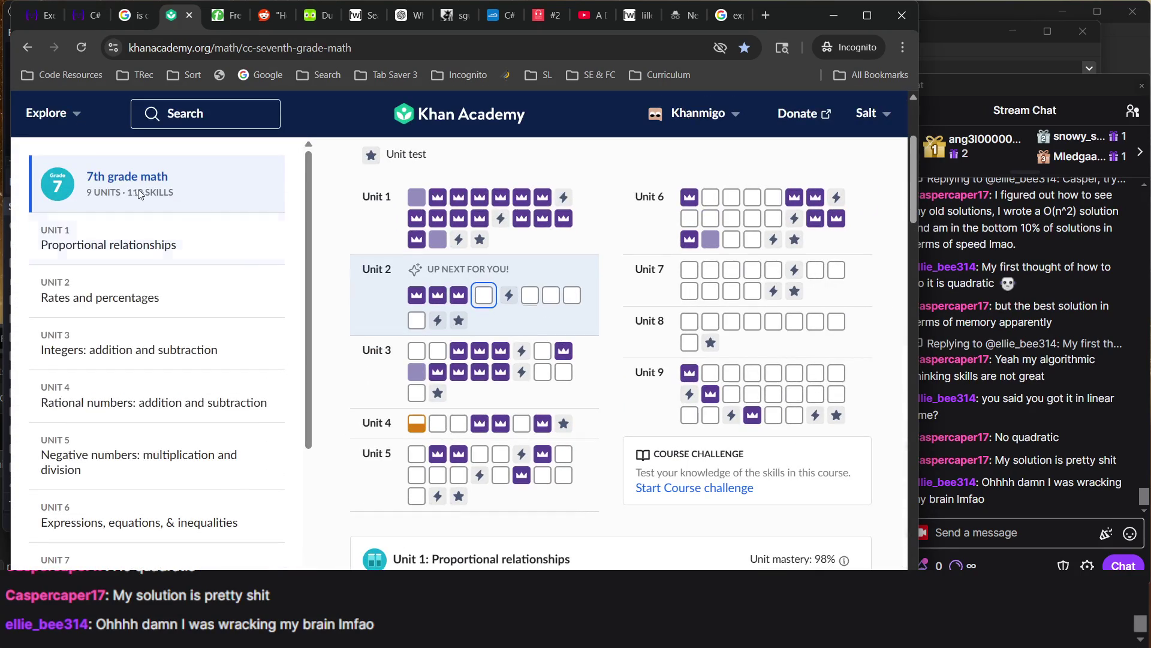
mouse_move(426, 207)
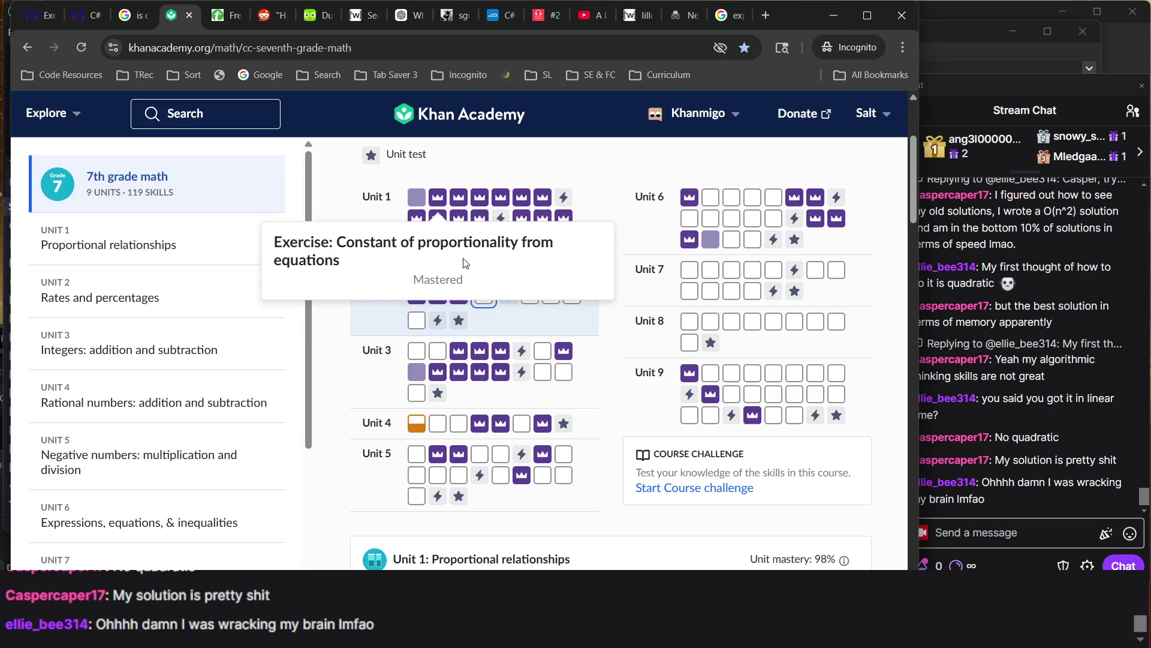
scroll(527, 317, "up", 3)
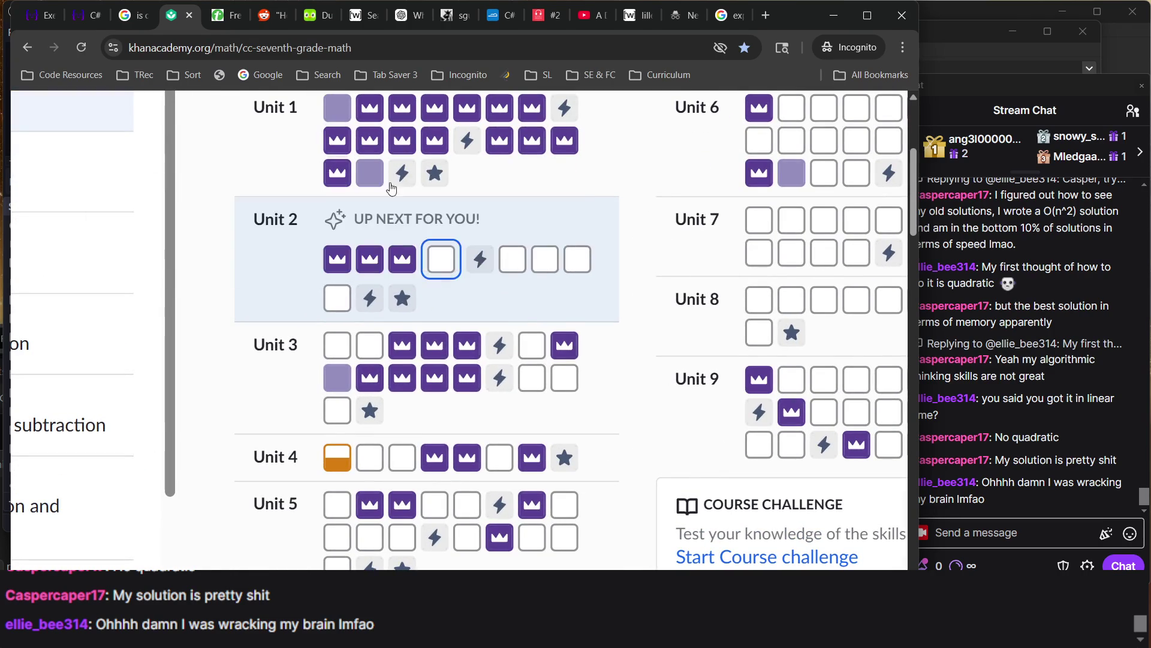
left_click(438, 262)
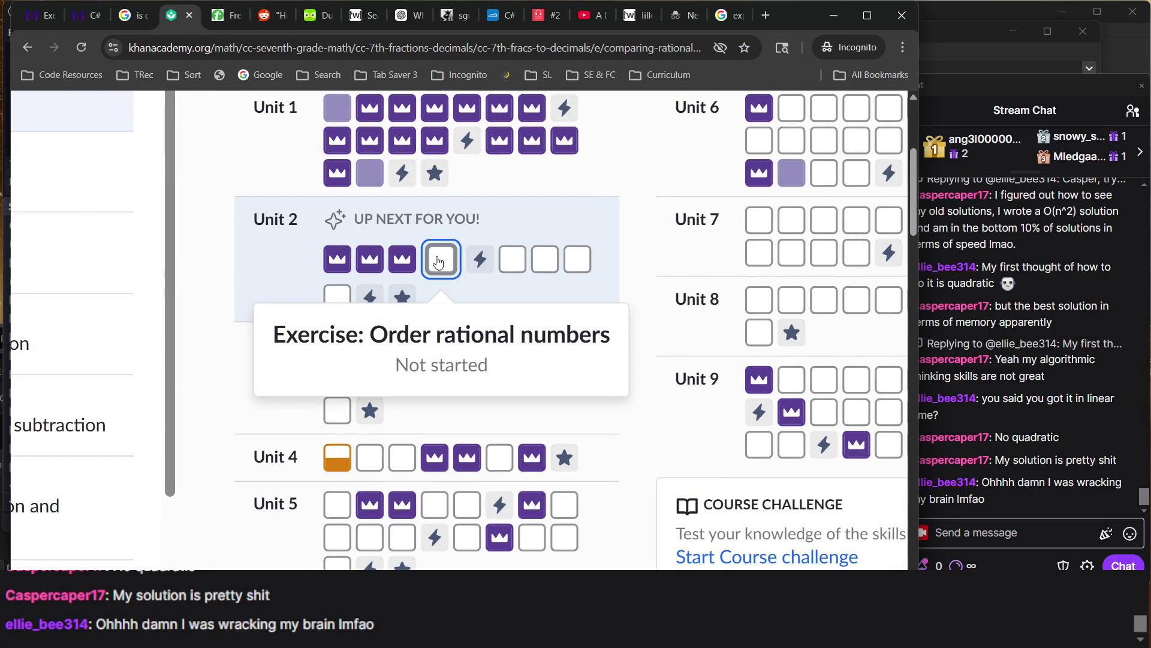
Choose 2/3 as greater than or equal to 4/7 and check the answer
scroll(545, 320, "down", 3)
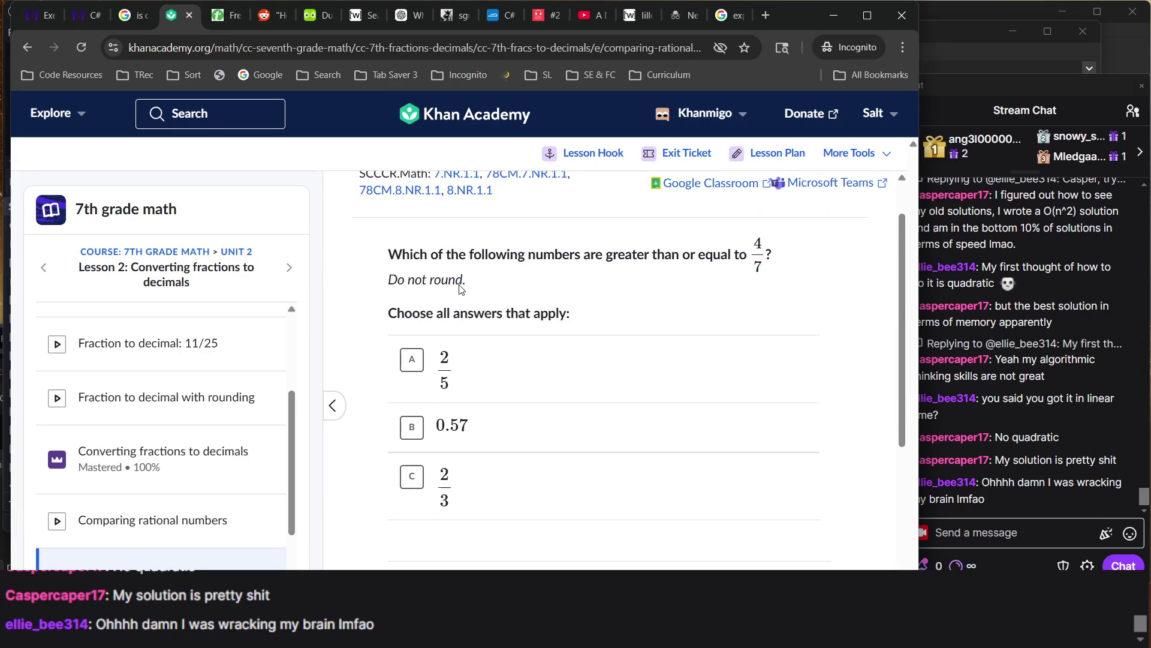
scroll(461, 290, "down", 2)
scroll(460, 290, "up", 1)
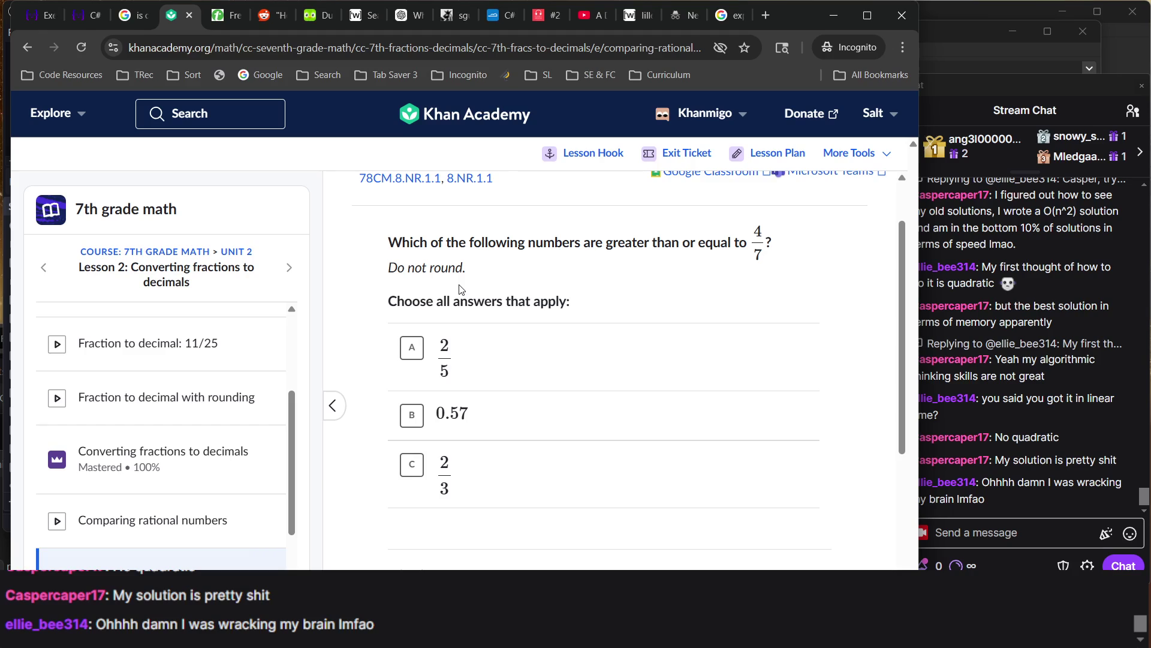
scroll(462, 290, "down", 3)
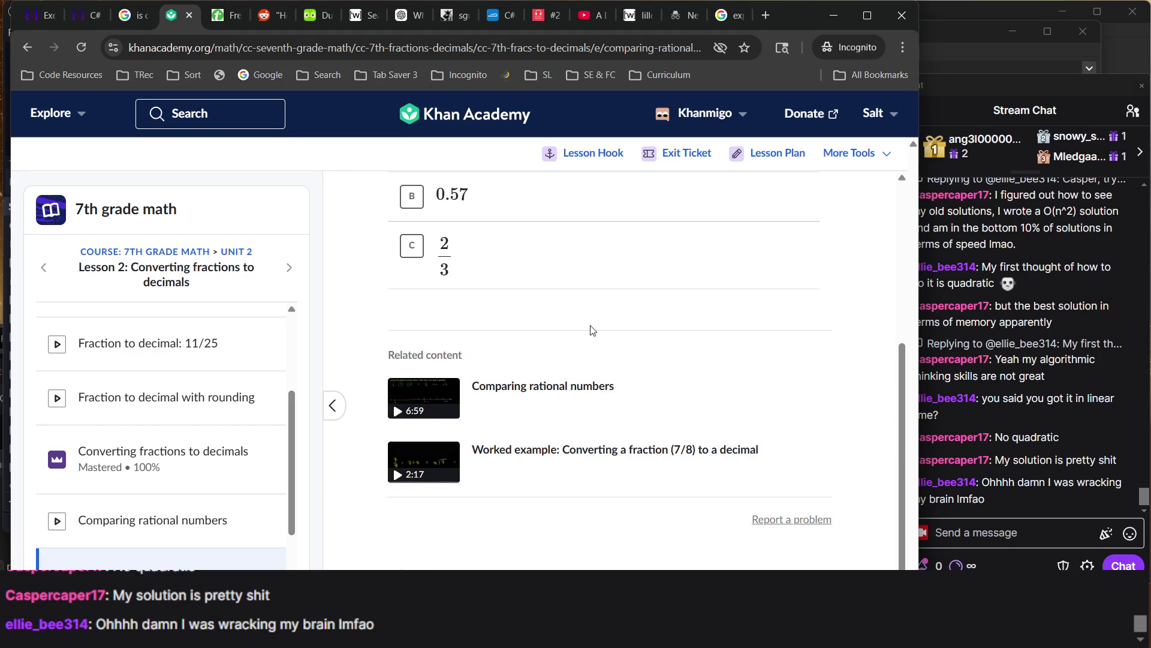
scroll(592, 331, "up", 4)
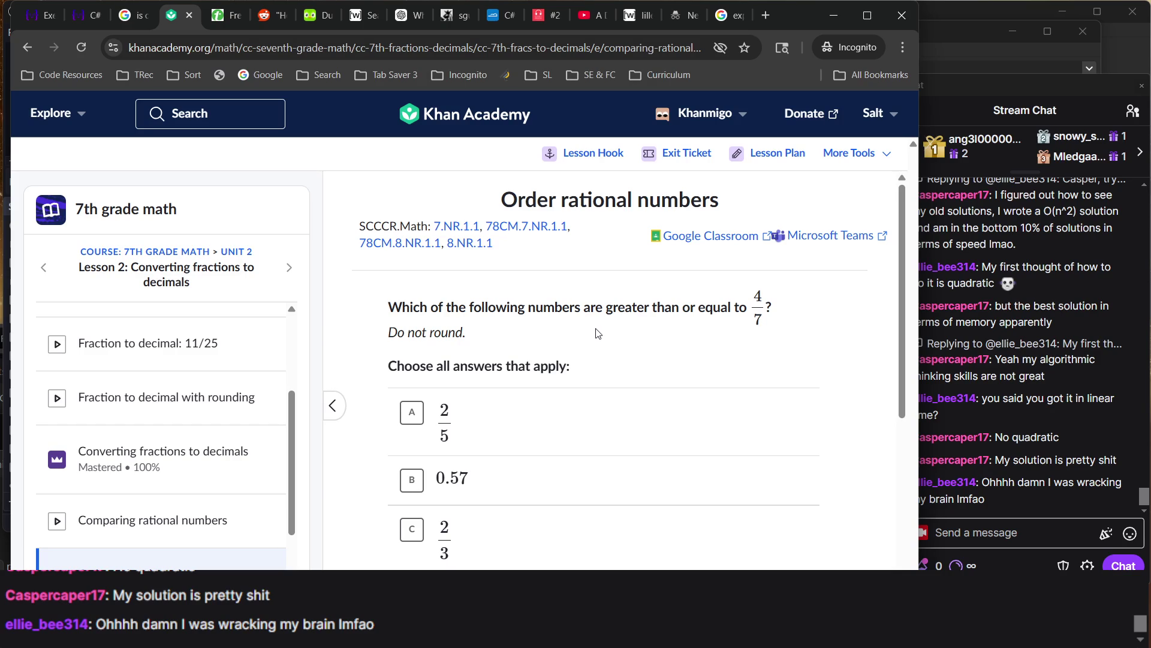
scroll(593, 333, "down", 1)
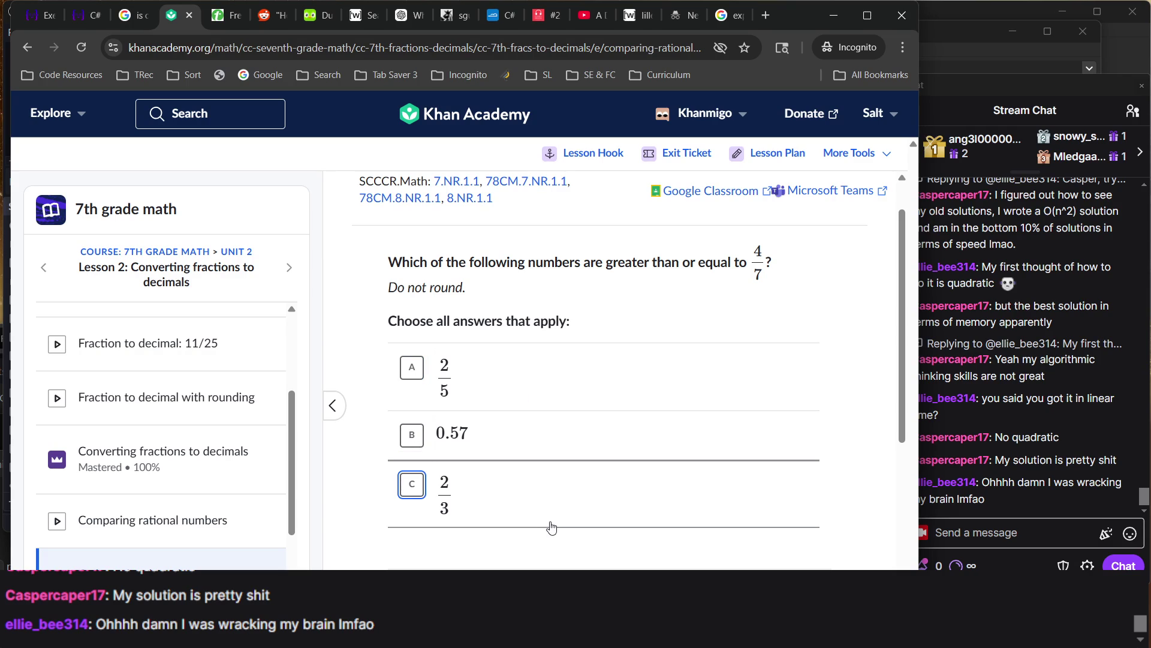
left_click(552, 525)
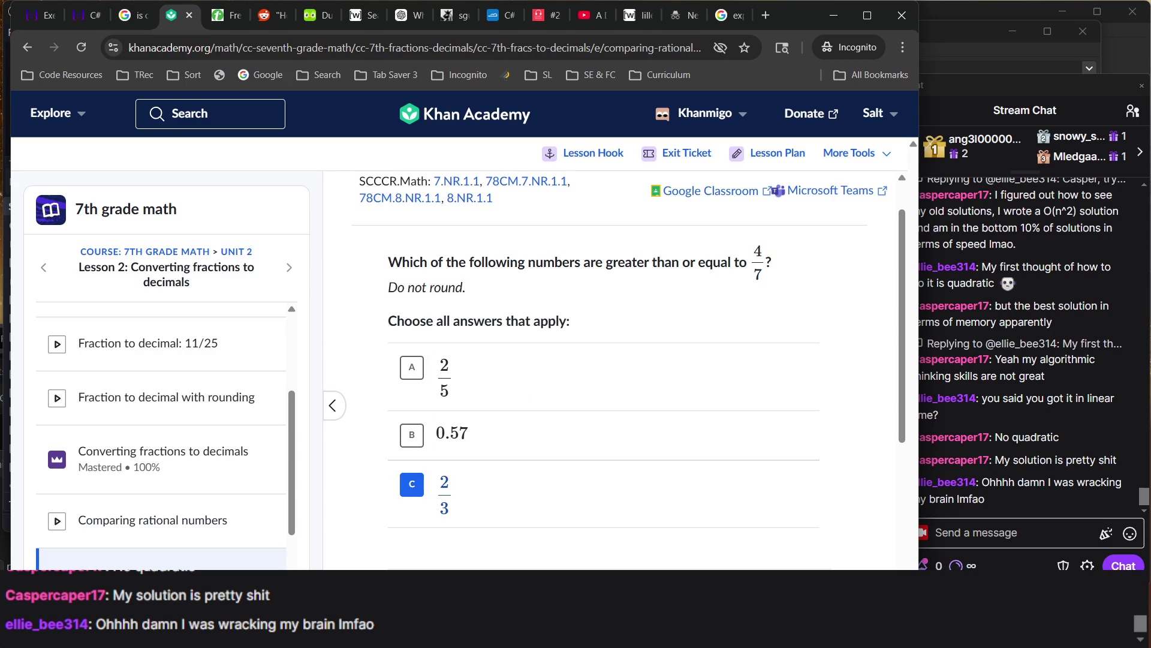
key("Return")
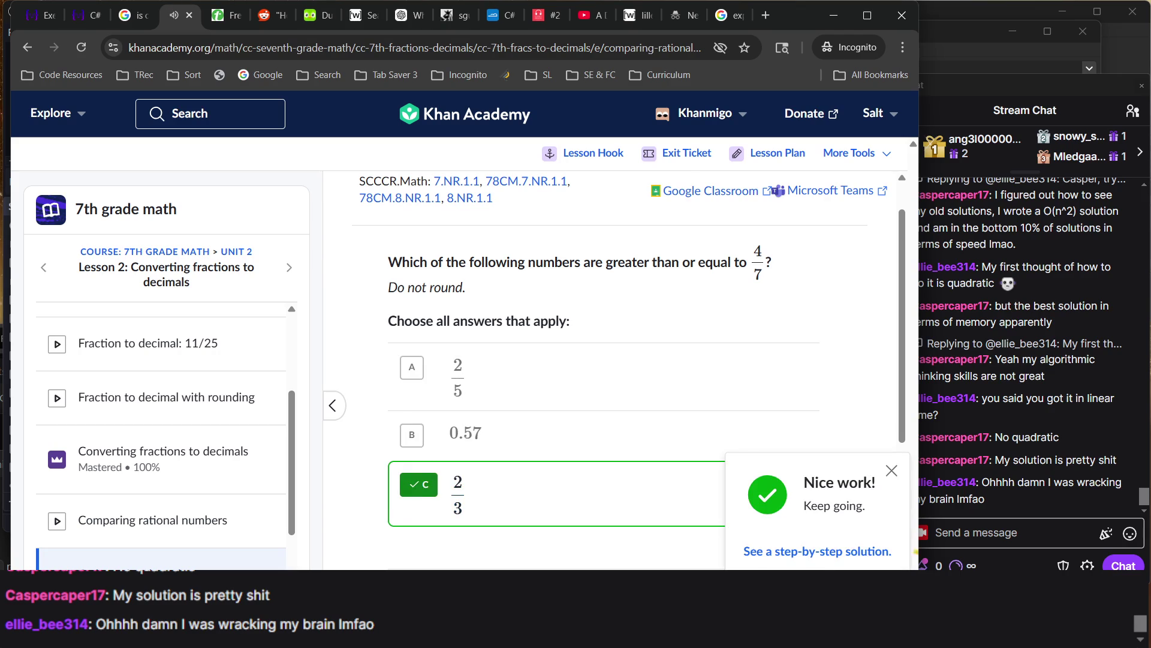
Arrange the cards as −14.4, −14 1/5, −14.04 from least to greatest
key("Return")
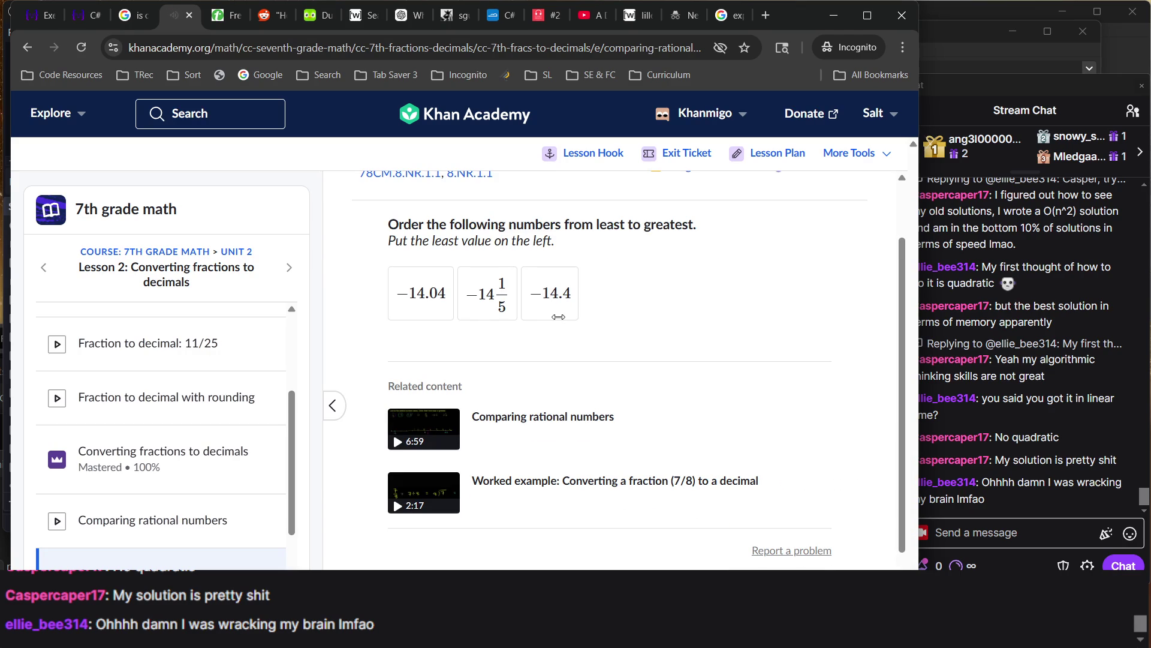
left_click_drag(545, 306, 418, 308)
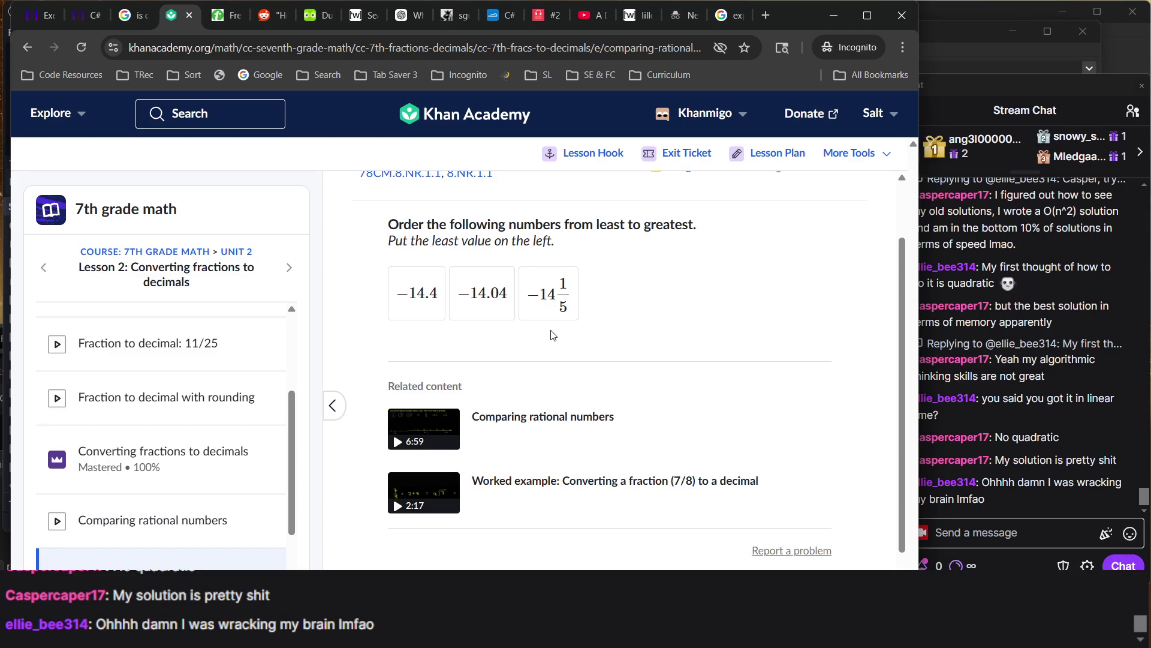
left_click_drag(548, 311, 473, 312)
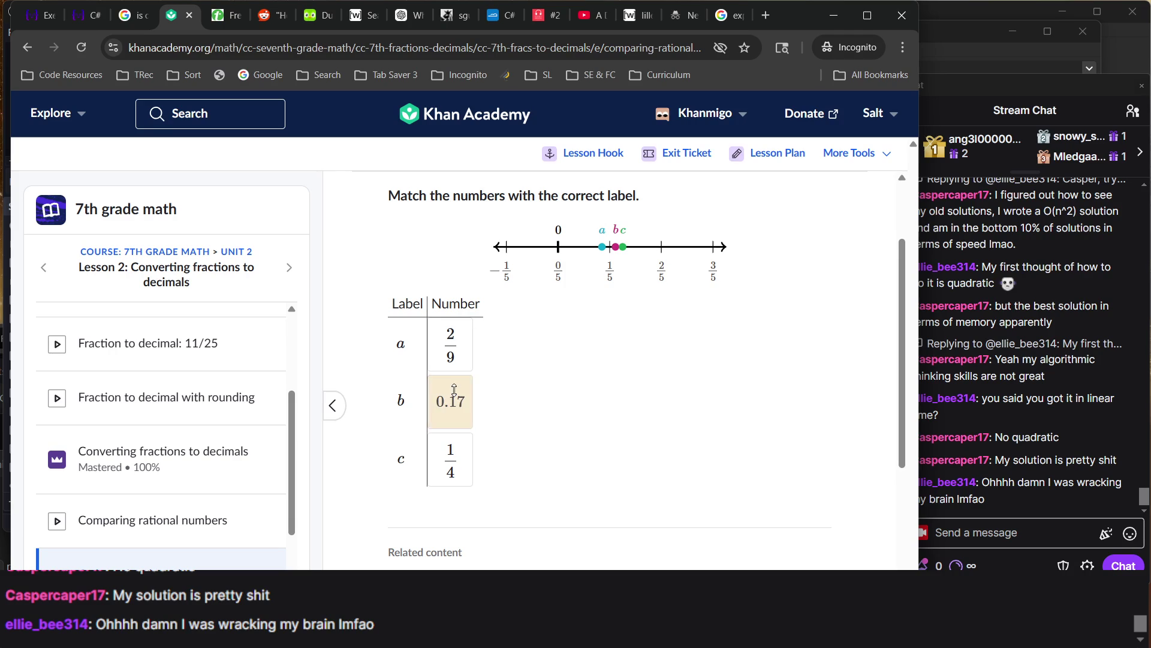
Match the number line labels a = 0.17, b = 2/9, c = 1/4 and submit
mouse_move(451, 402)
left_mouse_down()
mouse_move(451, 351)
mouse_move(451, 402)
left_mouse_up()
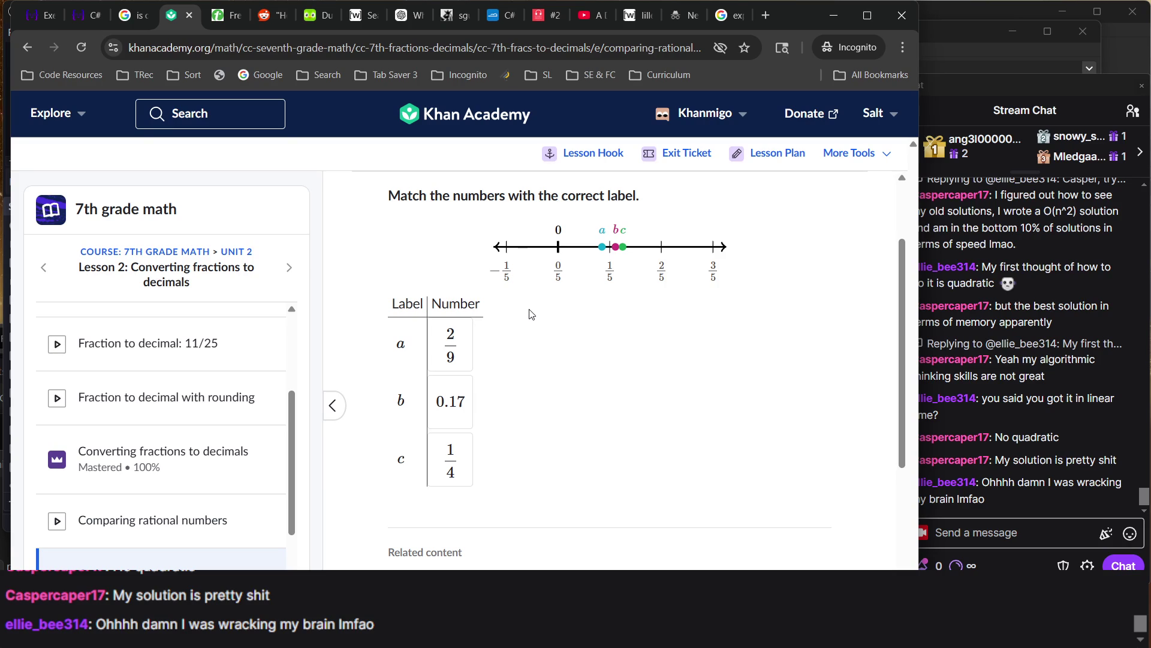
left_click(618, 255)
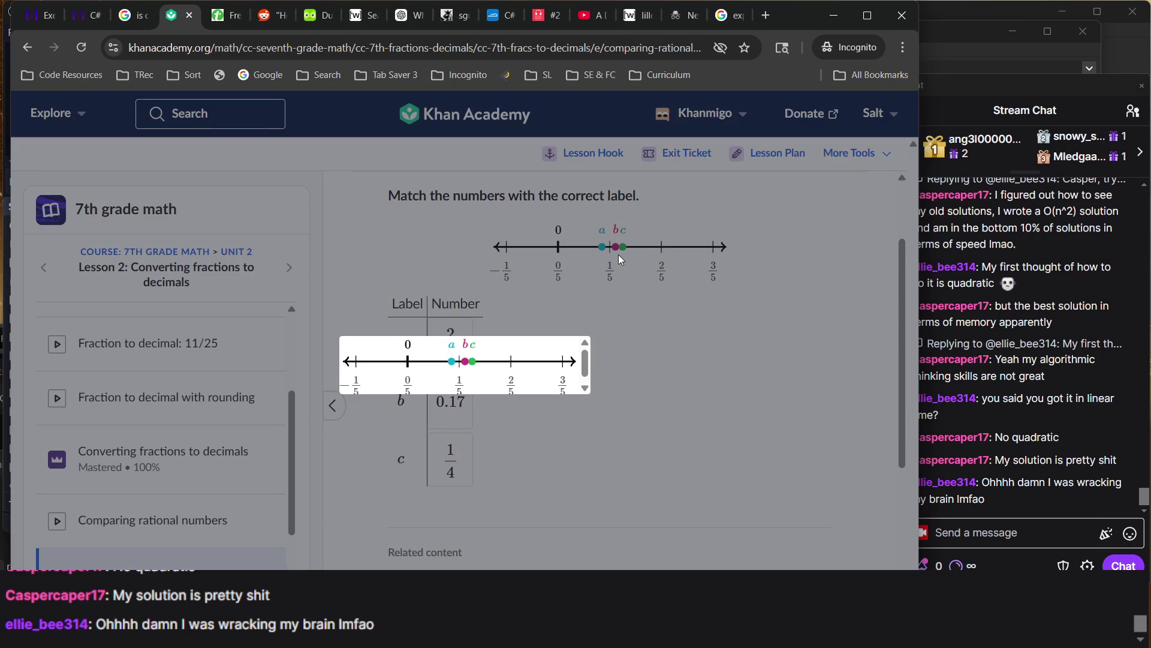
left_click(734, 412)
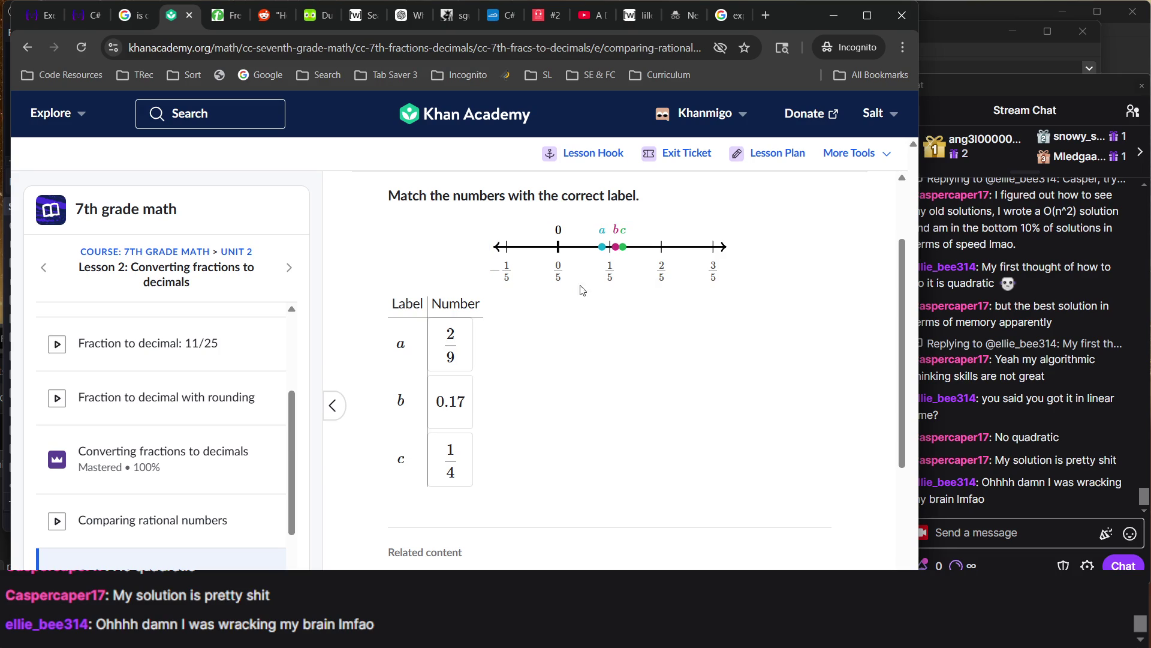
left_click_drag(449, 408, 451, 370)
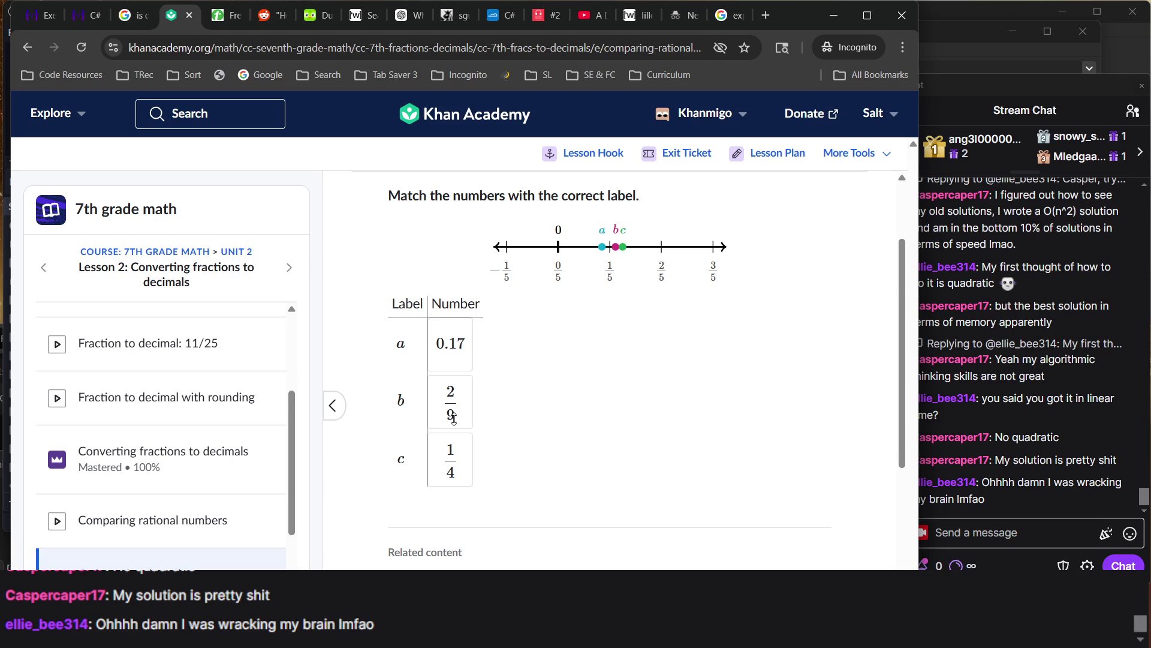
key("Return")
key("Return")
scroll(514, 311, "up", 1)
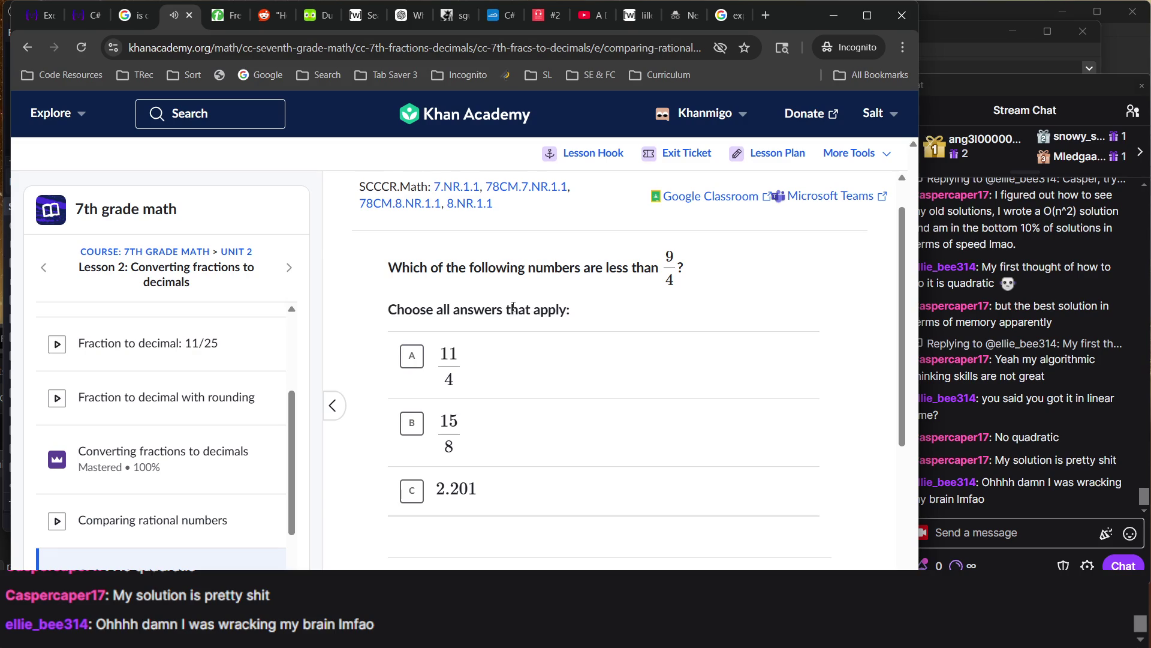
Mark 15/8 and 2.201 as less than 9/4, finish at 4/4, and open Equivalent expressions with percent problems
scroll(608, 311, "down", 1)
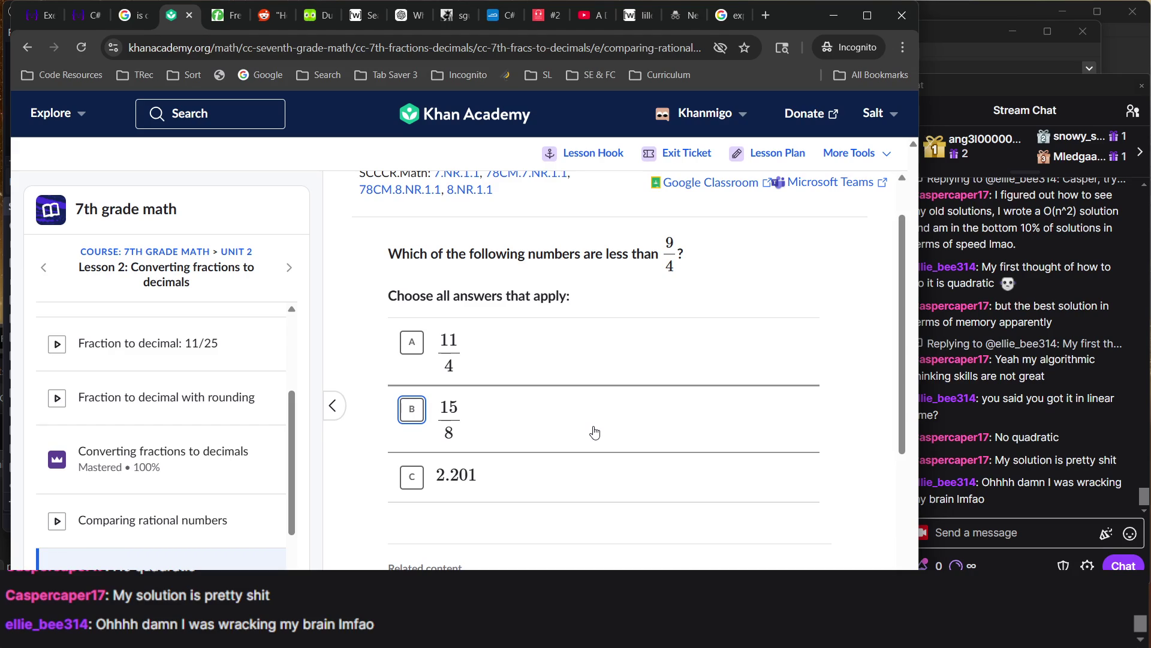
left_click(476, 429)
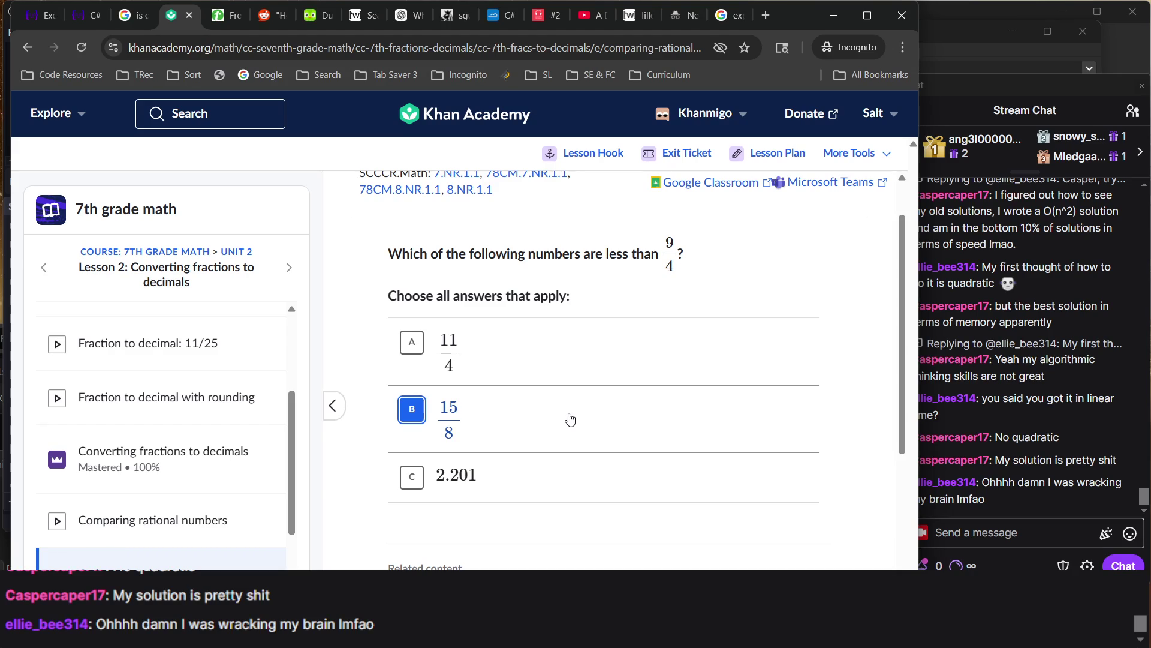
left_click(480, 477)
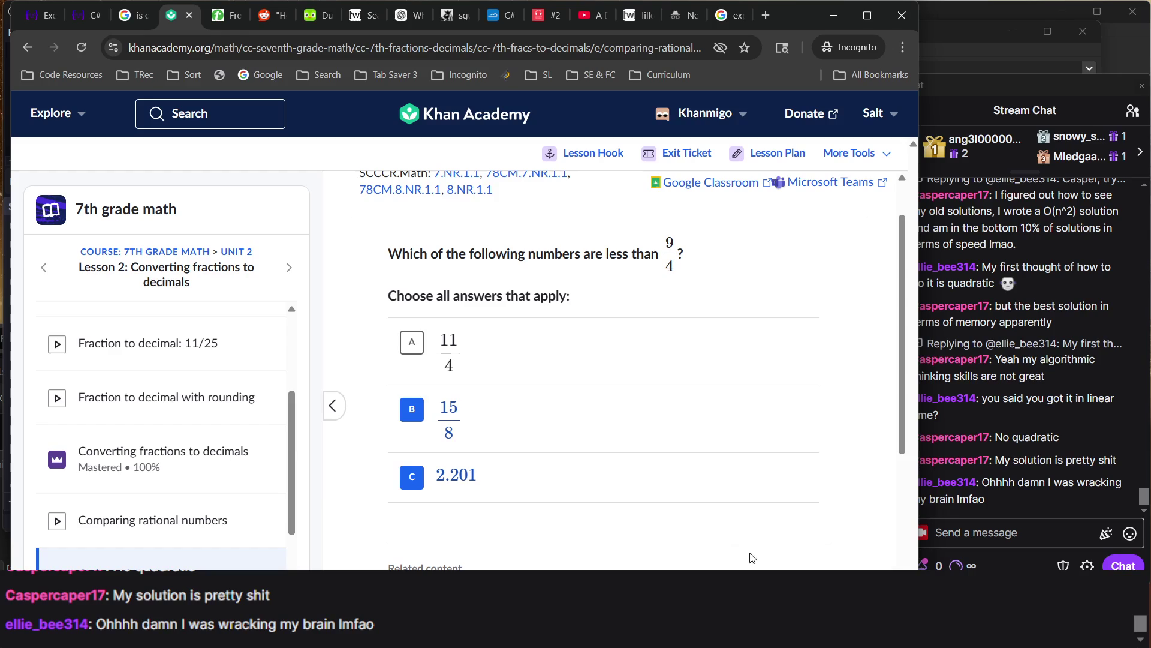
key("Return")
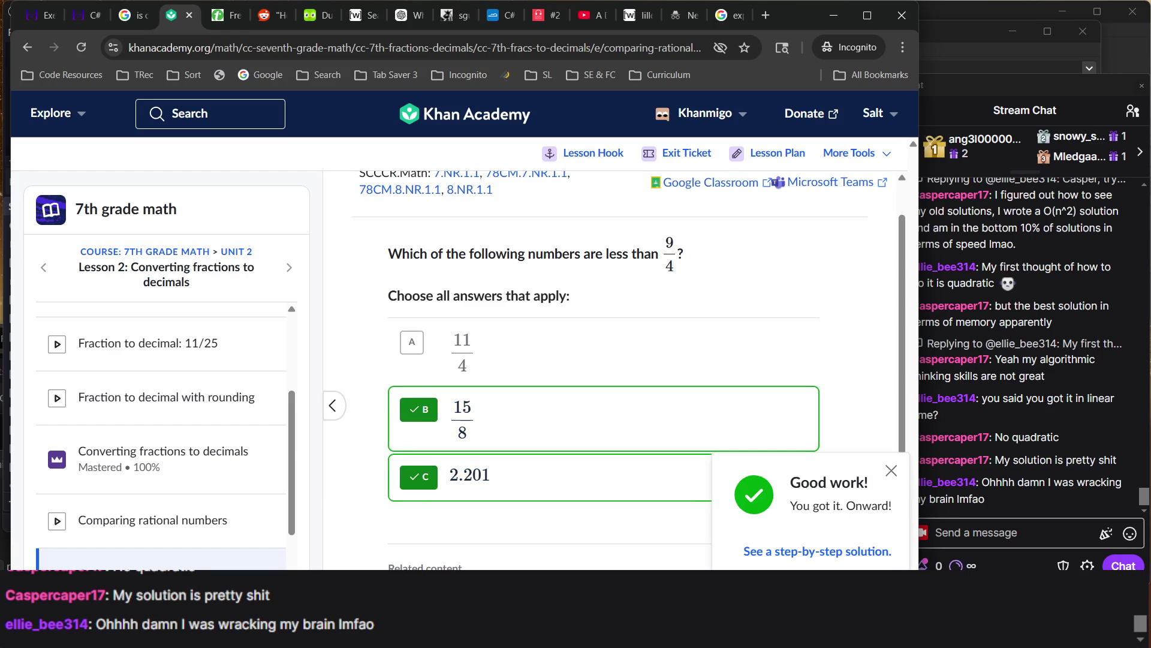
key("Return")
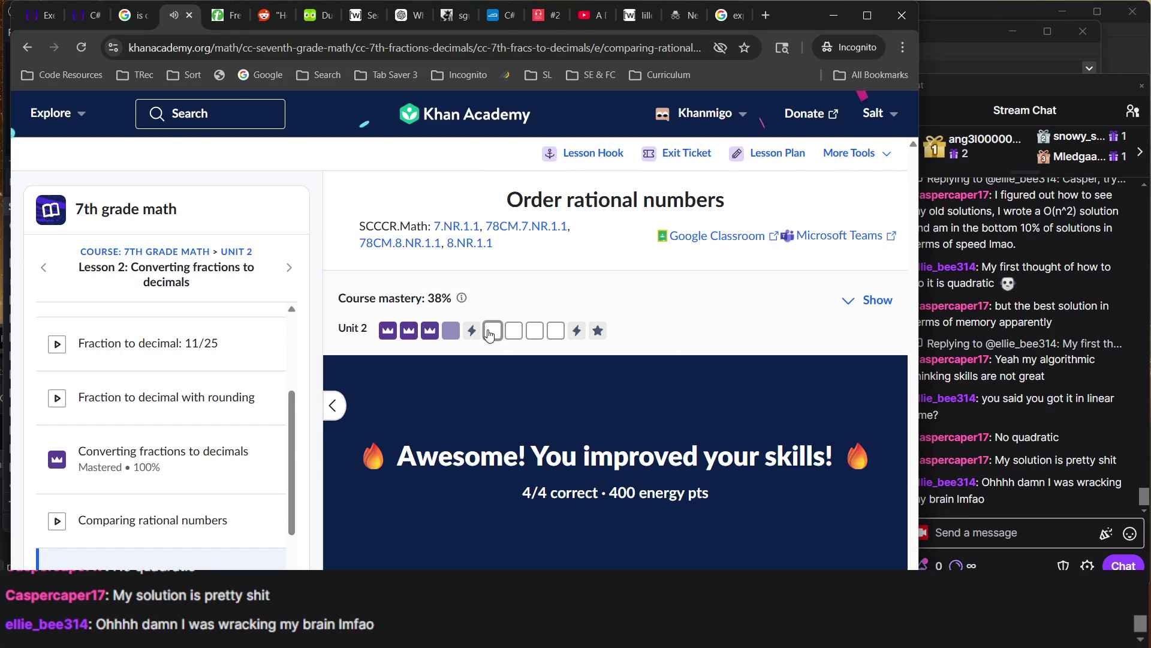
left_click(493, 331)
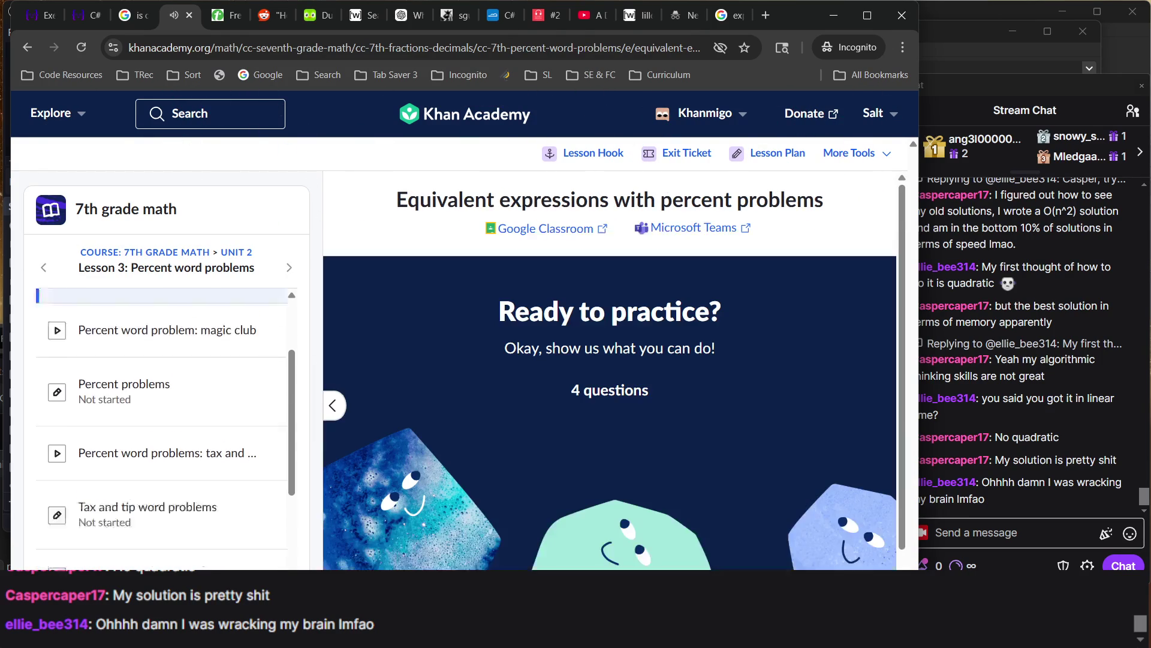
Choose D + 1/5 D for the Crispy Clover menu question and check it
key("Return")
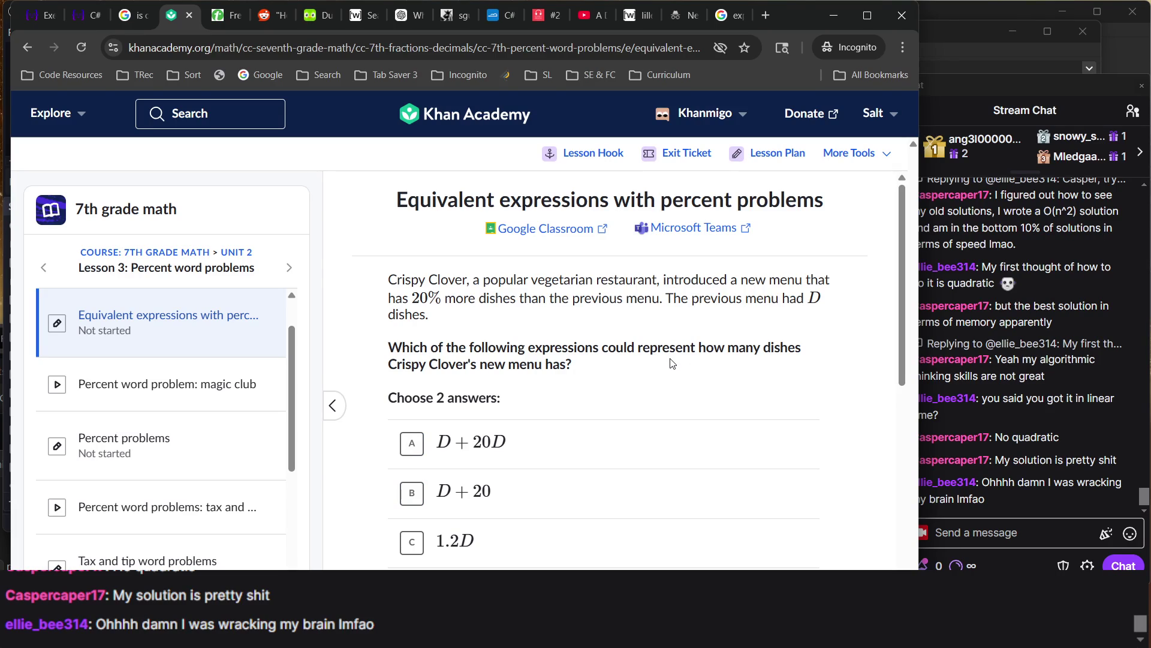
scroll(672, 363, "down", 3)
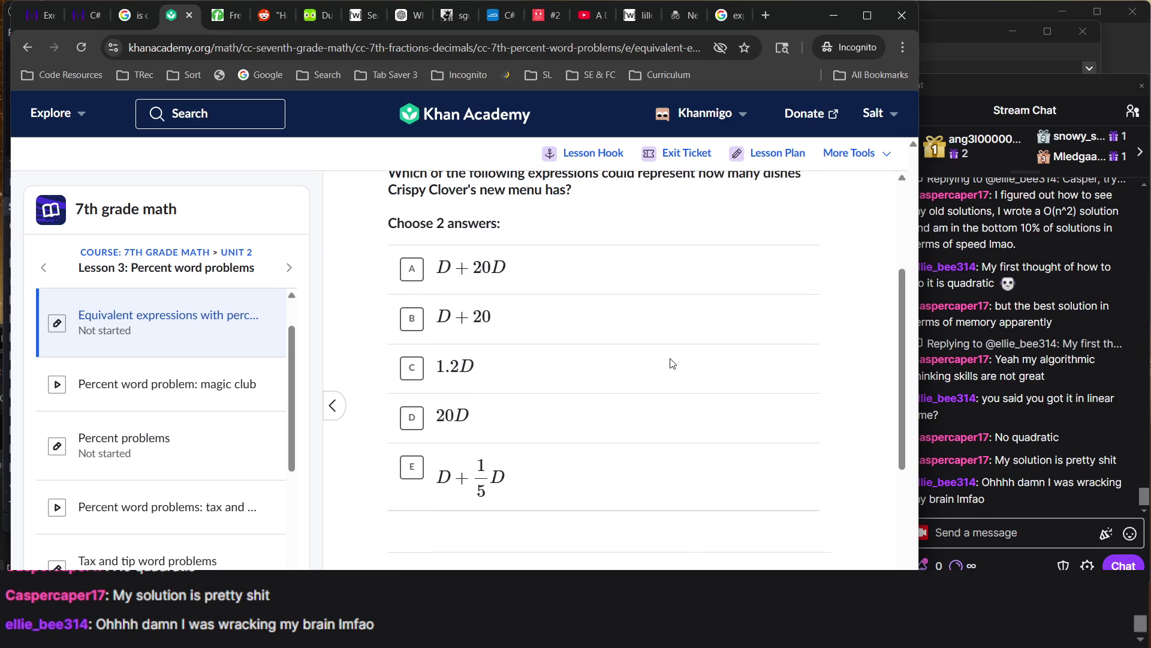
scroll(672, 363, "up", 2)
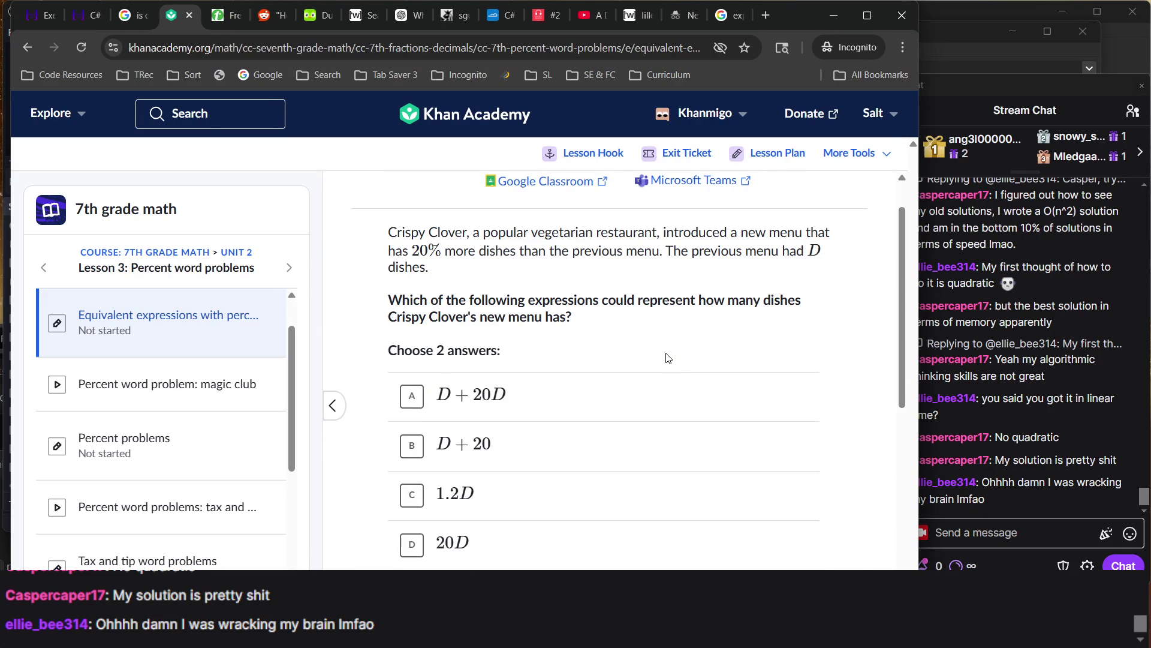
scroll(642, 470, "down", 1)
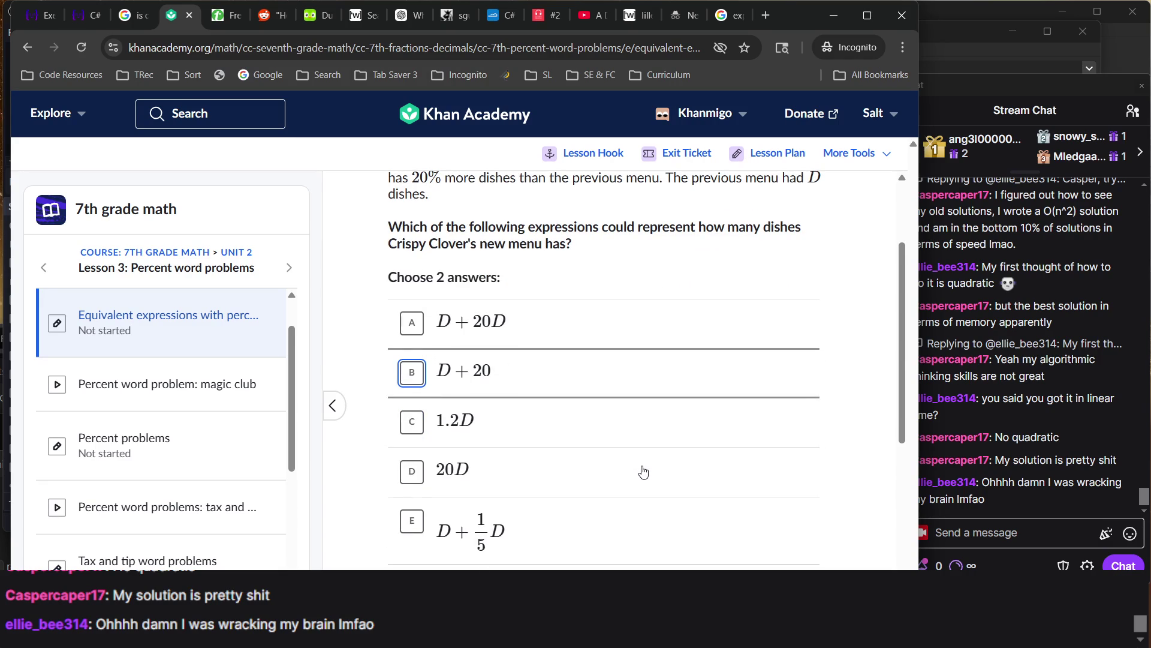
left_click(648, 520)
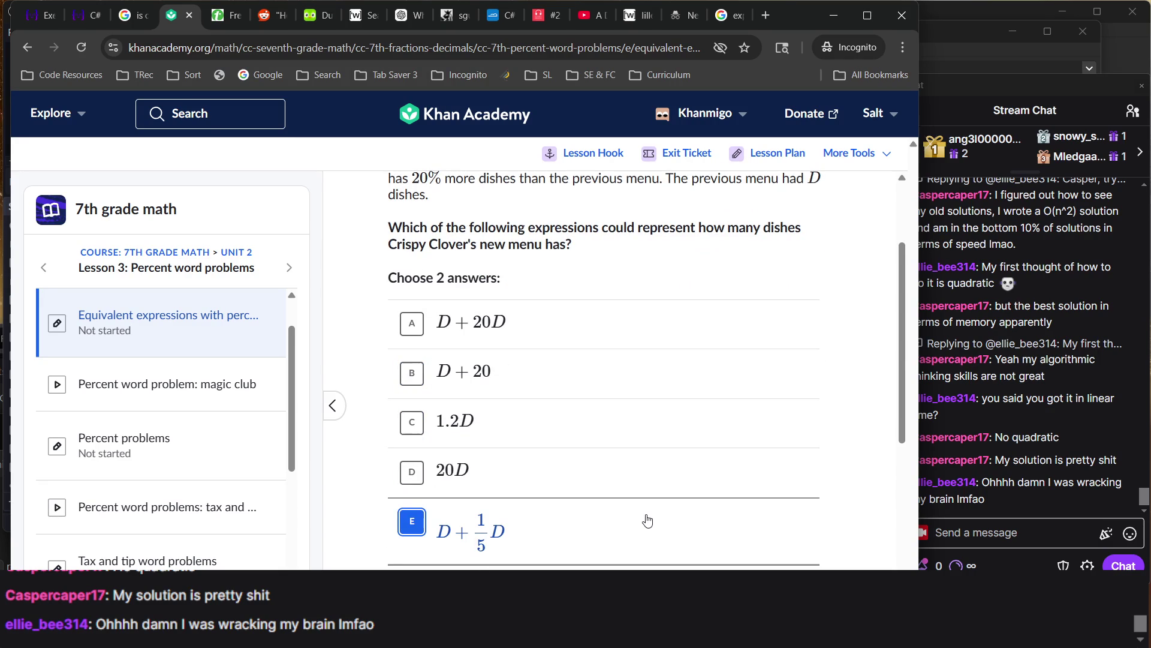
scroll(647, 520, "up", 1)
scroll(662, 520, "down", 1)
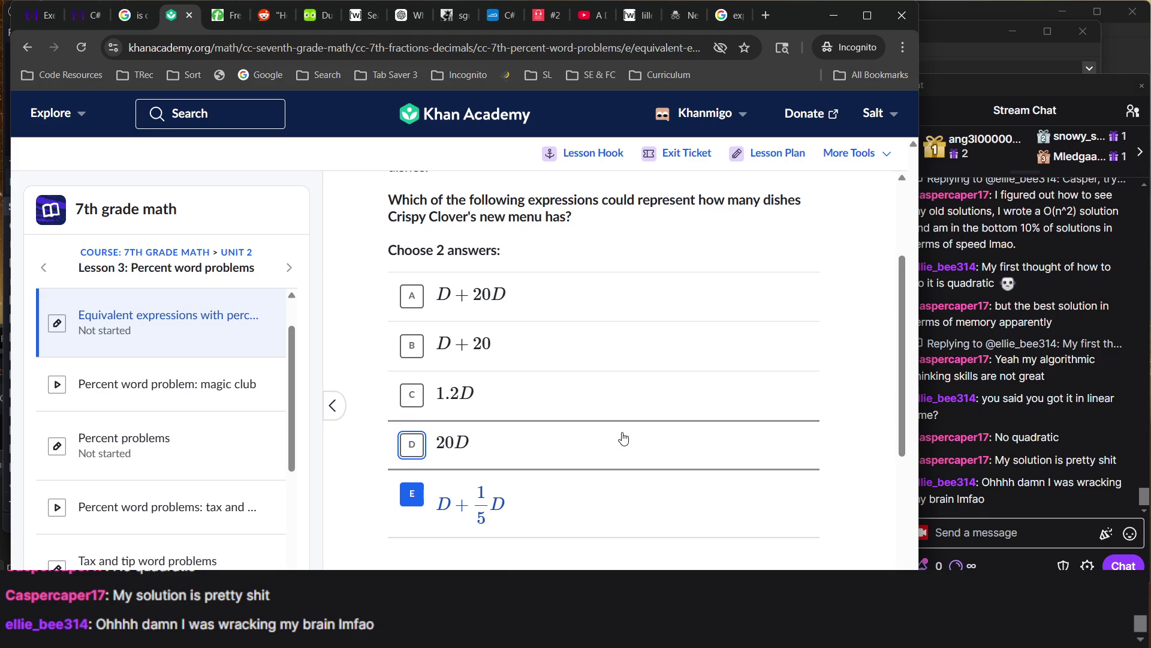
key("Return")
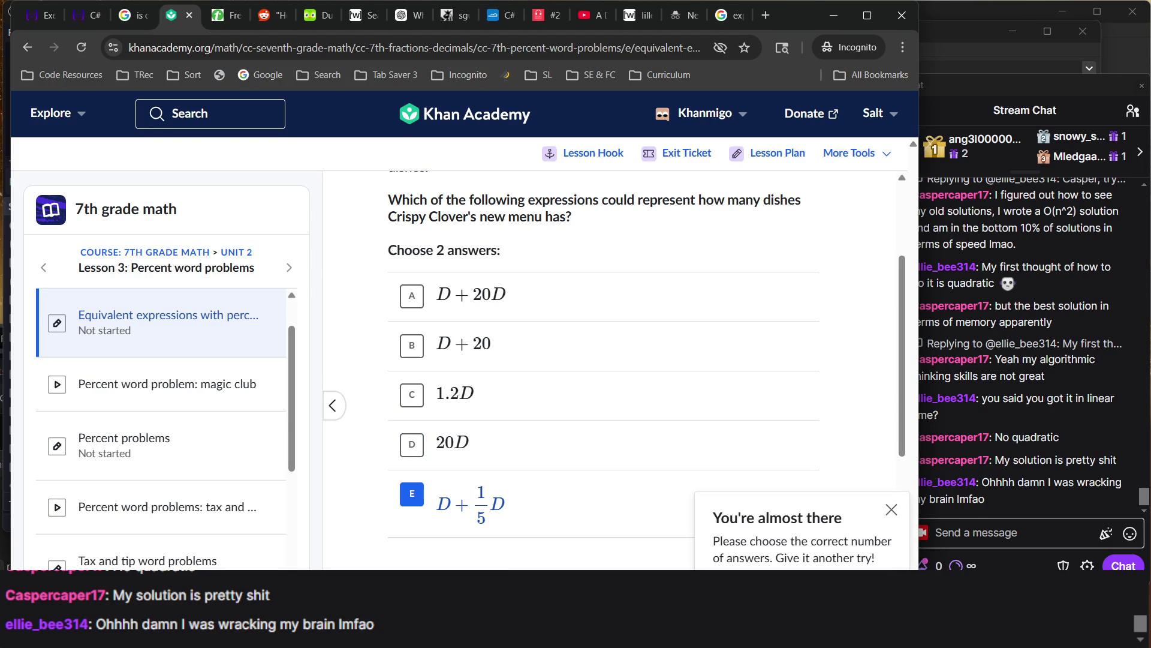
Add 1.2D to the chosen answers and submit to reach the caterpillar question
scroll(660, 508, "down", 1)
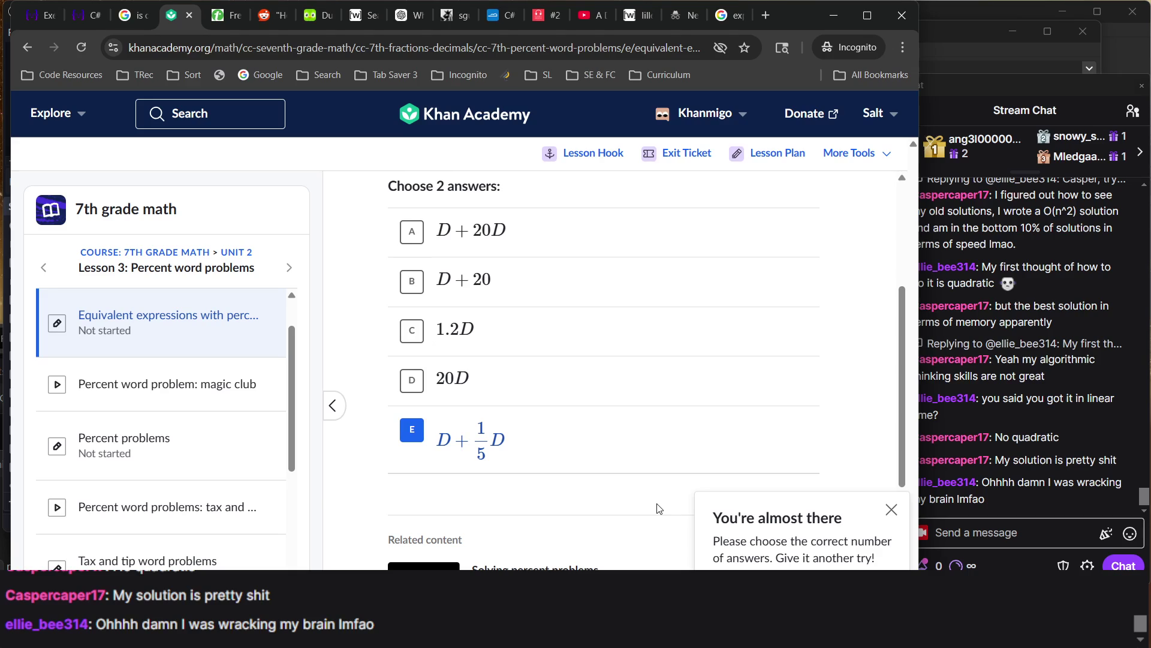
scroll(660, 508, "up", 2)
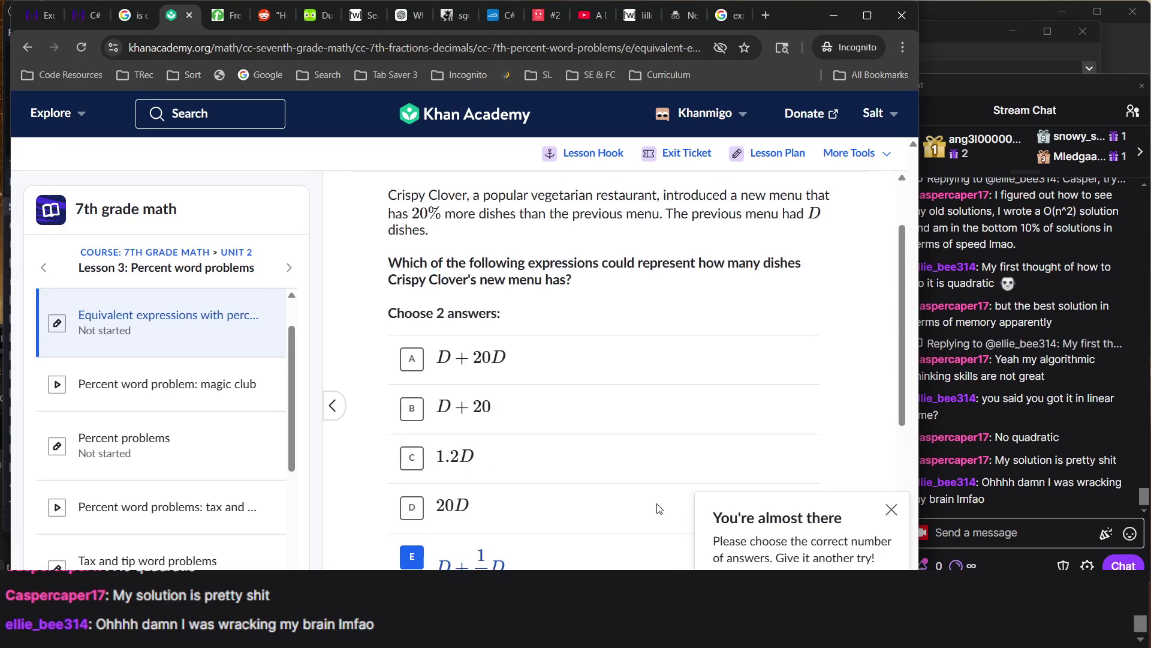
left_click(634, 477)
left_click(606, 508)
left_click(605, 508)
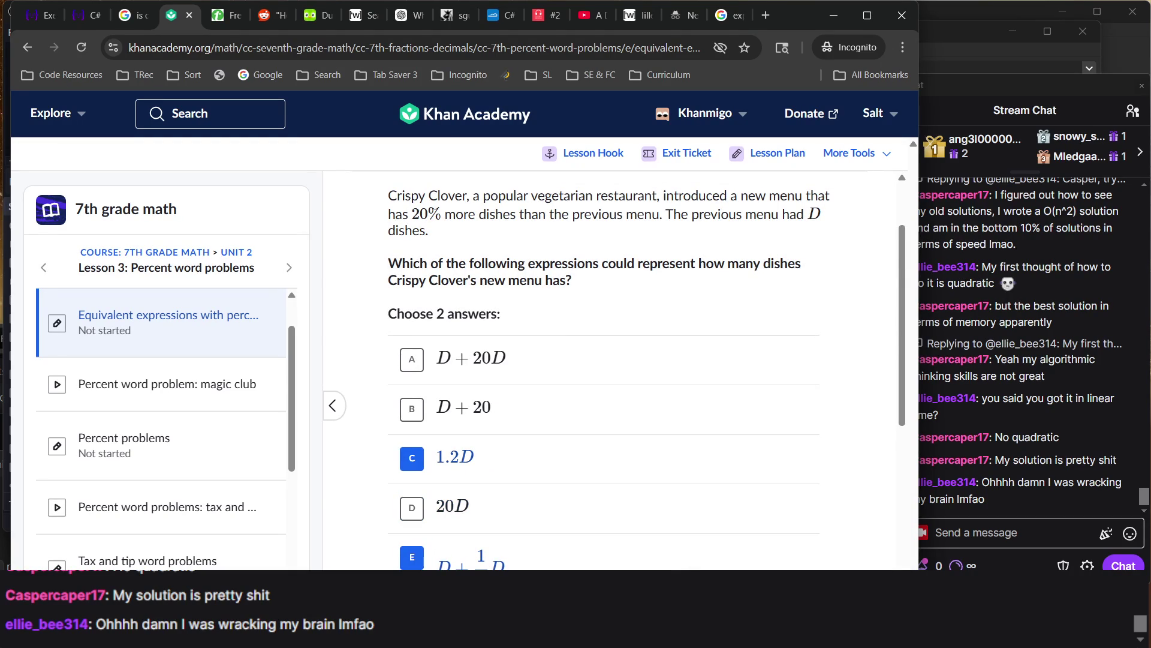
key("Return")
key("Return")
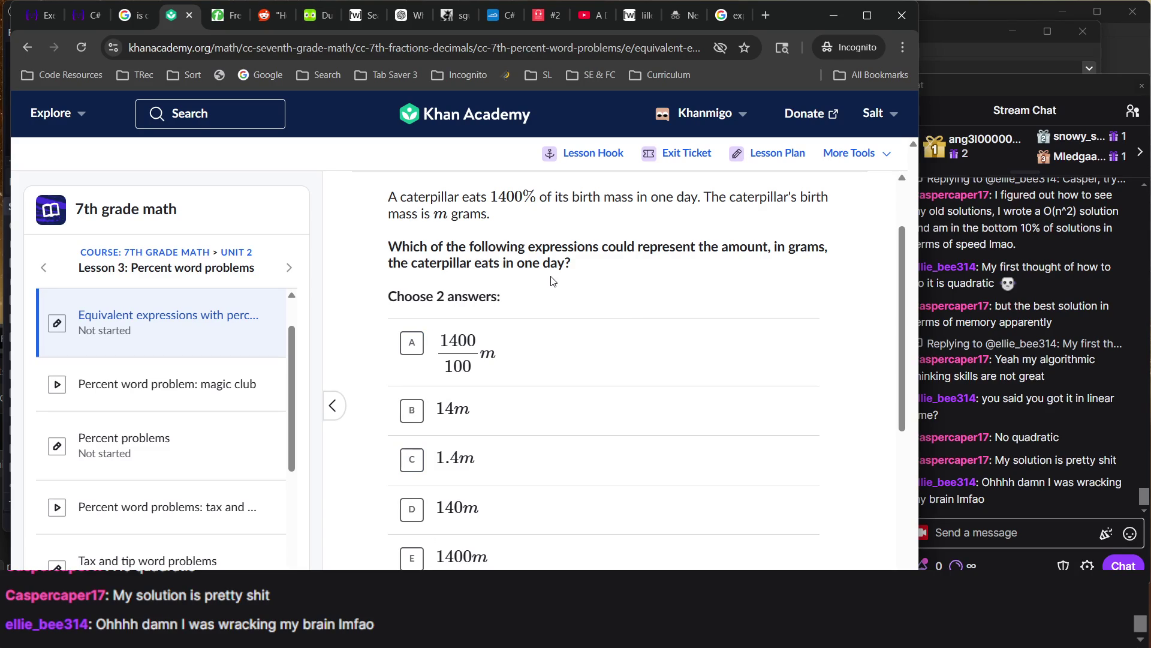
Pick 1400m as an answer, briefly checking the OBS window
scroll(553, 281, "down", 1)
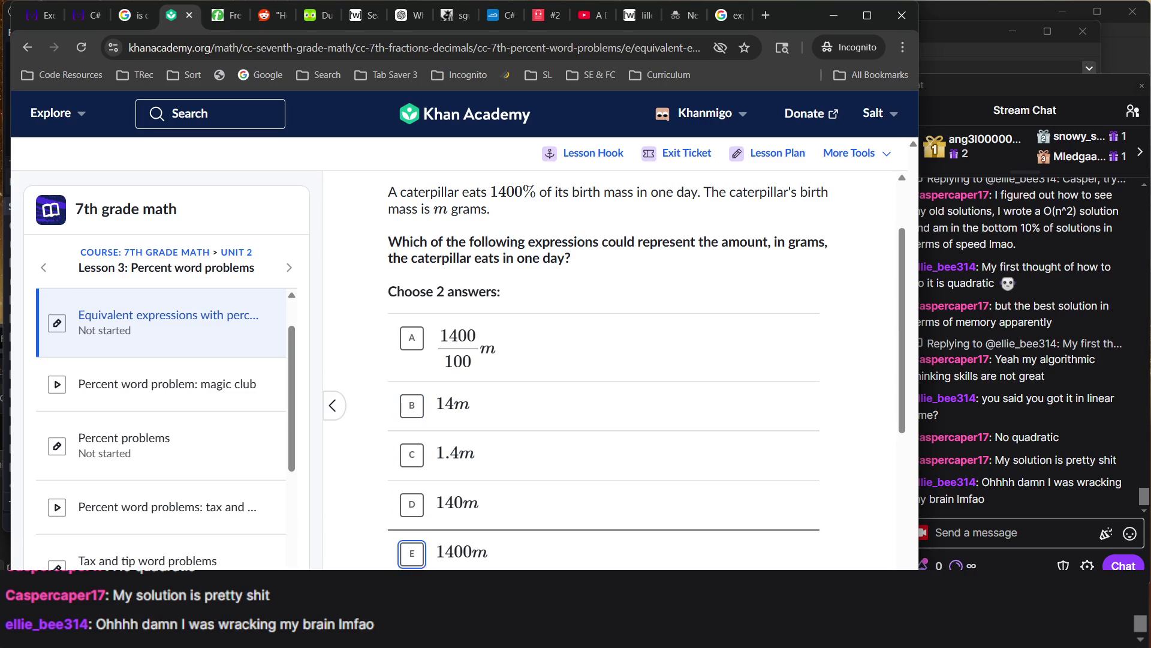
left_click(667, 553)
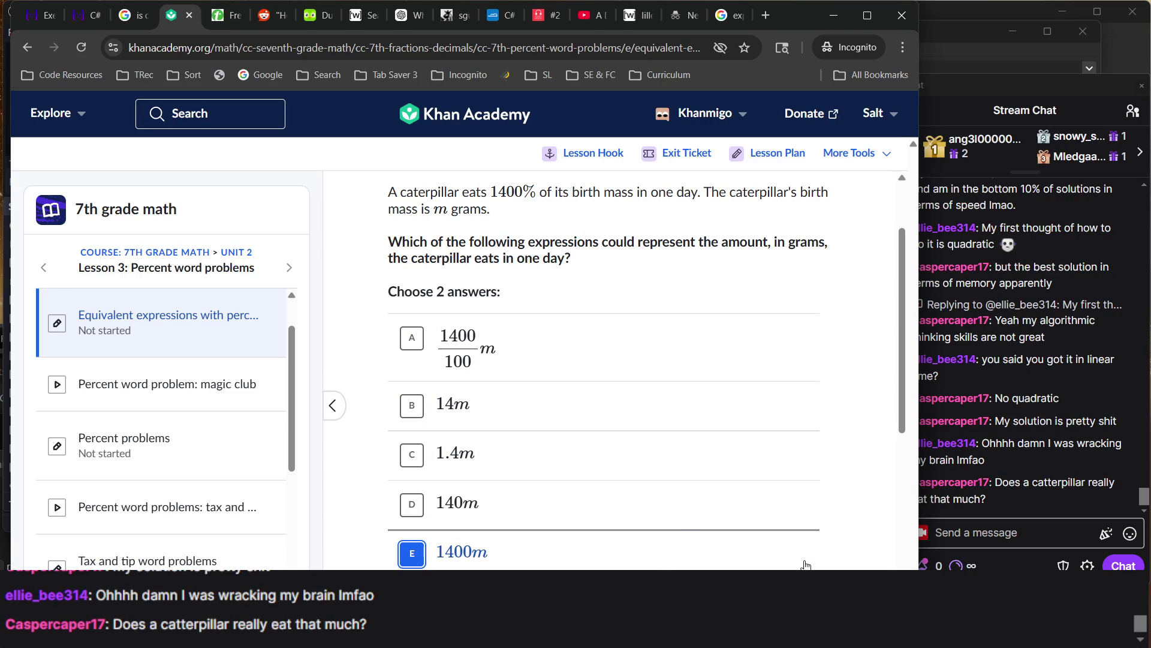
left_click(992, 489)
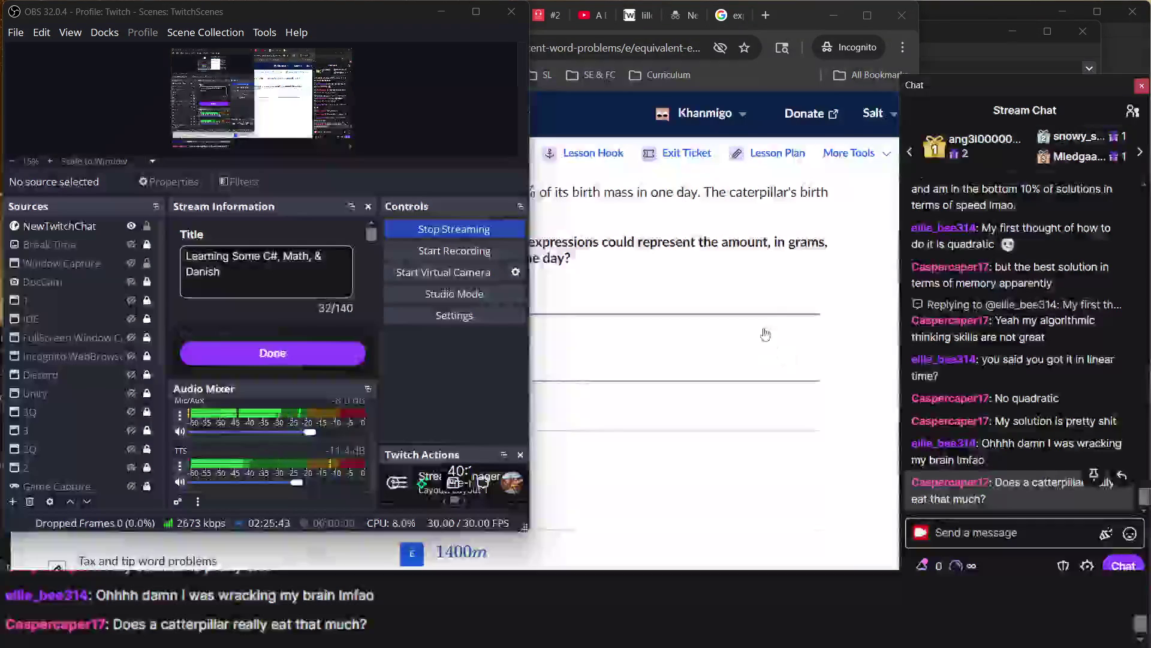
left_click(759, 261)
Highlight 1400% and the caterpillar question text while rereading the problem
double_click(513, 201)
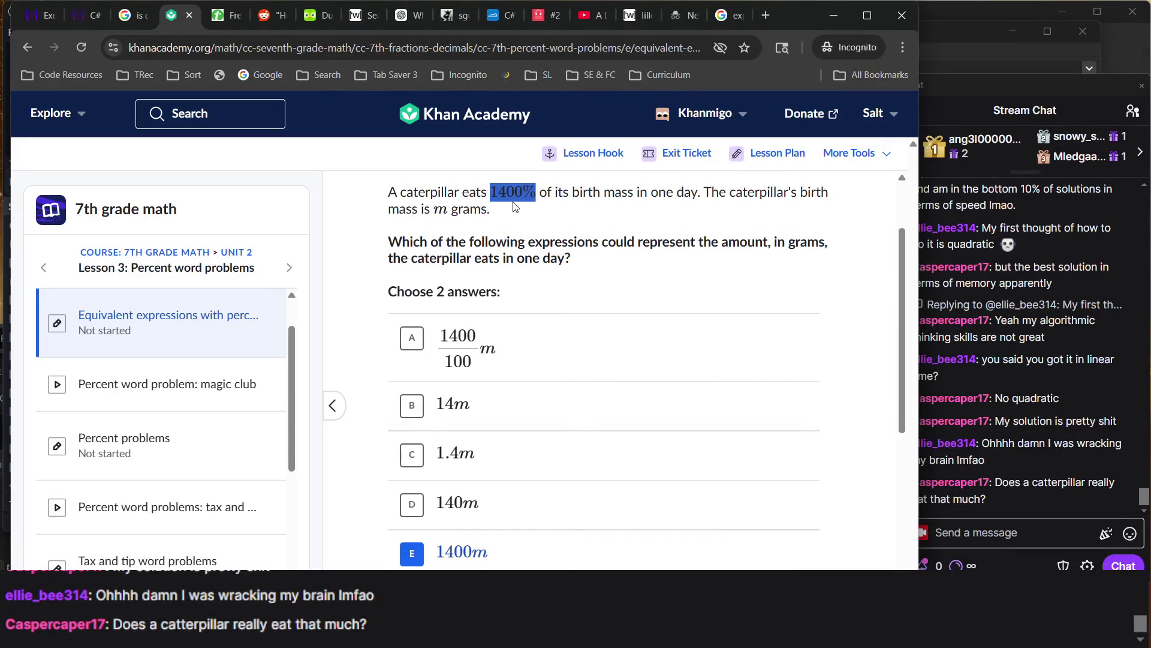
left_click_drag(491, 192, 389, 192)
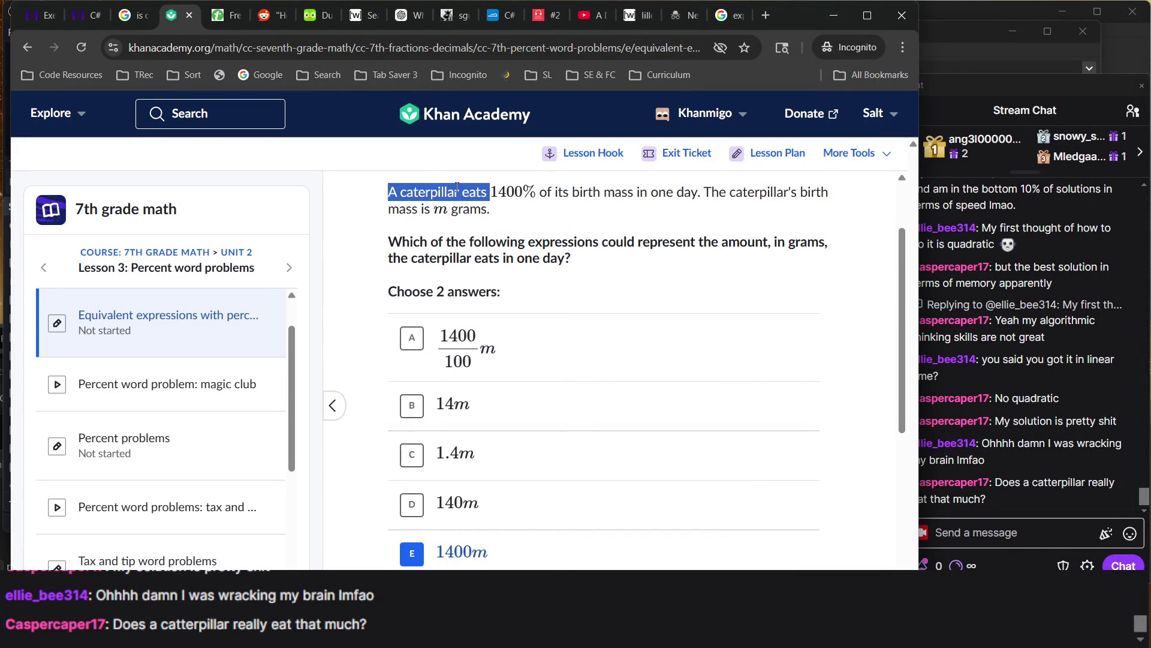
left_click(567, 239)
scroll(524, 240, "down", 4)
scroll(525, 240, "up", 2)
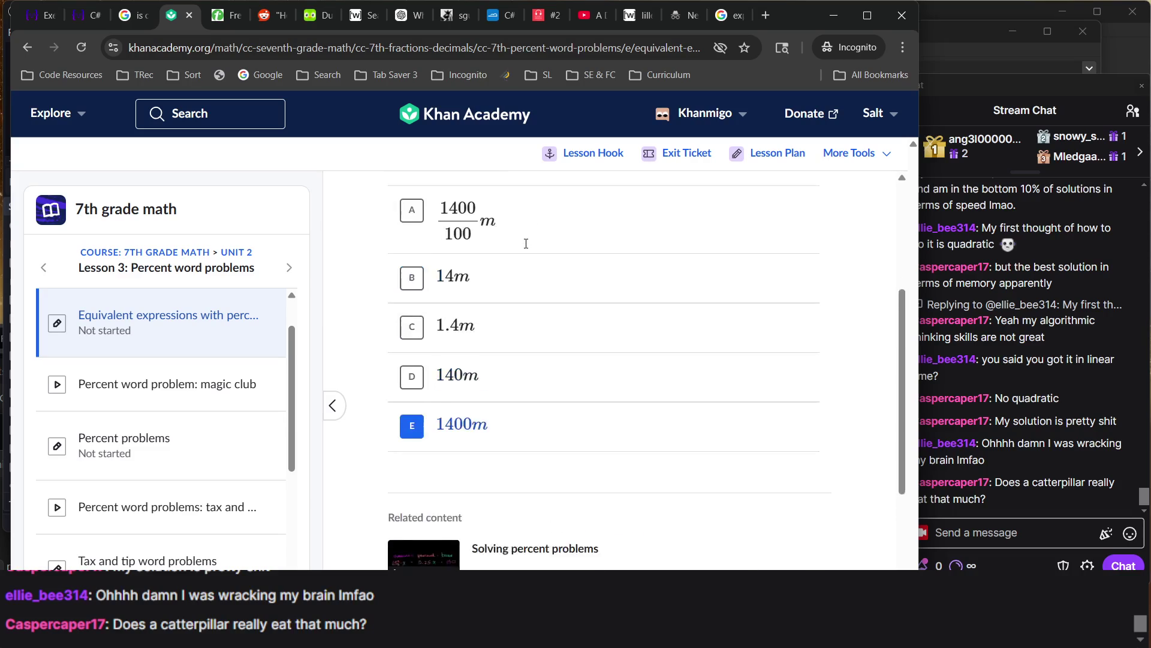
scroll(526, 243, "up", 3)
left_click_drag(460, 280, 674, 365)
triple_click(535, 345)
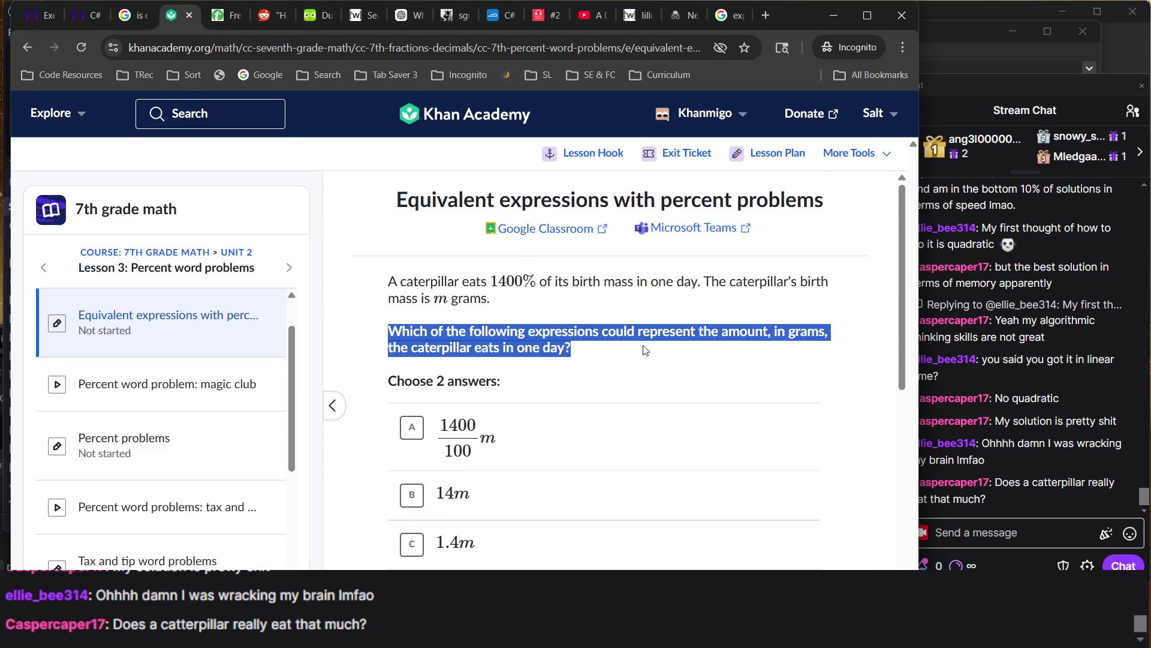
Reread the question highlighting 1400% again, then submit the 1400m answer for checking
scroll(508, 362, "down", 2)
scroll(508, 362, "up", 2)
scroll(508, 360, "down", 2)
scroll(508, 359, "up", 2)
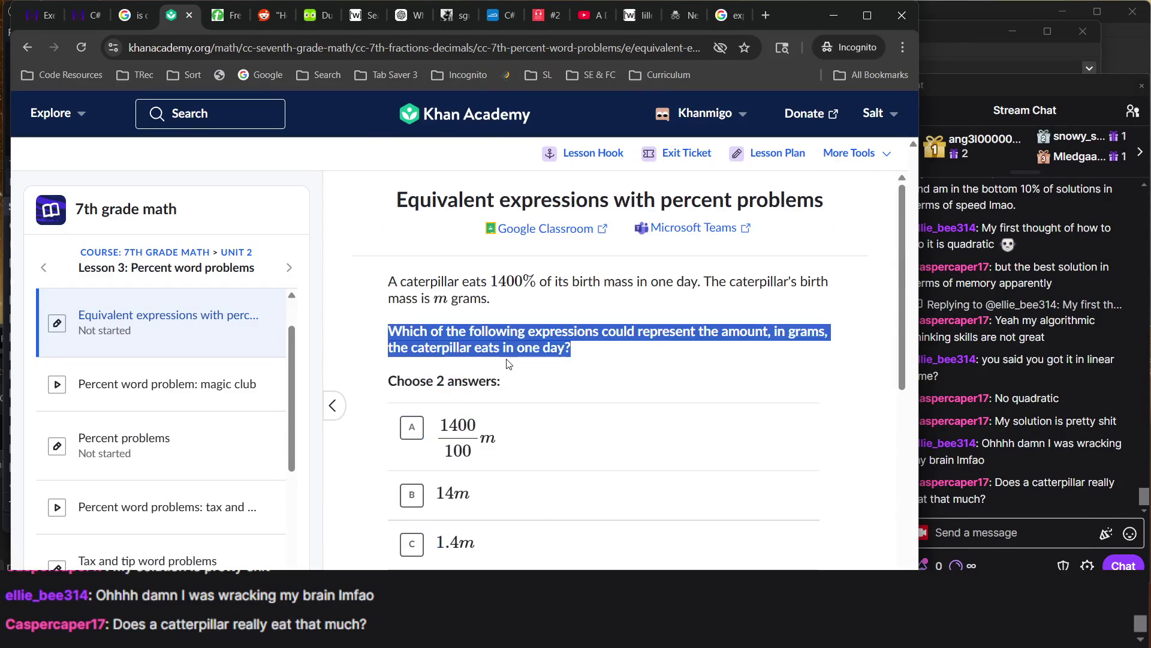
double_click(516, 286)
triple_click(564, 332)
scroll(749, 530, "down", 5)
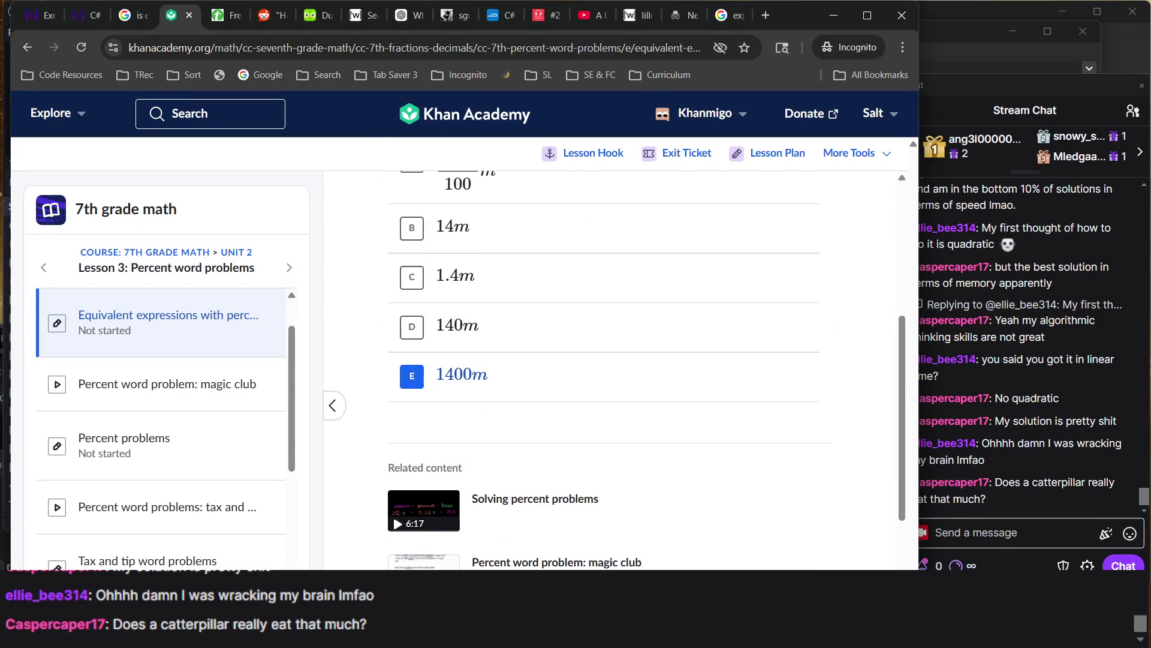
key("Return")
Deselect the 1400m choice on the caterpillar question and dismiss the feedback
scroll(620, 403, "up", 2)
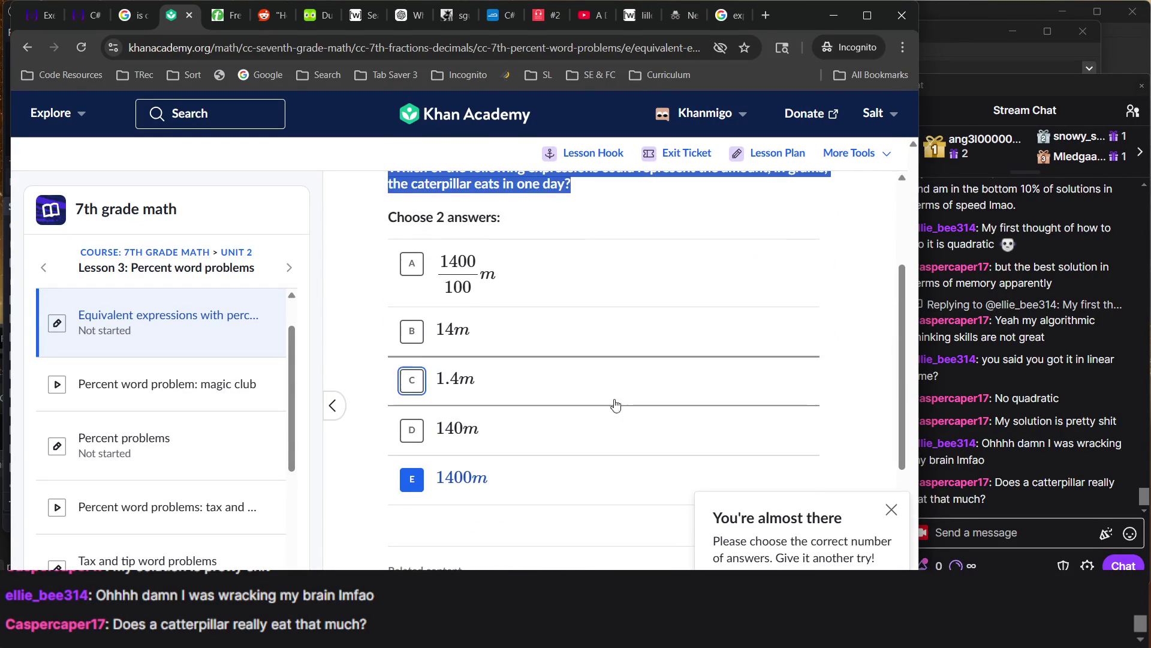
scroll(637, 250, "up", 2)
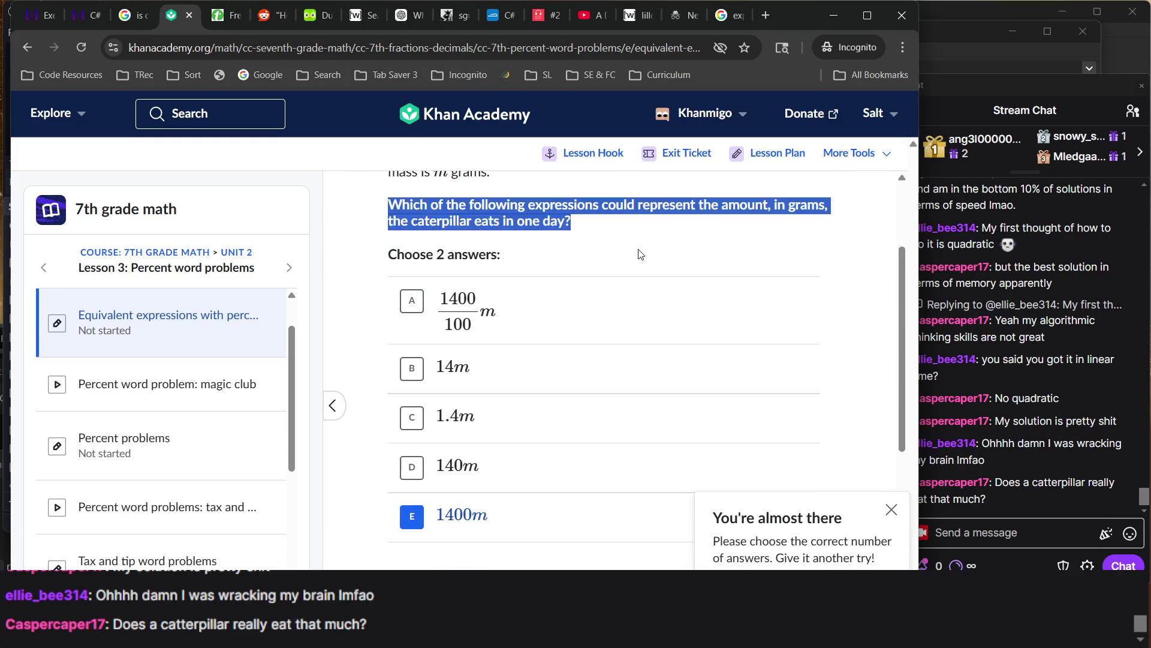
scroll(640, 255, "up", 1)
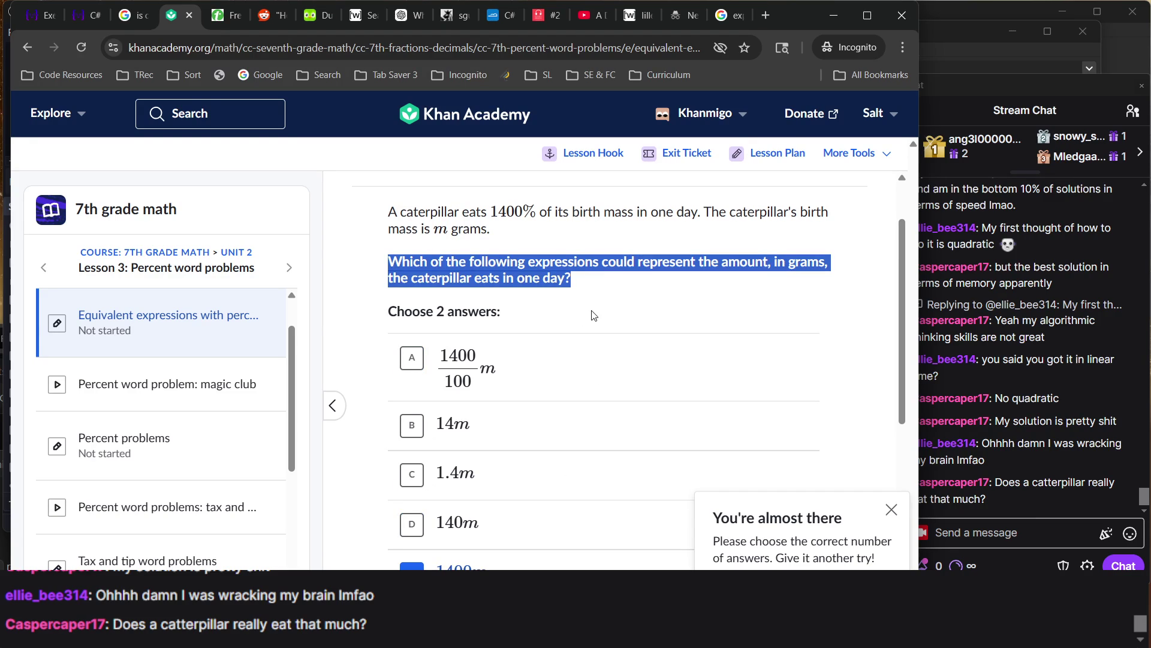
left_click(475, 562)
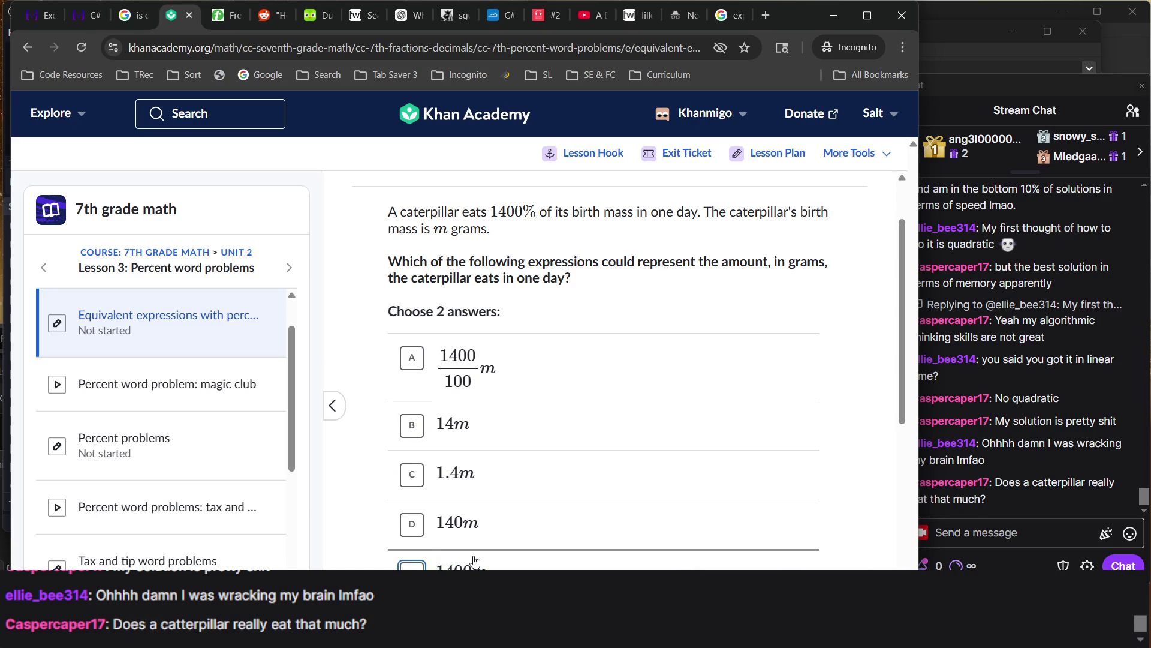
Toggle 1400m on and off once more, leaving no choice selected
scroll(560, 440, "down", 2)
scroll(560, 439, "up", 2)
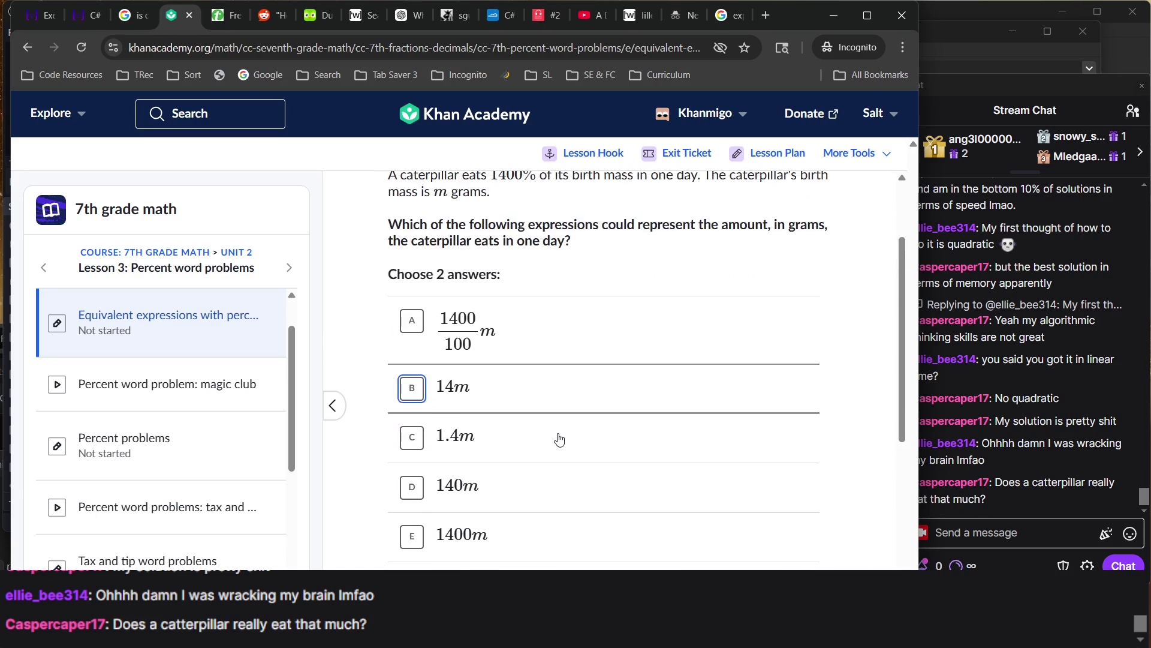
triple_click(450, 280)
left_click(477, 557)
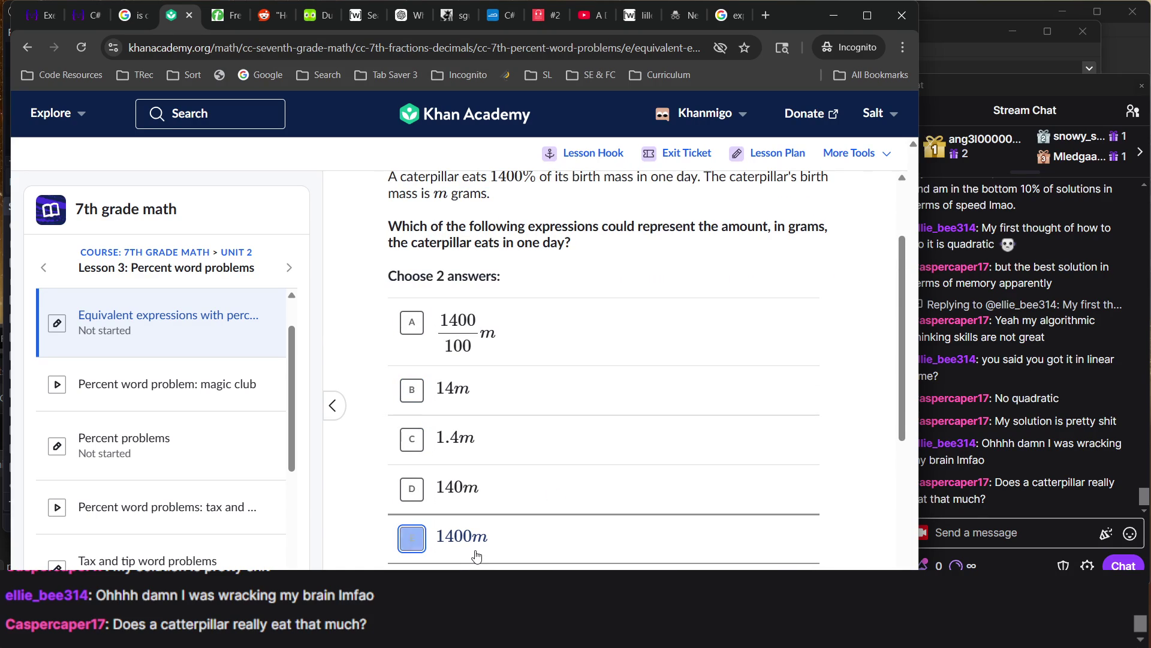
left_click(465, 540)
left_click(477, 534)
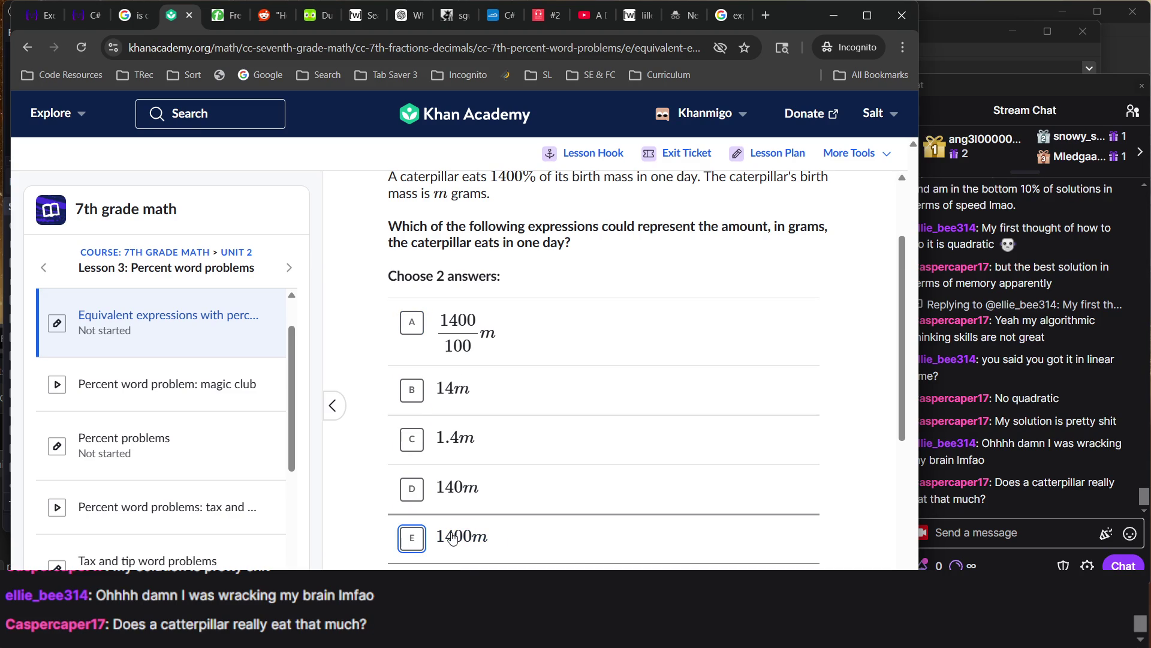
scroll(453, 538, "up", 2)
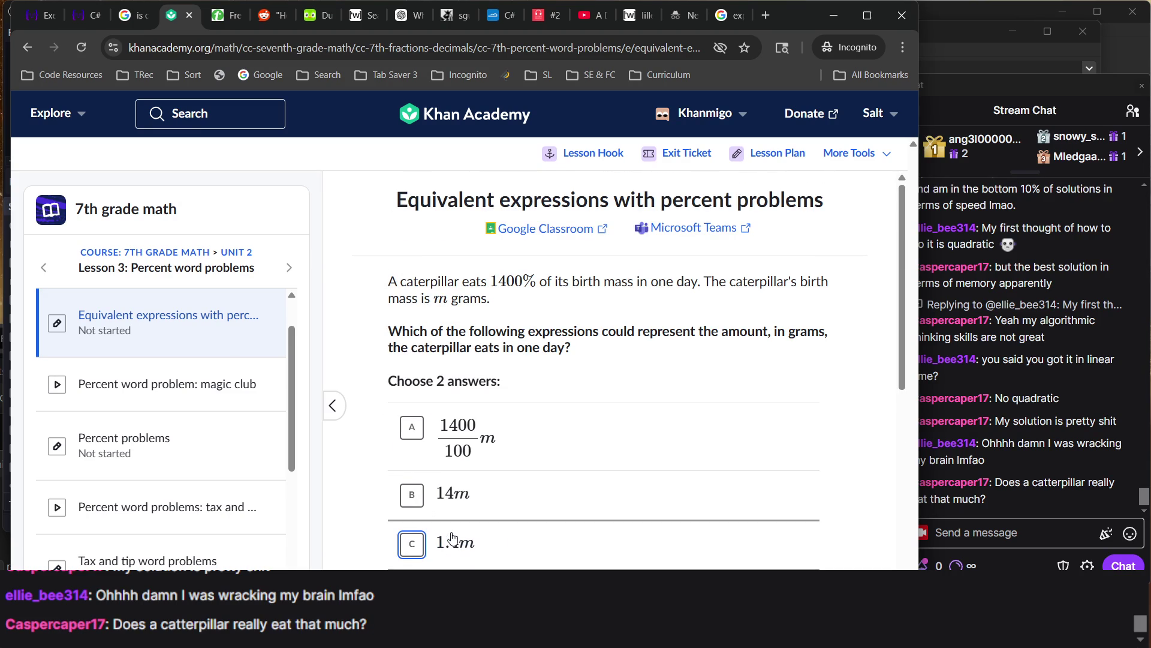
scroll(453, 538, "down", 3)
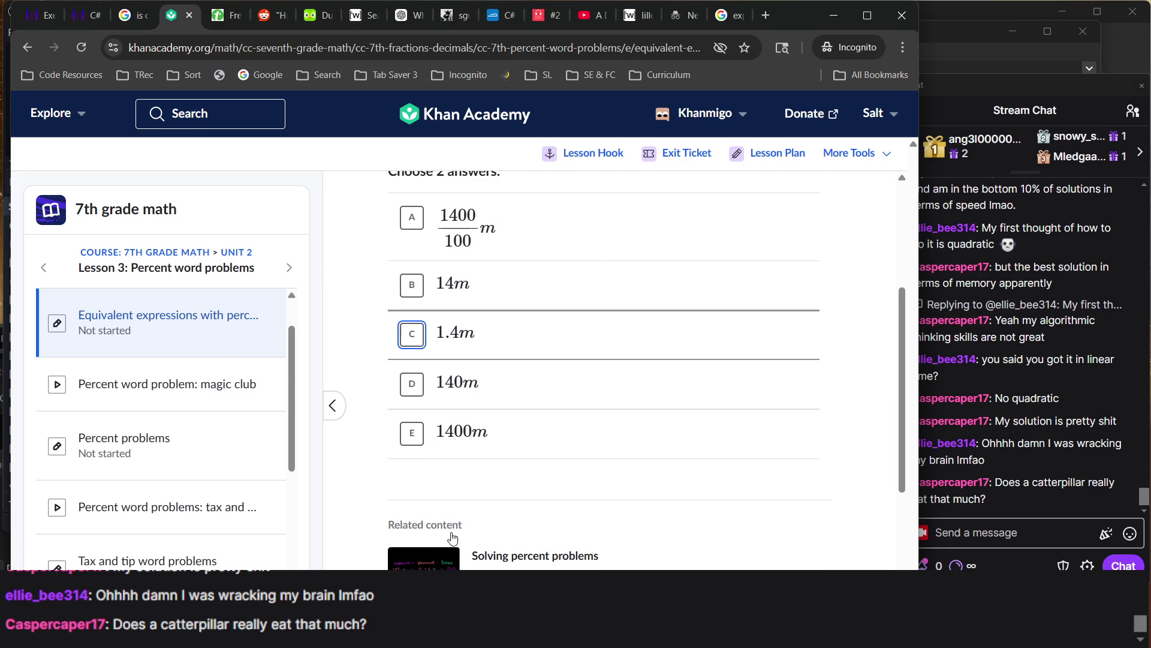
scroll(453, 538, "up", 2)
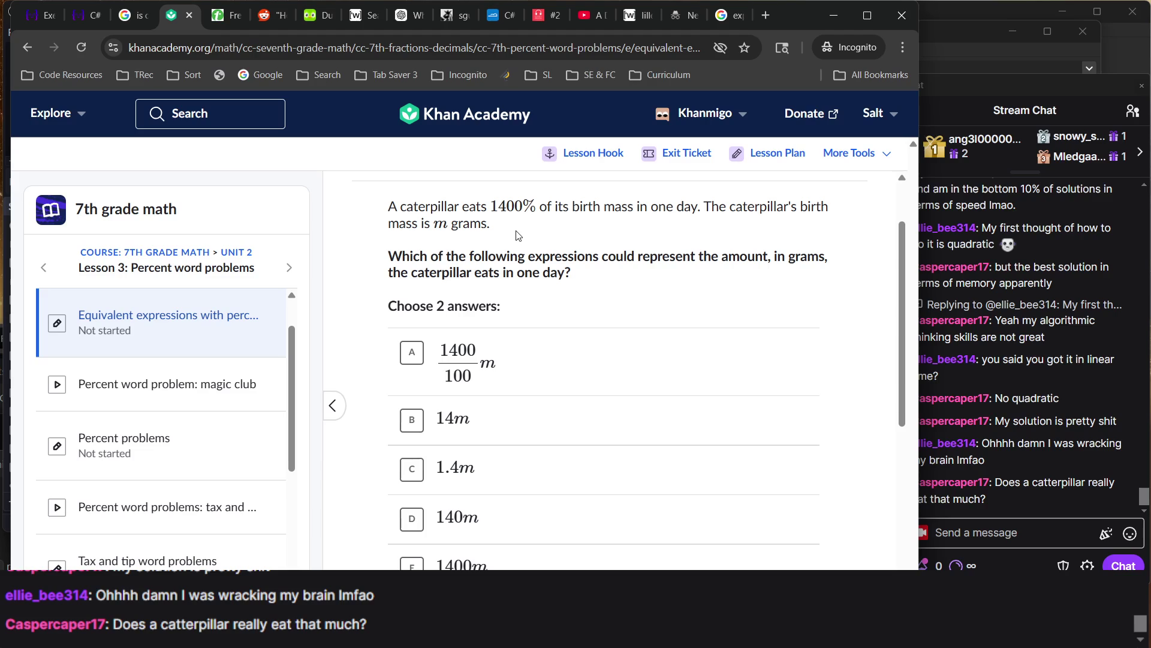
Try 1400/100 m and 140m as answers, then clear both
triple_click(635, 275)
left_click(634, 276)
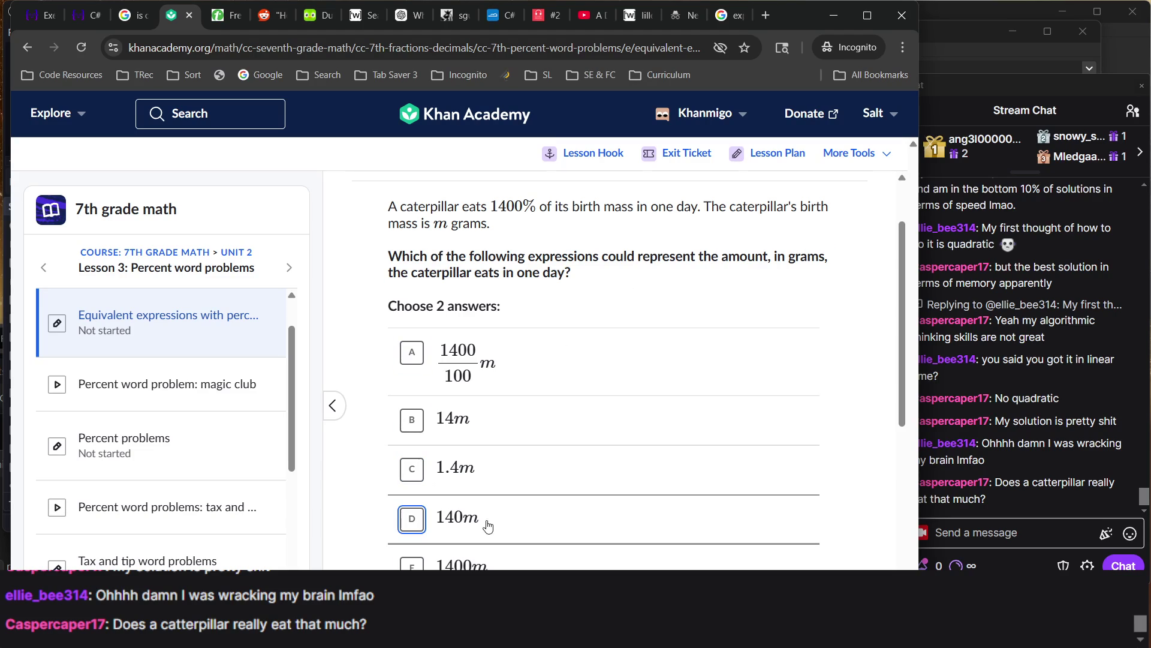
left_click(511, 386)
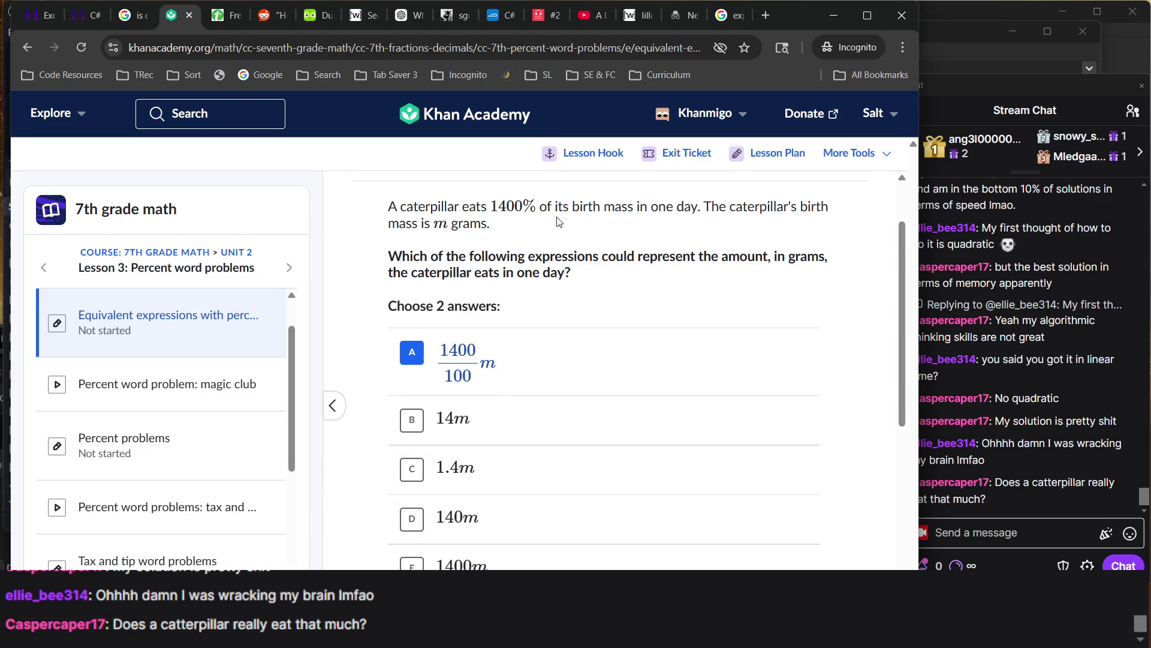
left_click(537, 511)
scroll(528, 287, "up", 1)
scroll(516, 277, "down", 2)
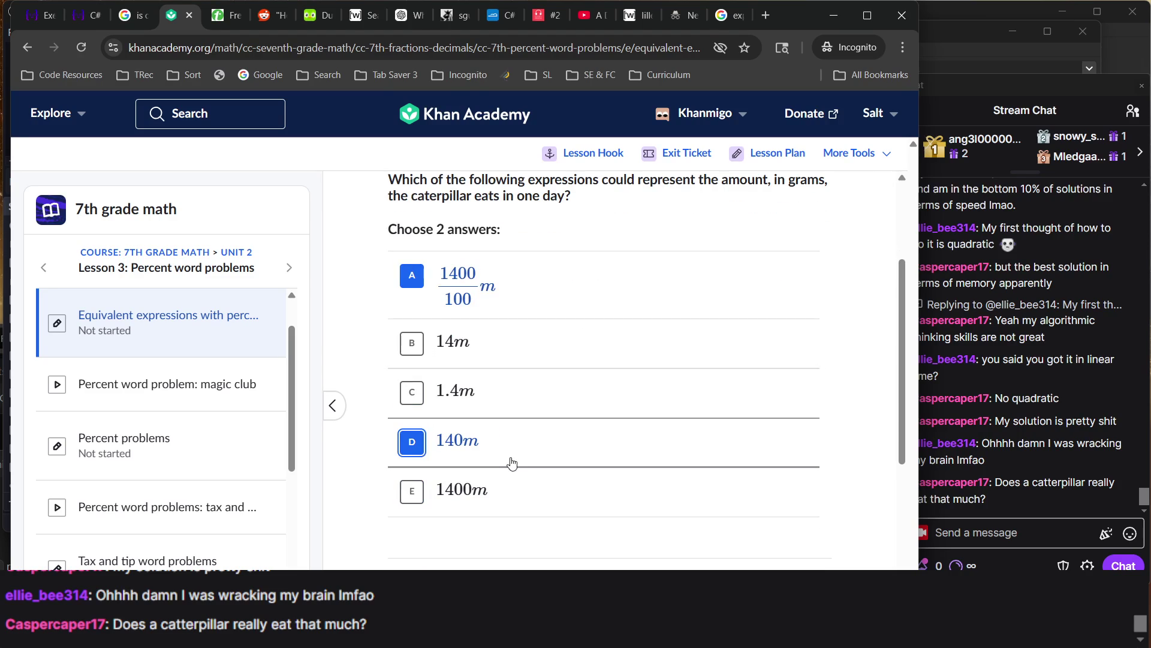
scroll(493, 462, "up", 1)
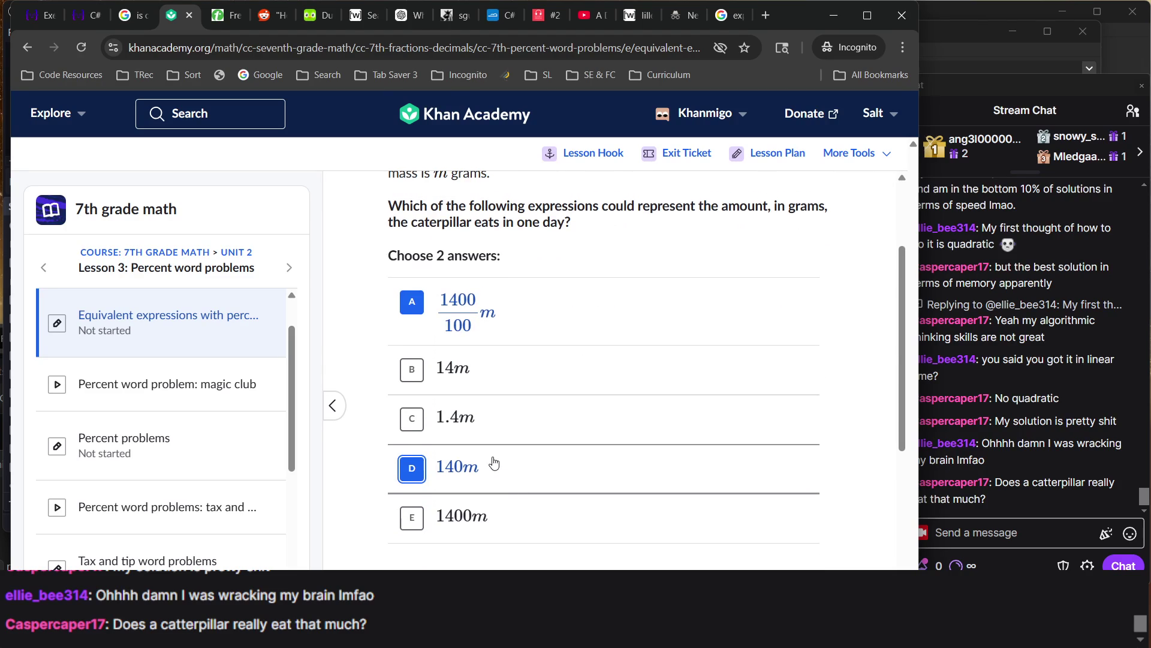
scroll(493, 462, "up", 1)
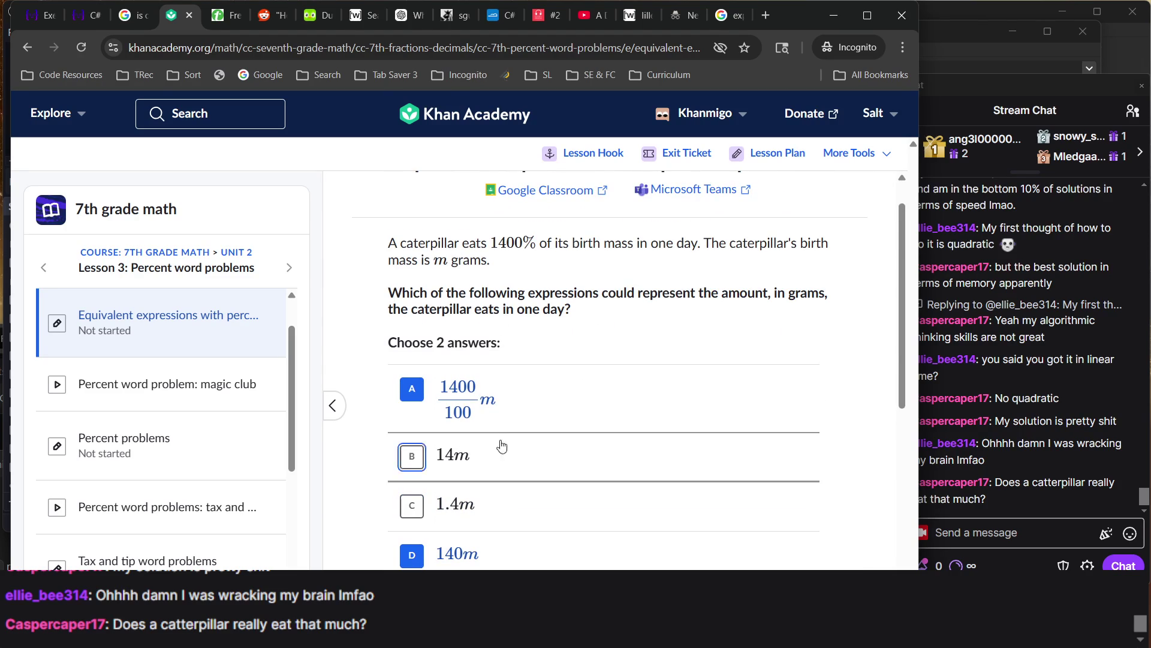
left_click(502, 417)
left_click(521, 560)
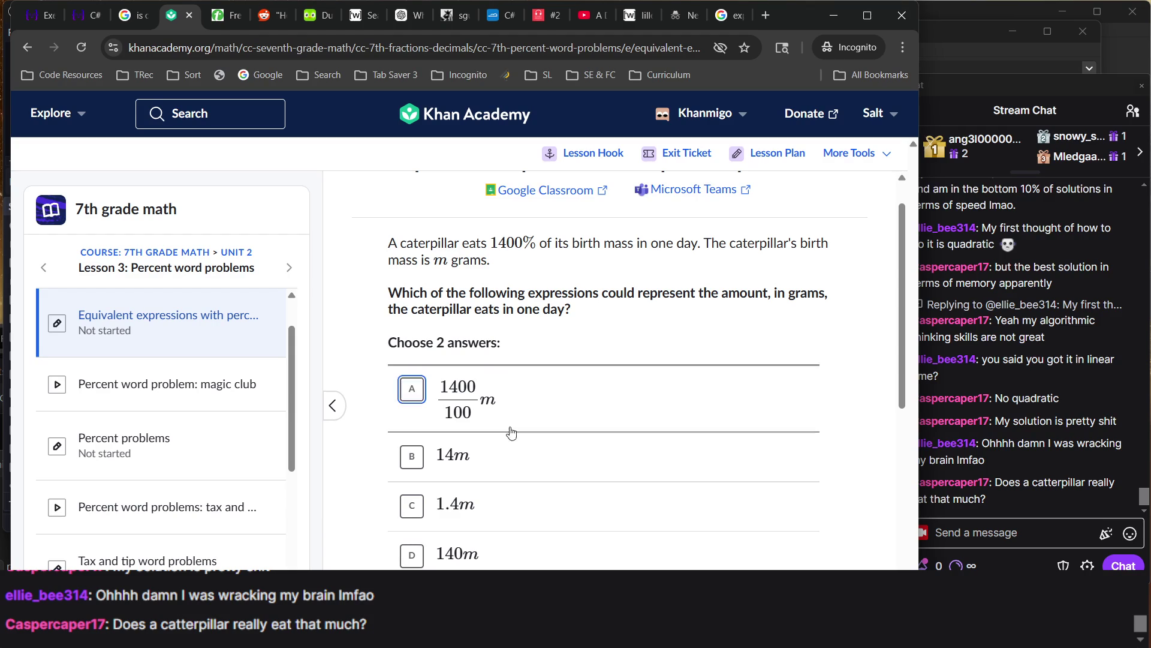
Try 1.4m as an answer, then deselect it
left_click(507, 504)
scroll(538, 290, "down", 3)
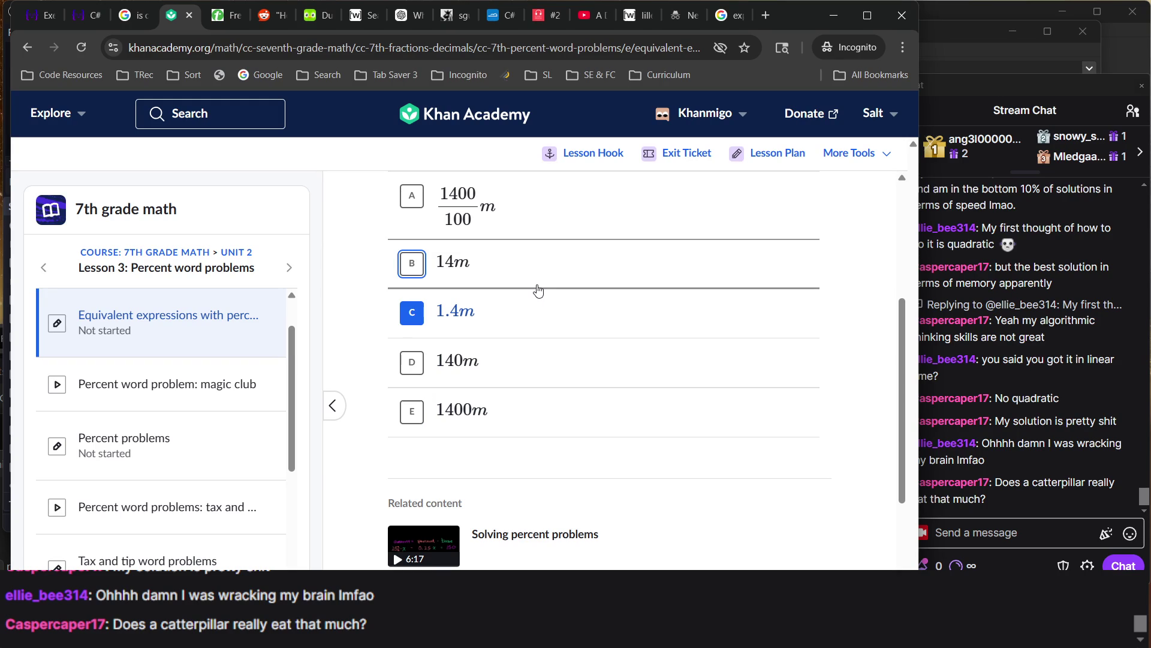
left_click(527, 324)
scroll(452, 411, "up", 2)
scroll(451, 411, "up", 2)
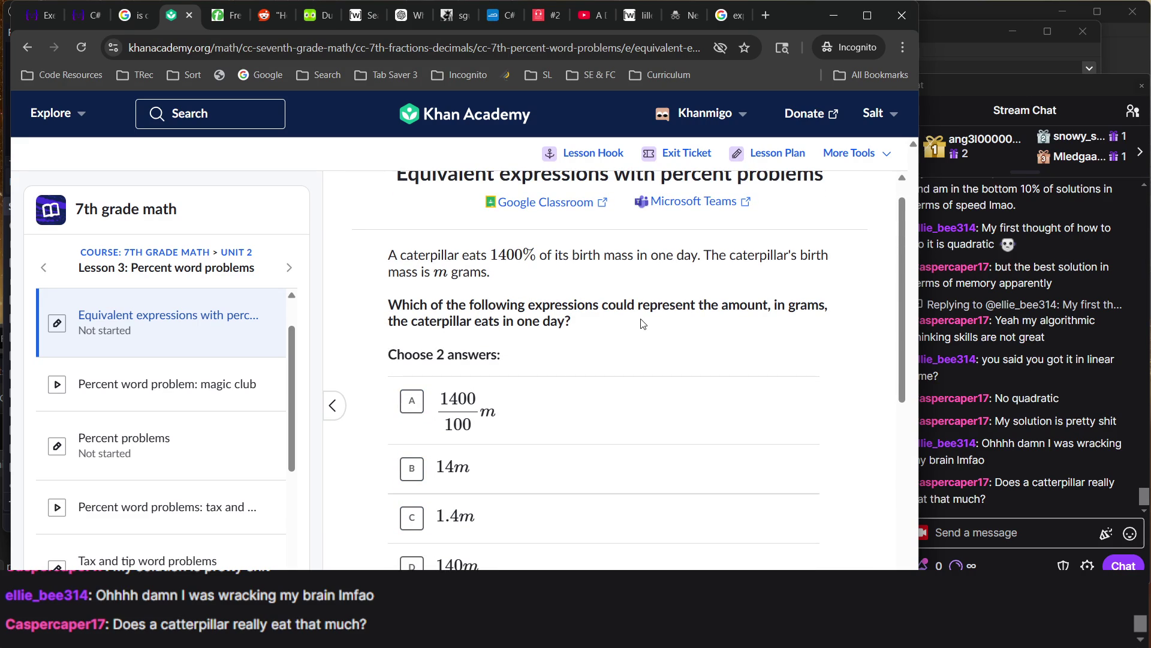
Settle on 14m and 1400/100 m and check the caterpillar answer
left_click(488, 453)
left_click(474, 412)
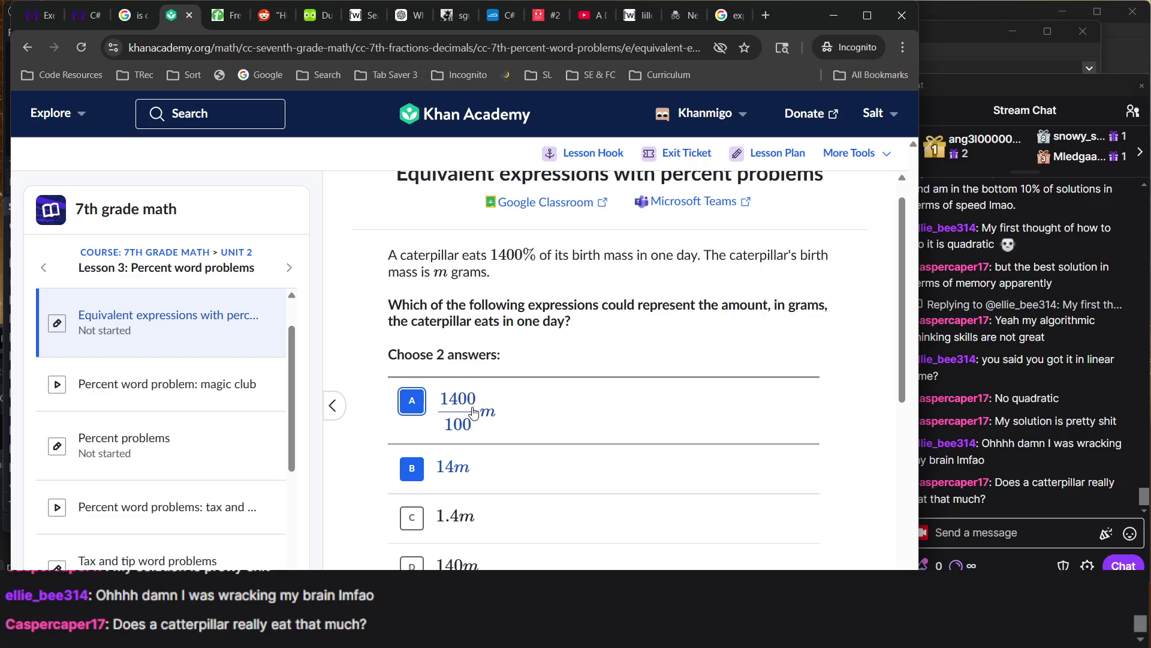
scroll(477, 488, "up", 1)
left_click(475, 490)
left_click(443, 422)
scroll(488, 291, "down", 1)
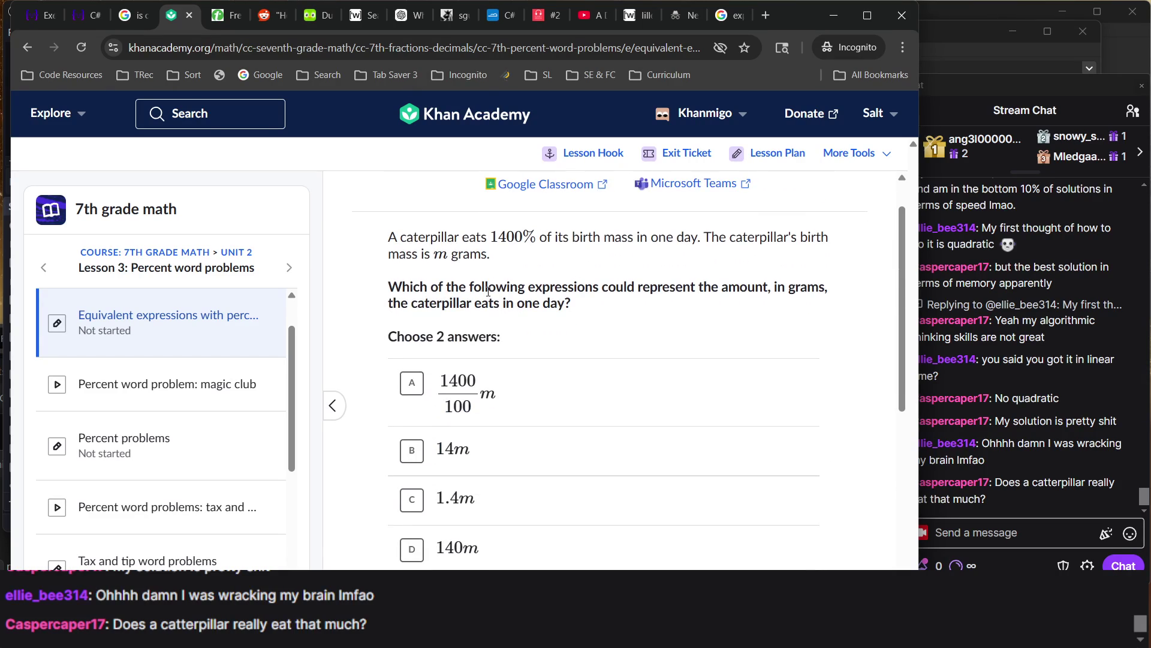
left_click(519, 422)
left_click(504, 454)
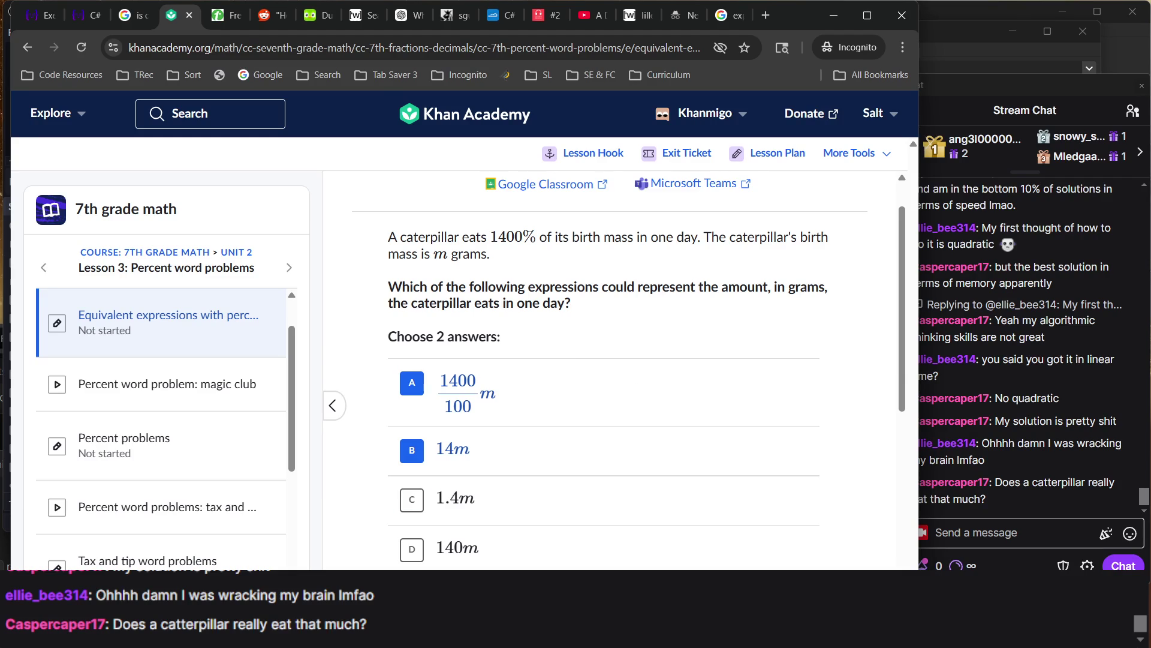
key("Return")
key("Return")
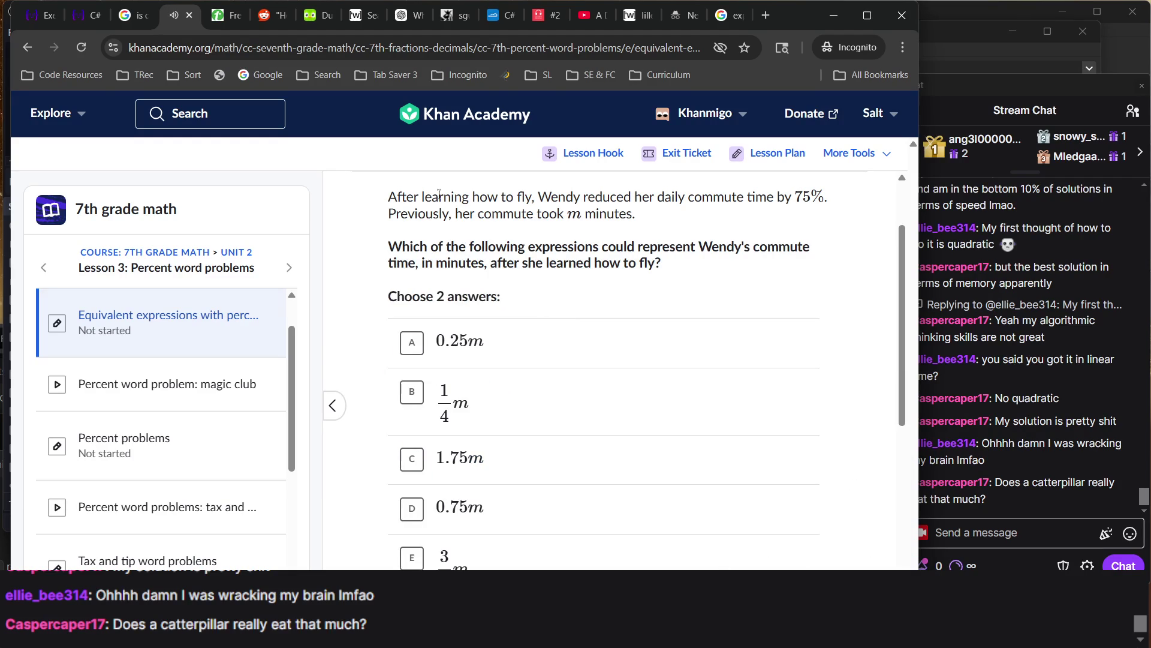
Read the Wendy commute question, briefly glancing at the stream chat
scroll(468, 239, "down", 3)
scroll(429, 219, "up", 4)
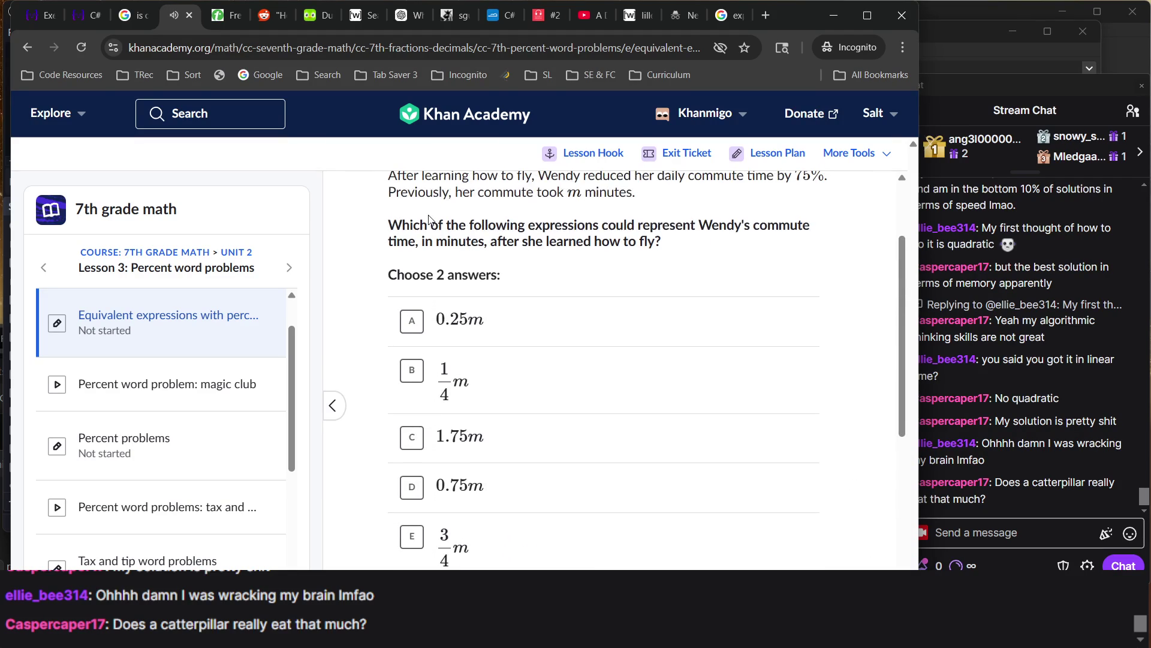
left_click_drag(372, 264, 599, 465)
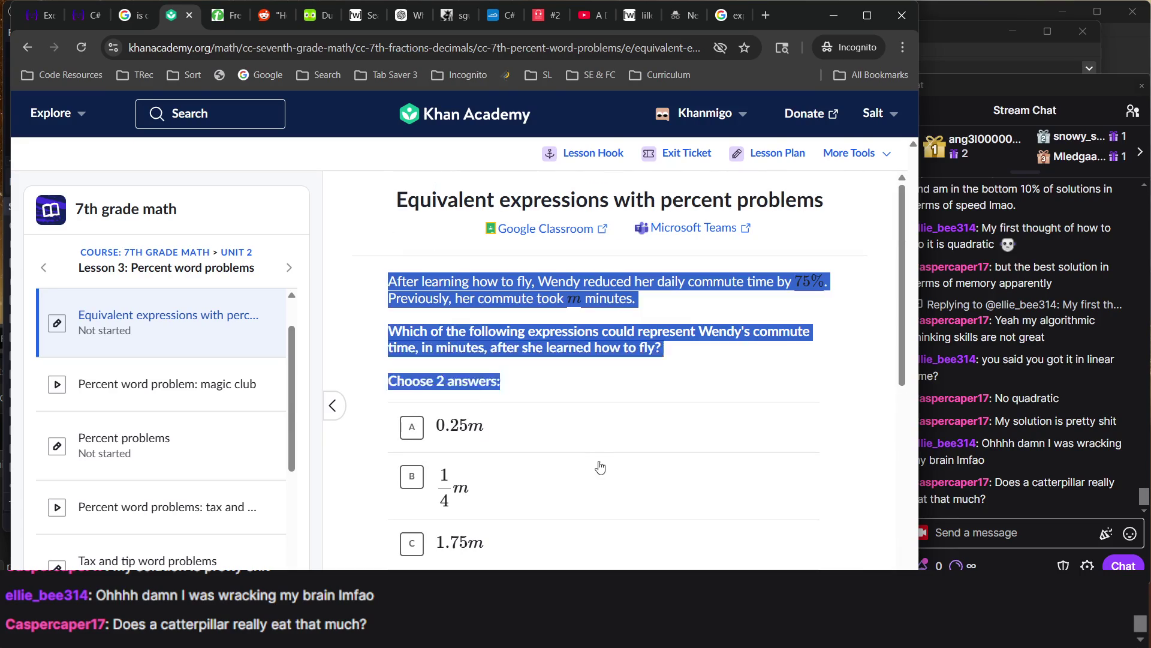
left_click(546, 340)
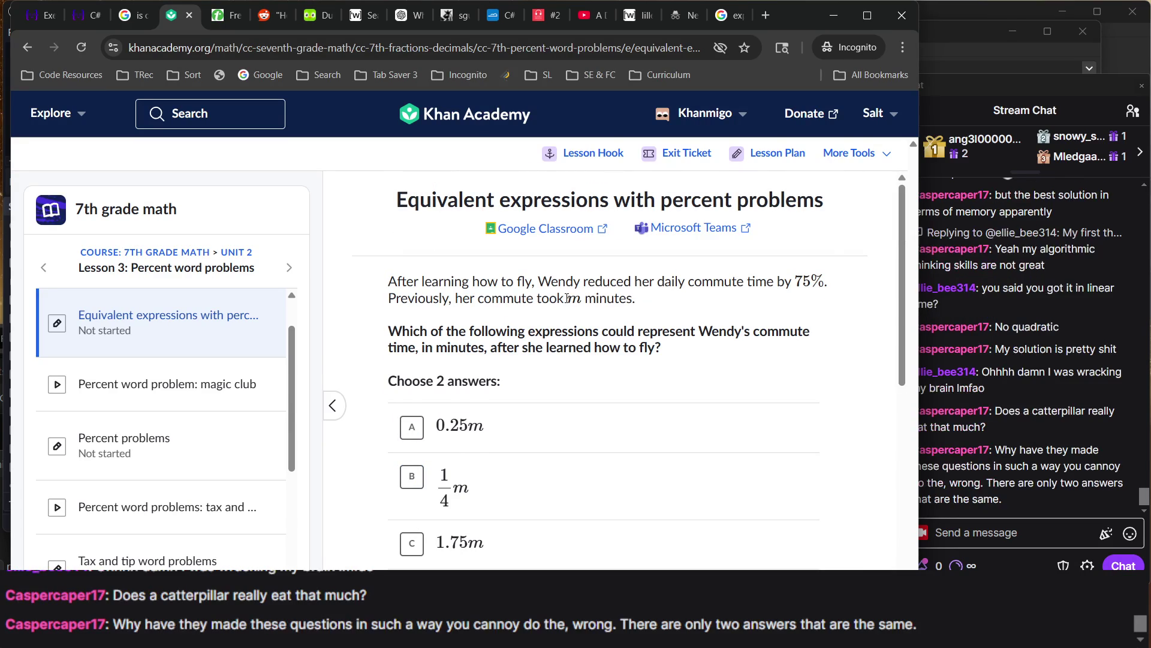
left_click(1020, 442)
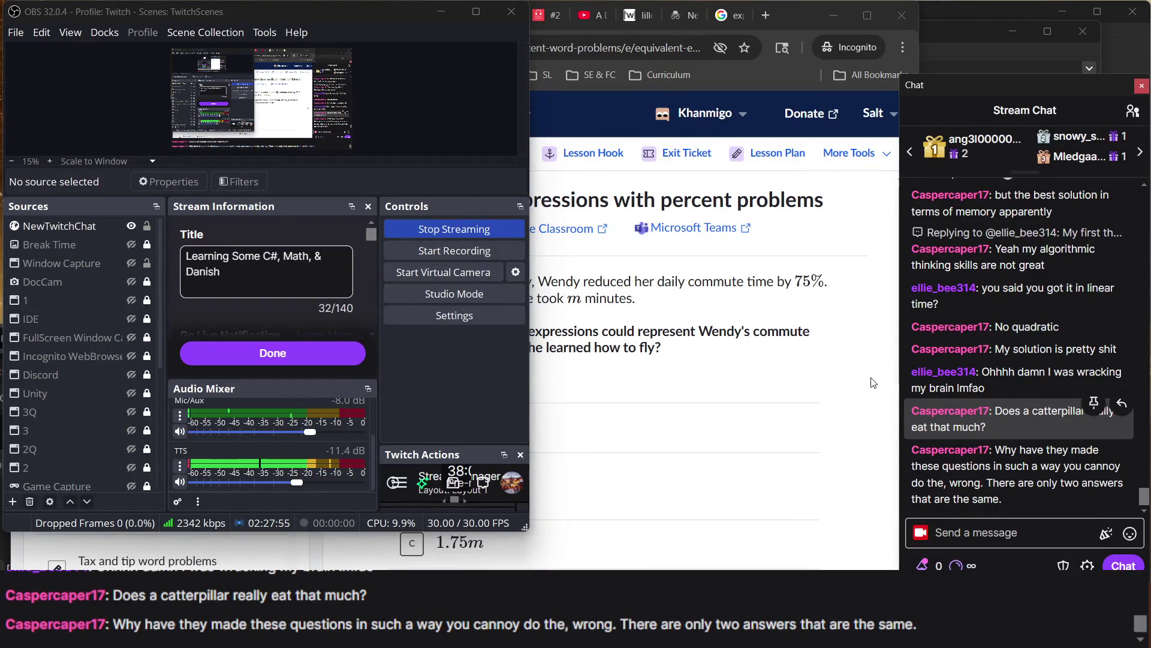
left_click(765, 359)
Highlight the problem's first sentence, the variable m and the question sentence
scroll(766, 360, "down", 3)
scroll(765, 360, "up", 1)
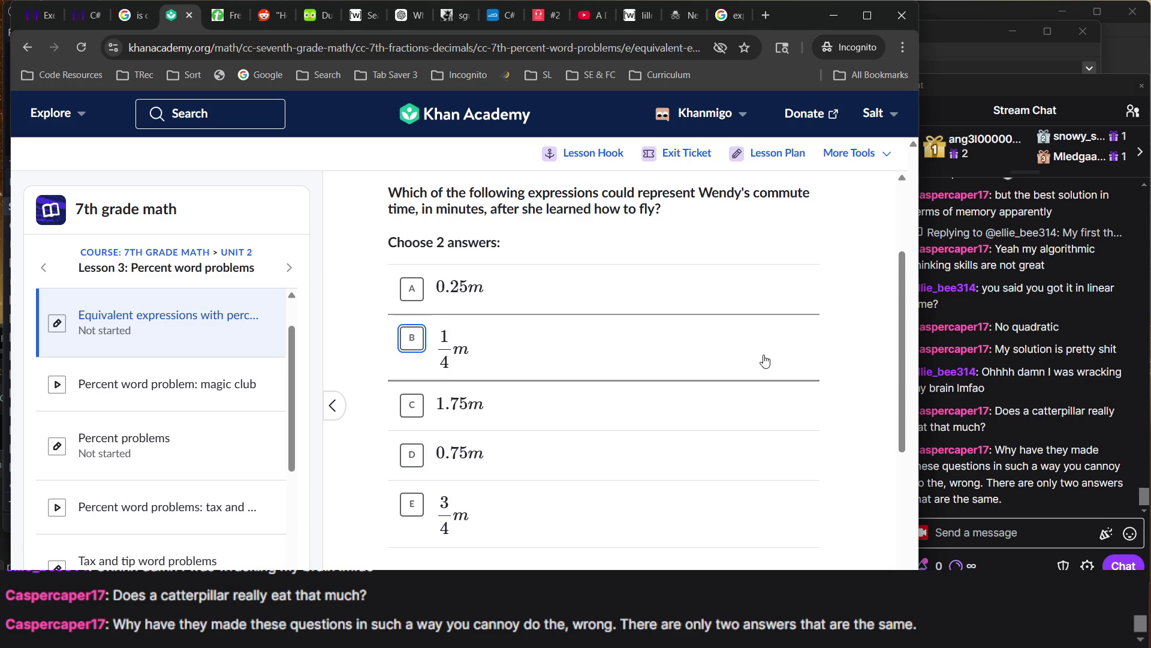
scroll(525, 264, "up", 1)
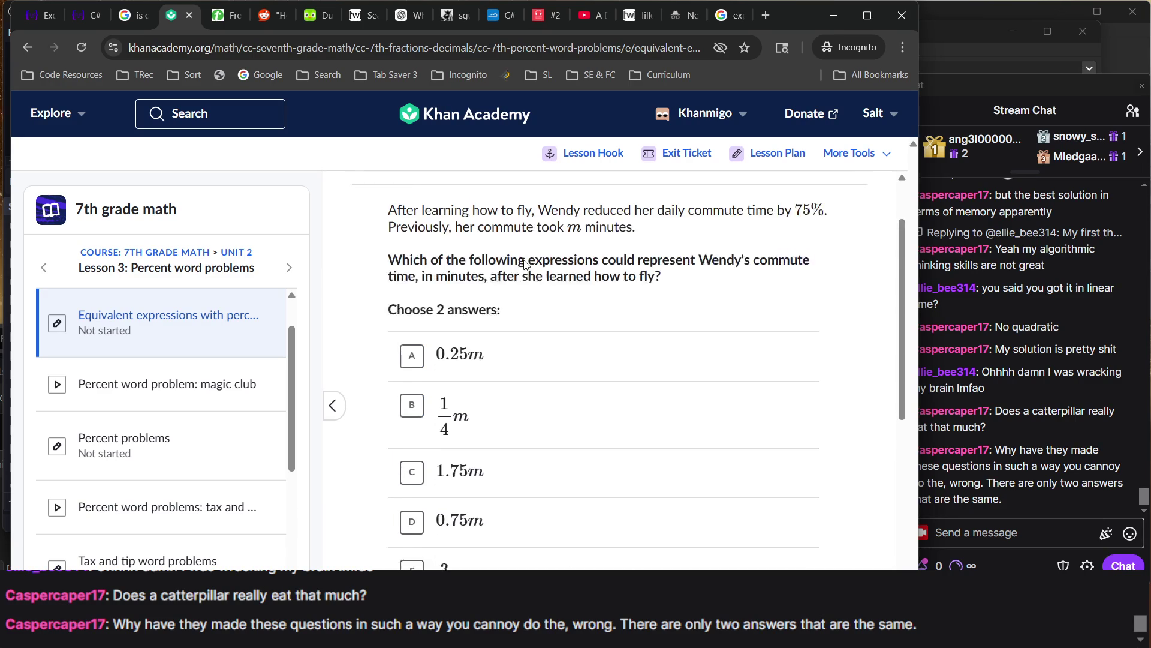
scroll(516, 252, "up", 1)
double_click(507, 235)
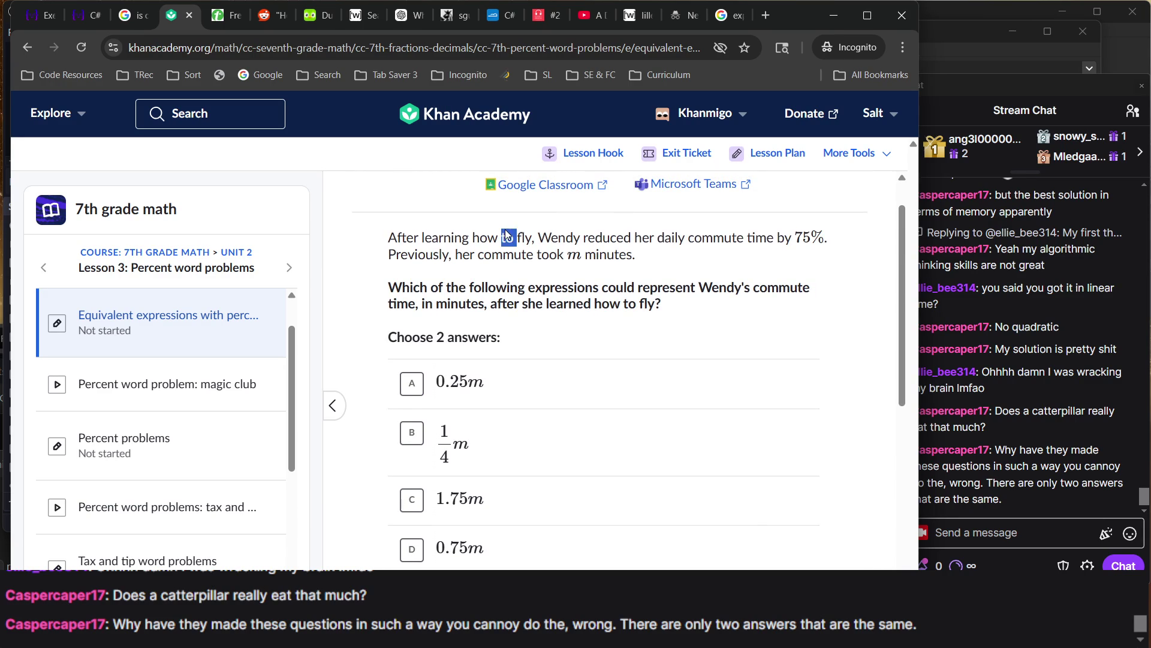
triple_click(507, 235)
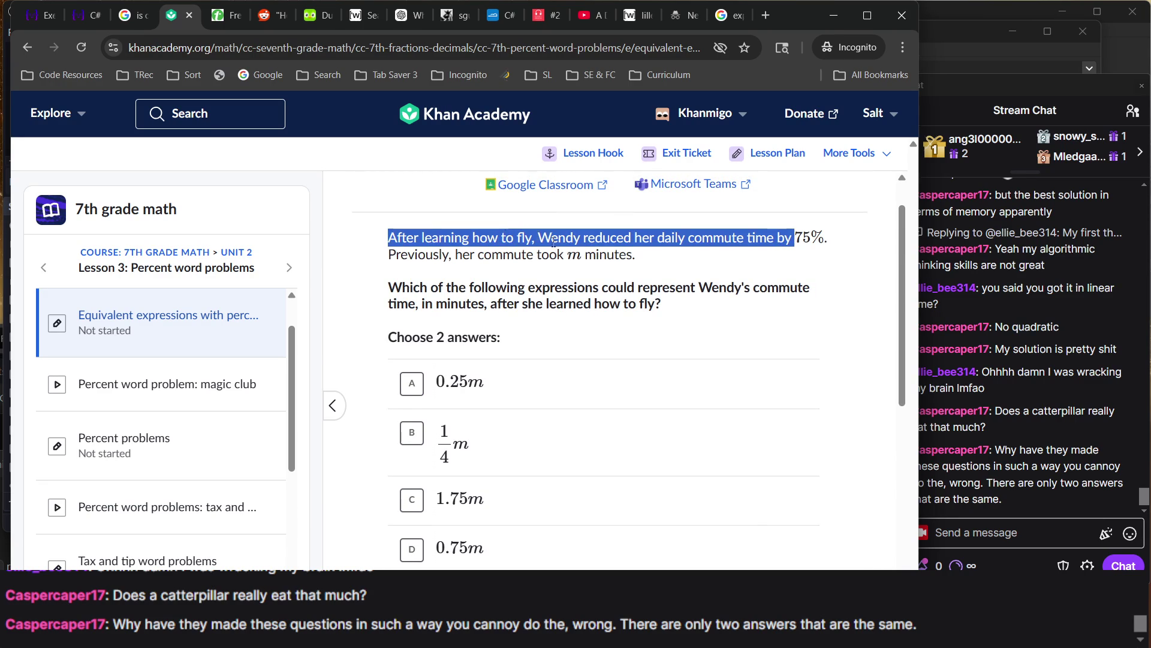
double_click(579, 255)
left_click(580, 254)
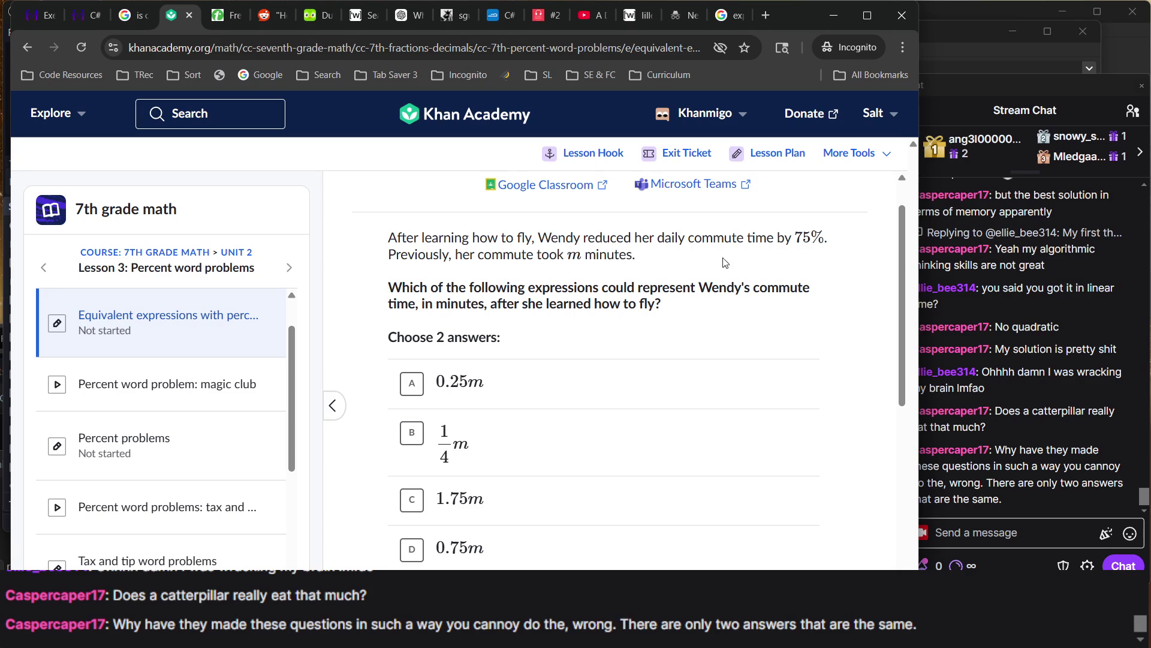
triple_click(625, 303)
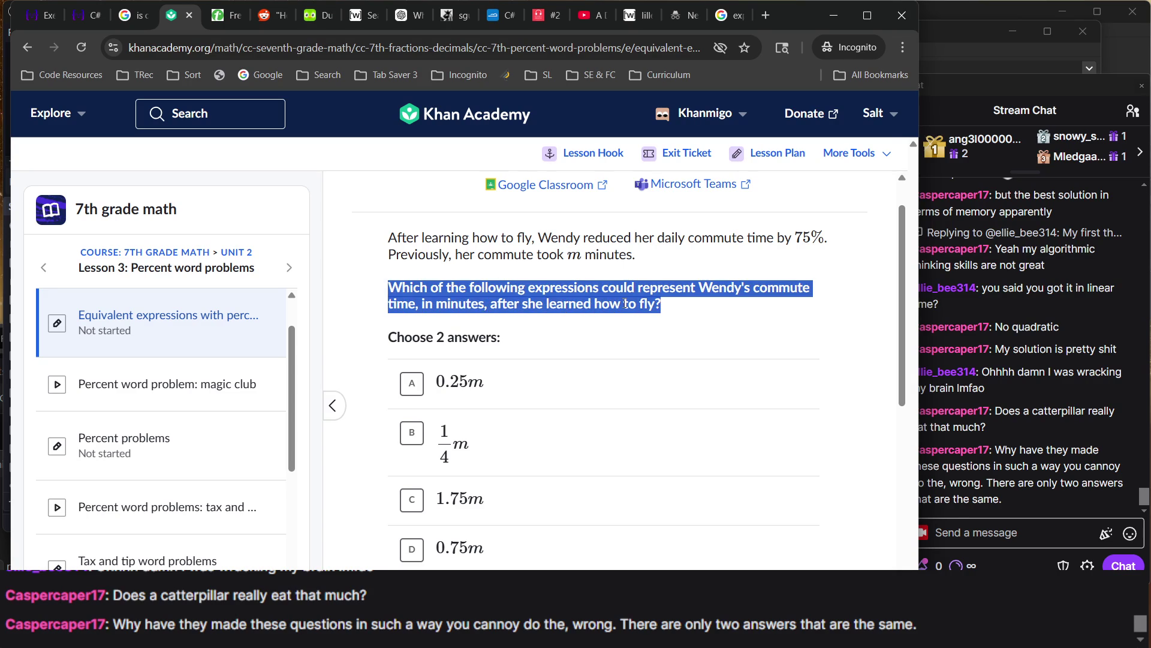
Open and close a chat user's profile card, then return to the exercise
scroll(625, 303, "down", 6)
scroll(624, 303, "up", 6)
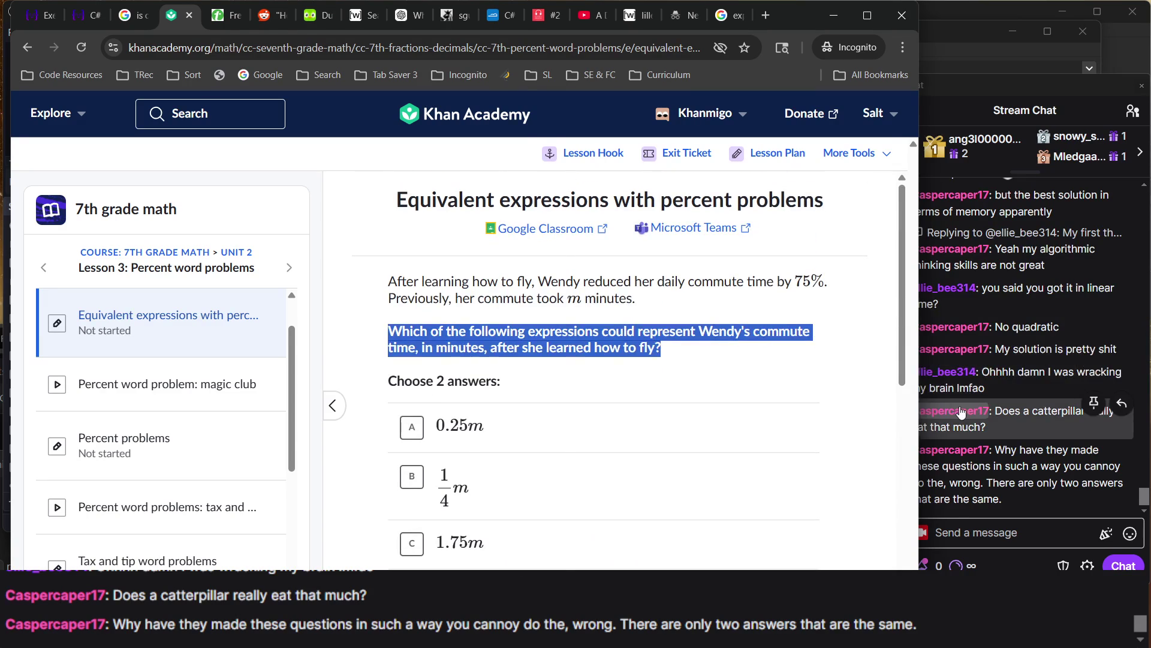
left_click(961, 412)
left_click(961, 412)
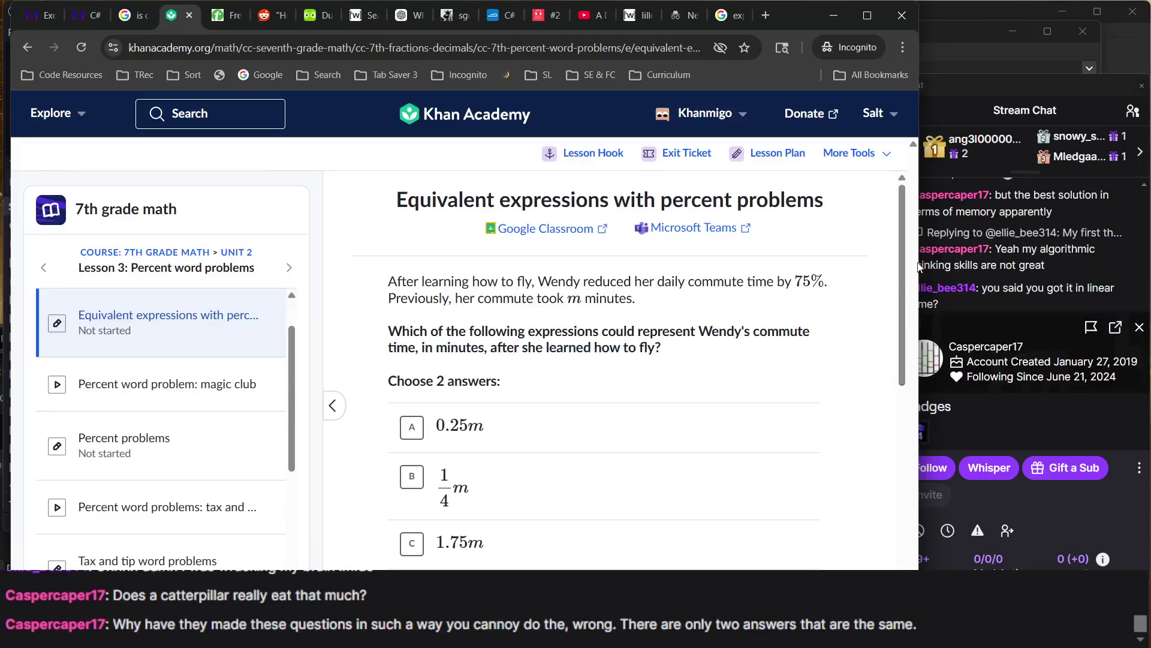
left_click(1139, 326)
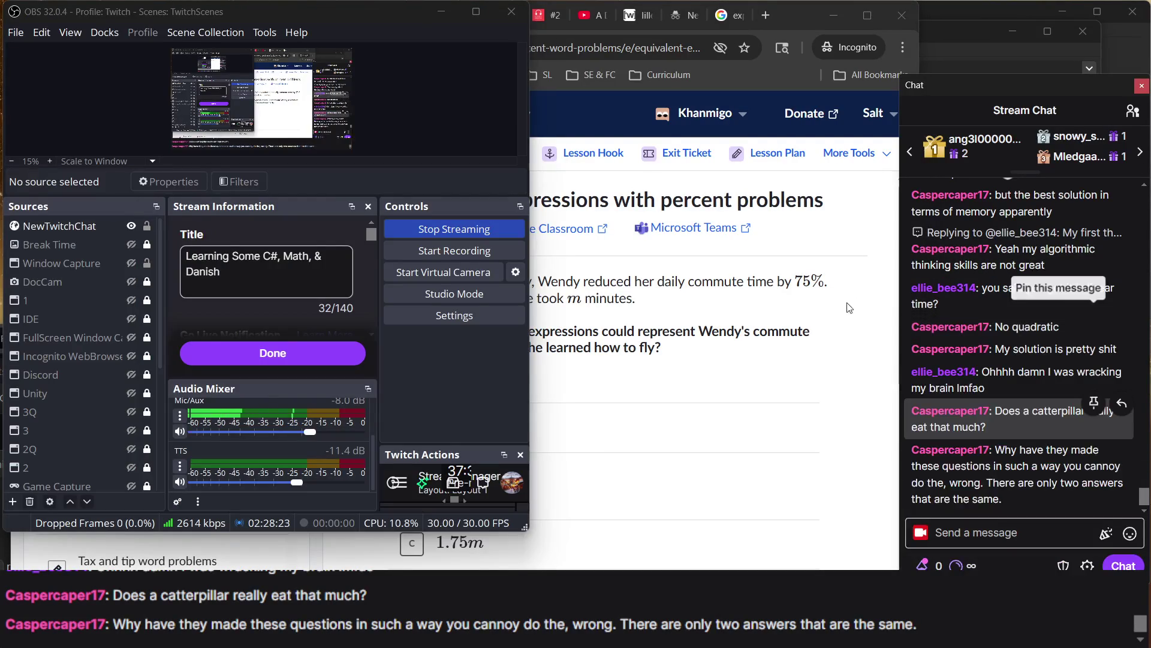
left_click(743, 319)
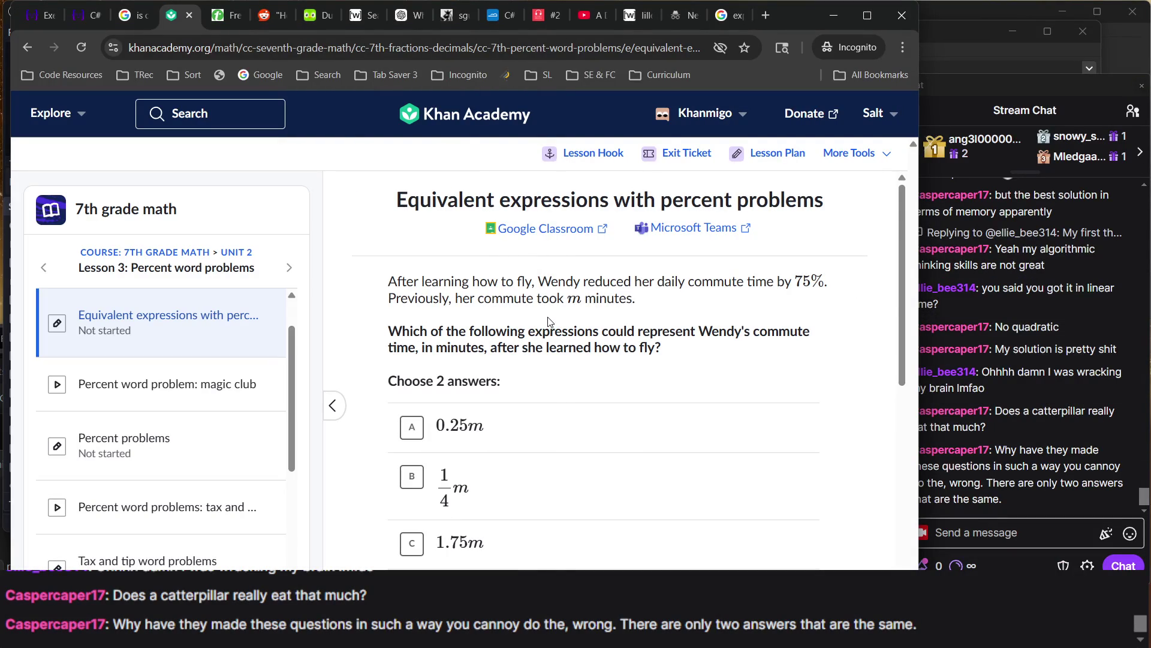
scroll(549, 322, "down", 6)
scroll(550, 322, "up", 6)
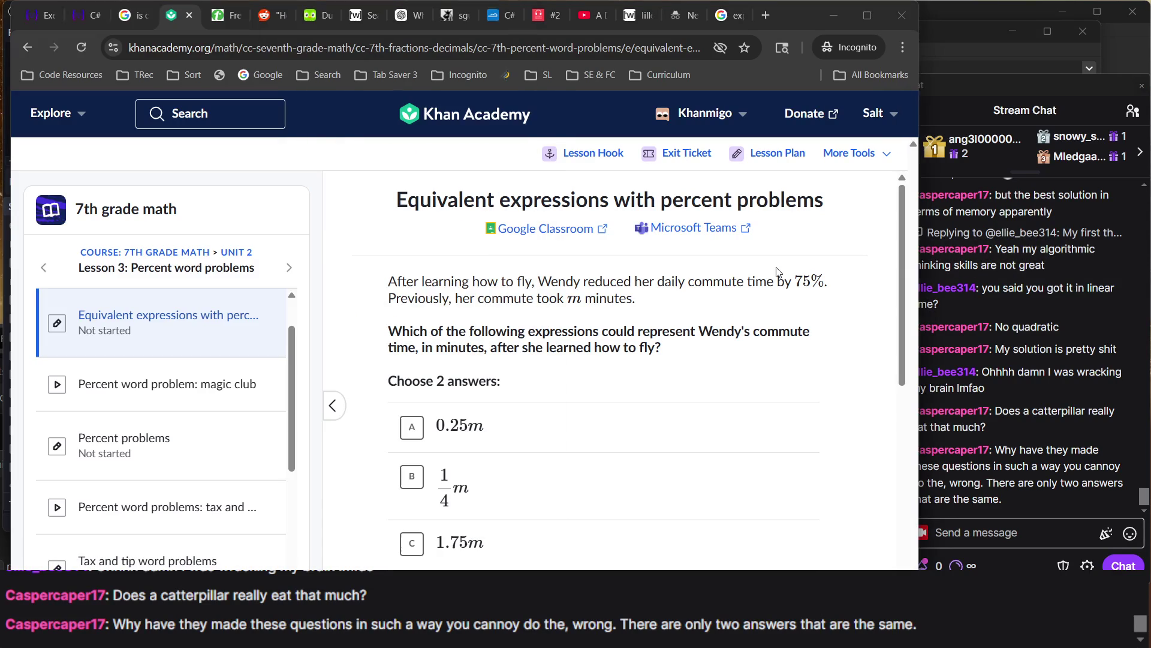
Re-read the problem's first line and scroll through the answer choices
left_click(777, 271)
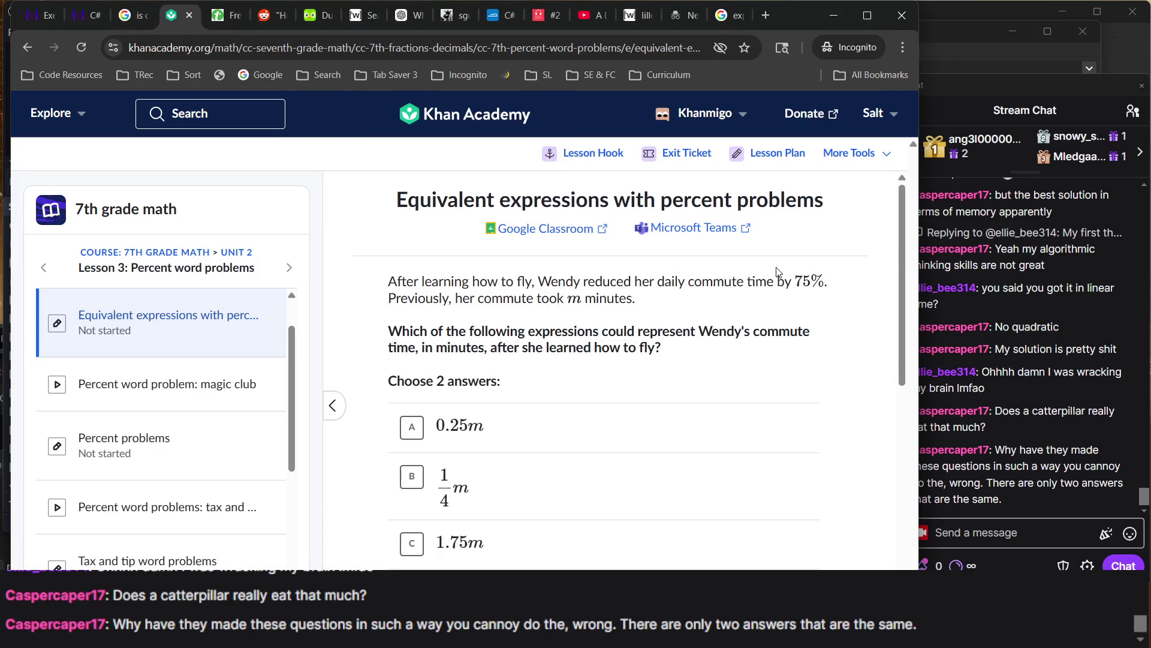
triple_click(777, 273)
left_click(777, 271)
scroll(777, 271, "down", 4)
scroll(777, 271, "up", 4)
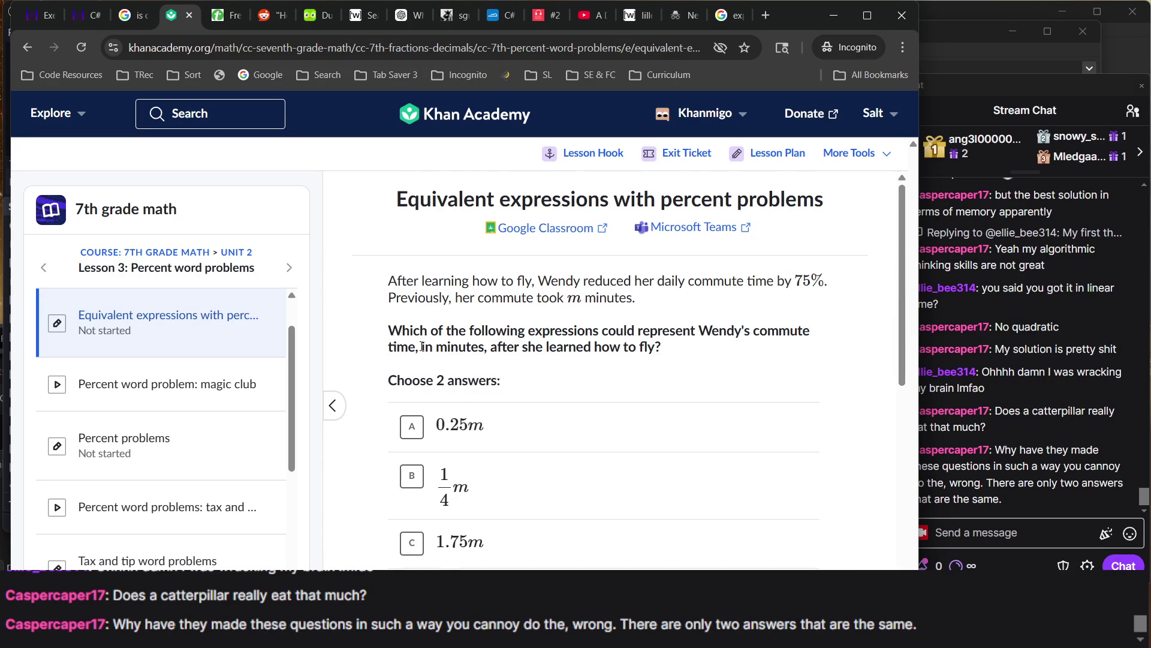
scroll(422, 346, "down", 1)
scroll(421, 346, "down", 1)
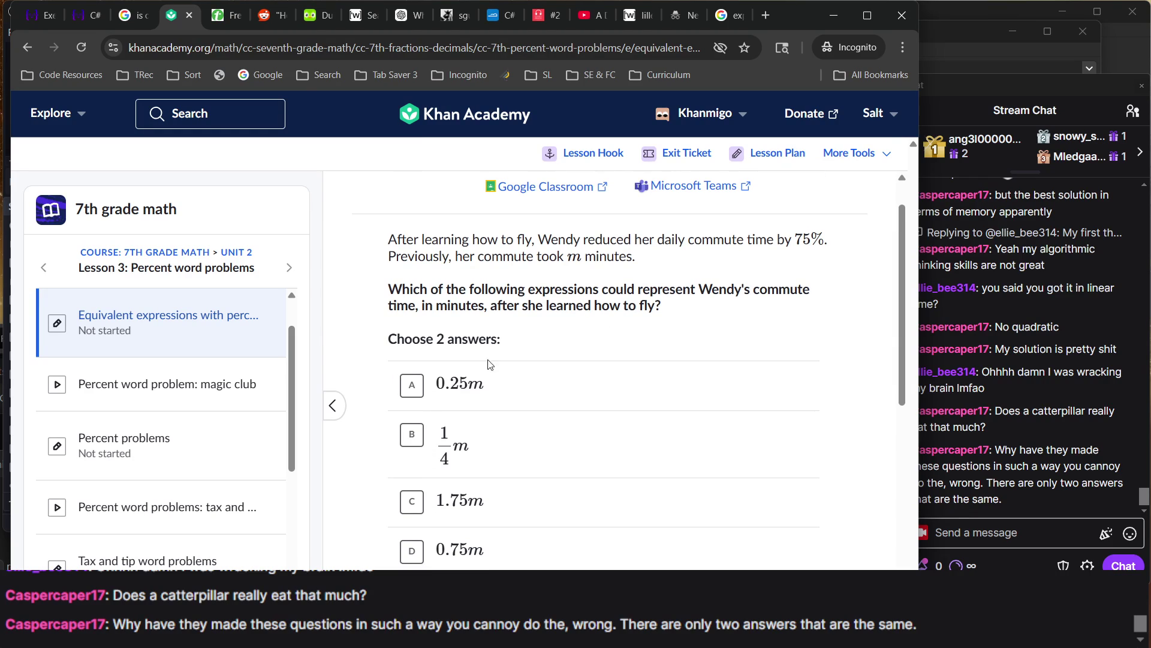
scroll(482, 371, "down", 1)
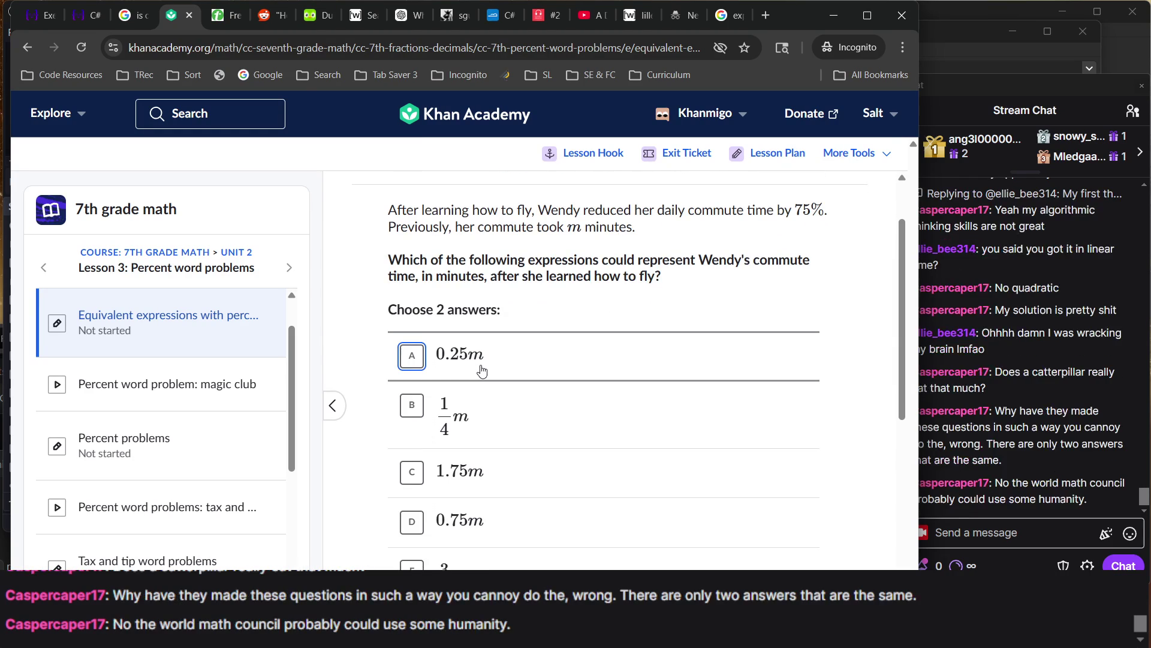
scroll(482, 371, "down", 2)
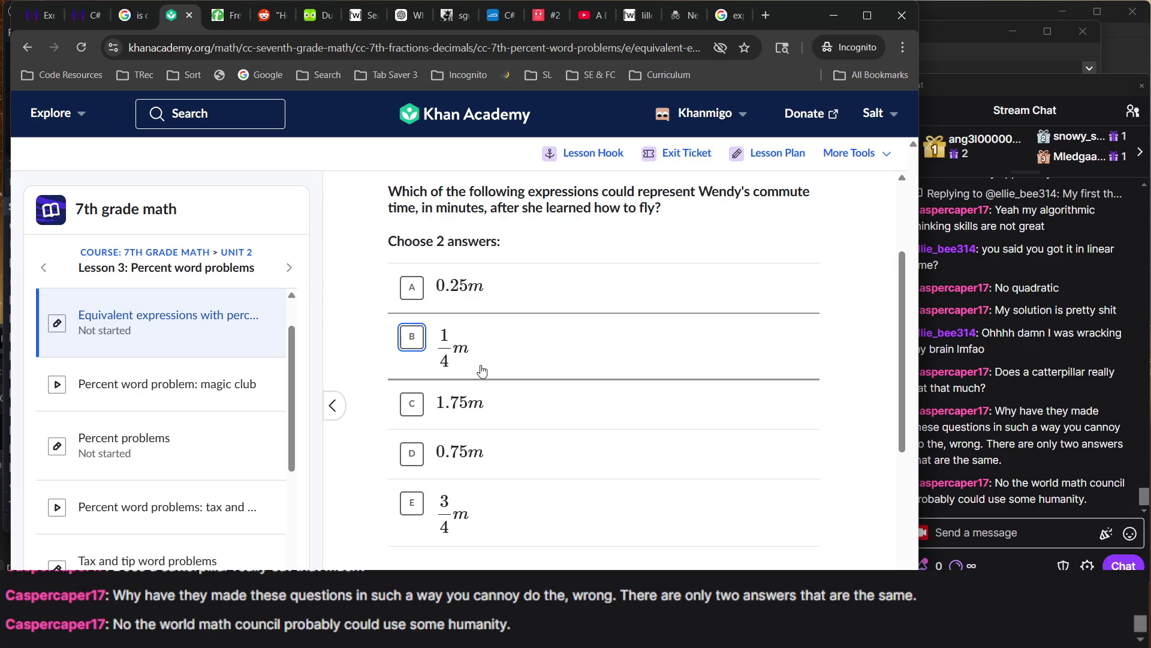
scroll(482, 371, "up", 4)
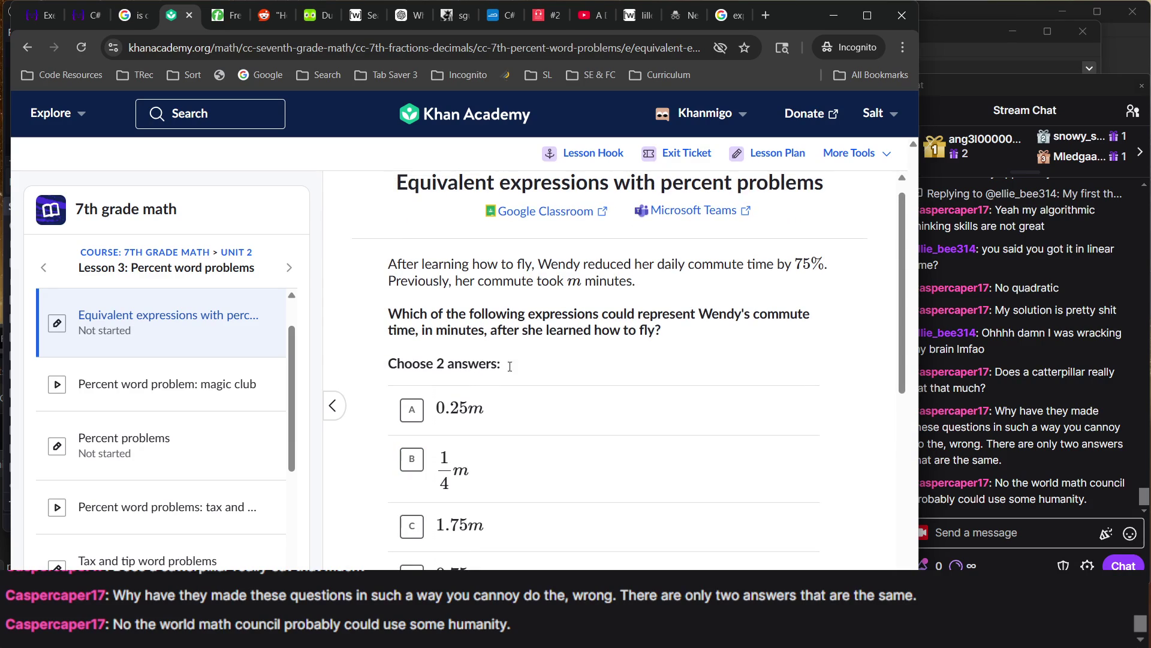
Try 0.25m and 1/4 m as answers, then deselect both
left_click_drag(967, 409, 951, 408)
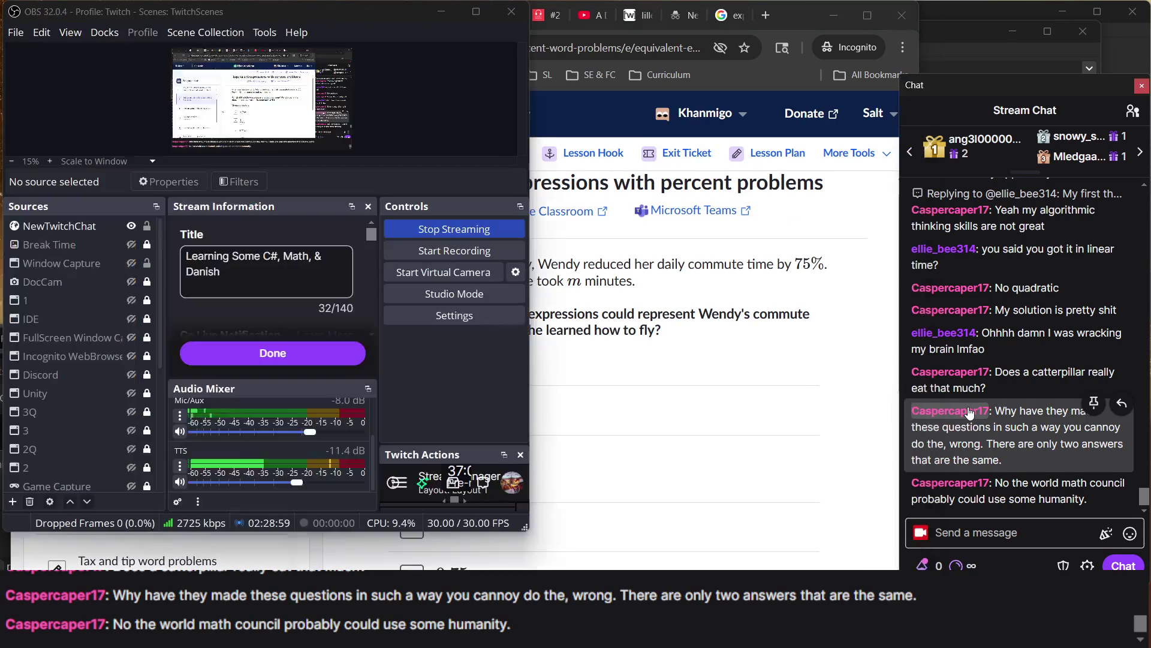
left_click(710, 384)
left_click(558, 430)
left_click(558, 430)
left_click(483, 450)
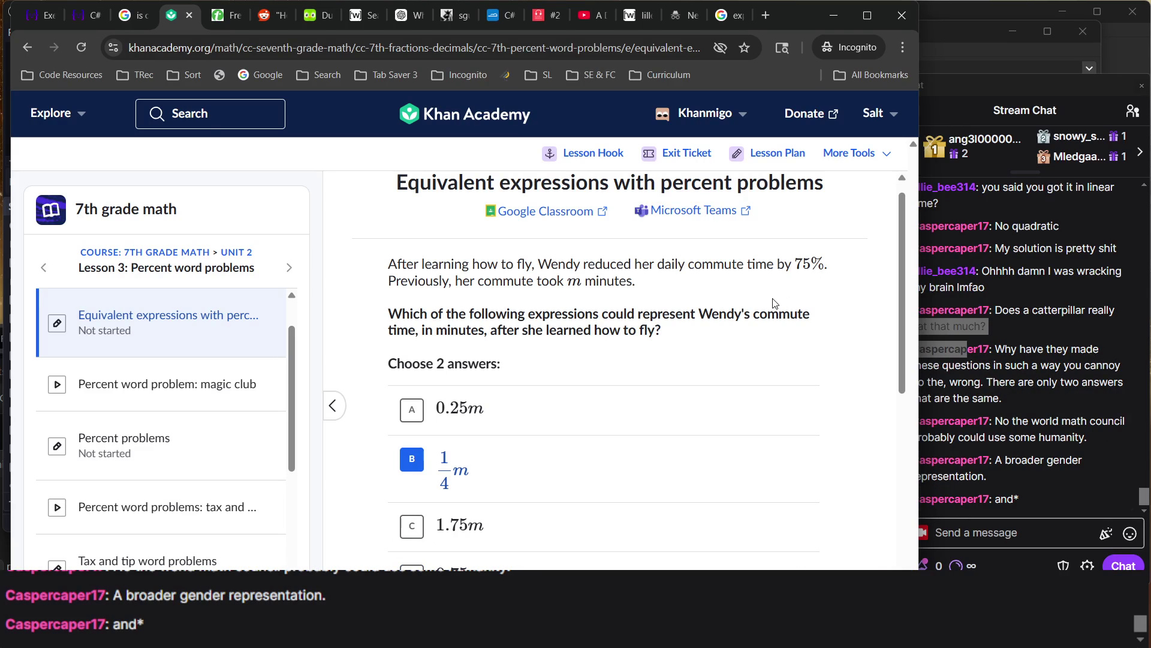
key("alt+Tab")
key("alt+Tab")
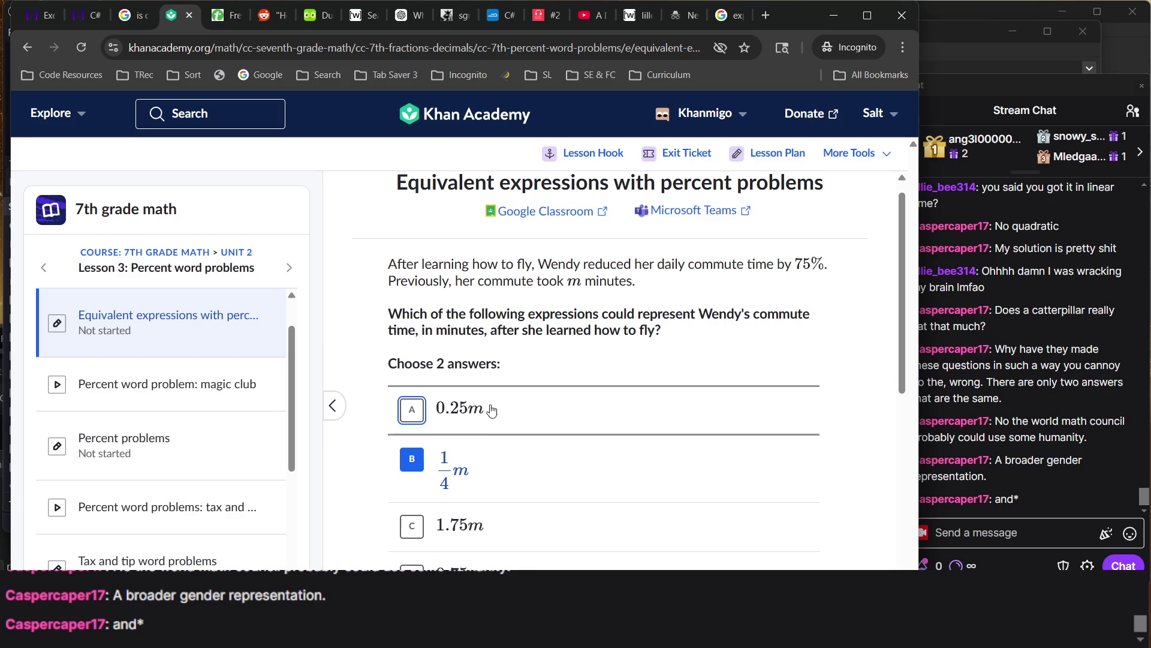
left_click(496, 471)
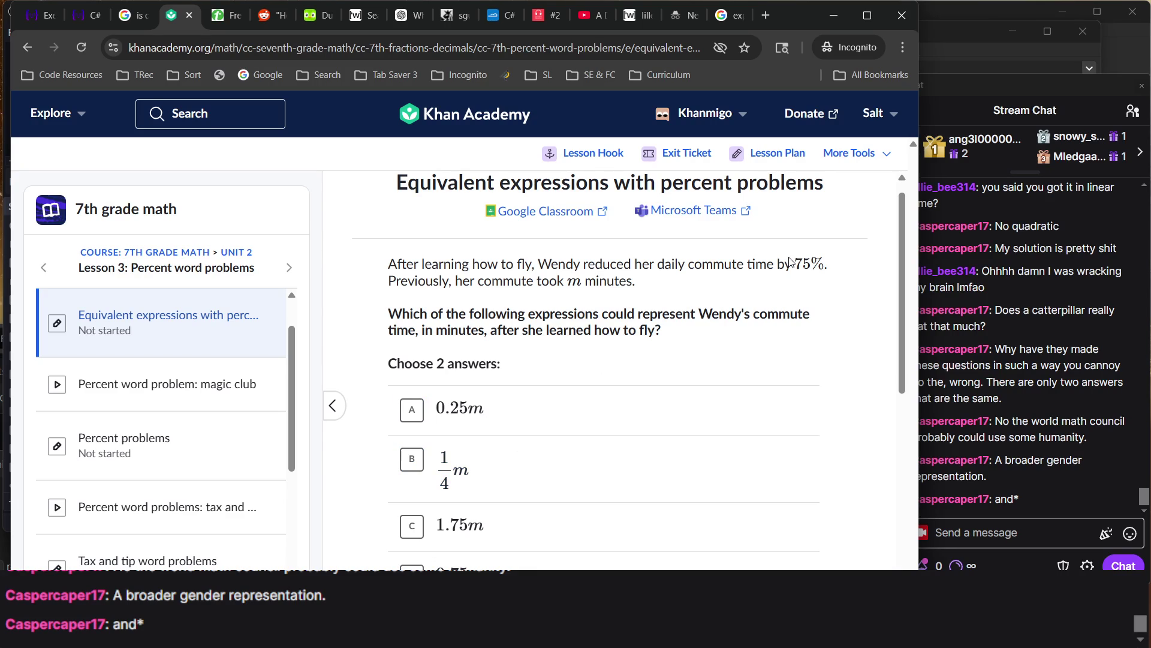
Highlight the 75% original-commute sentence and glance at the stream chat
left_click_drag(790, 262, 794, 282)
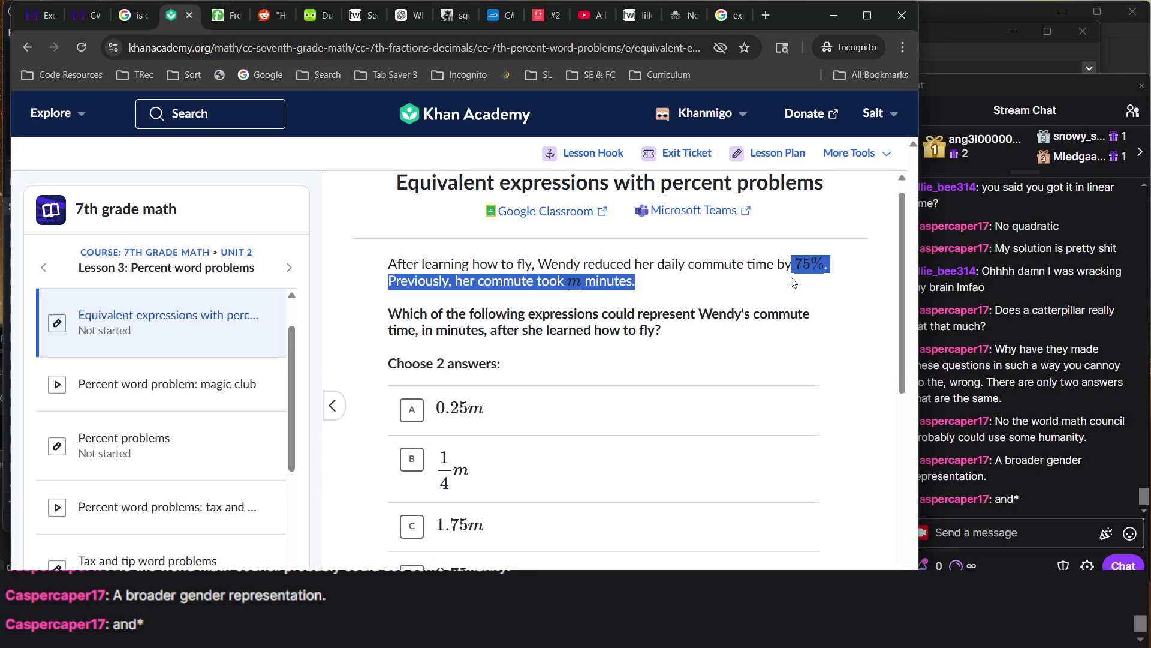
left_click(794, 282)
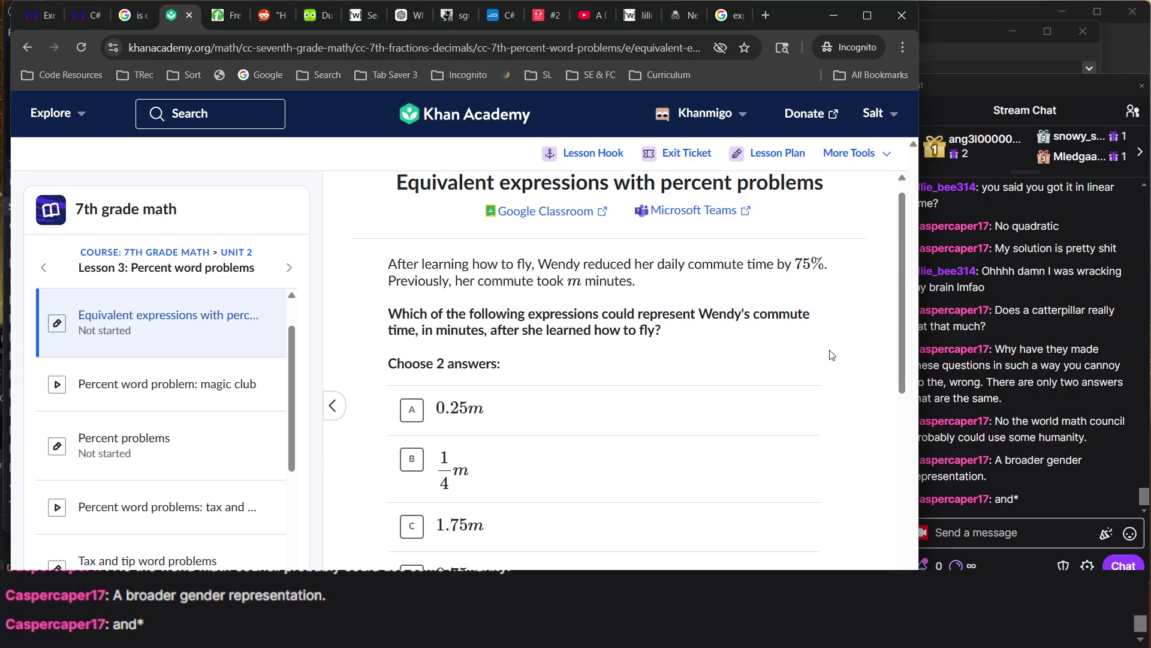
left_click(1009, 306)
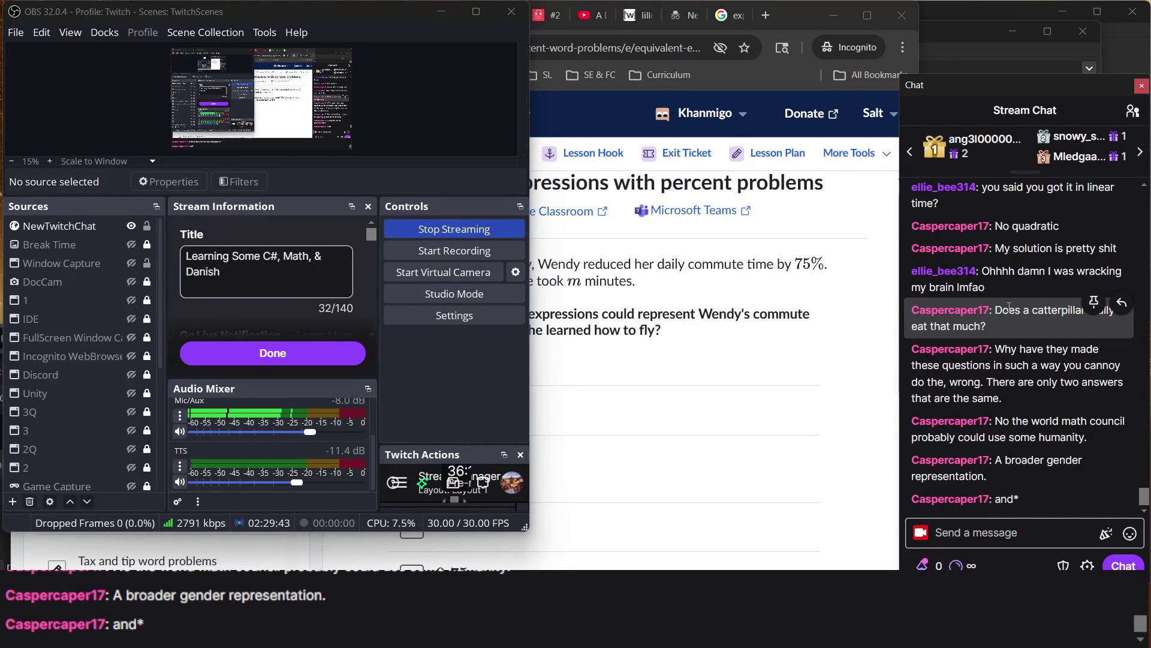
left_click(812, 354)
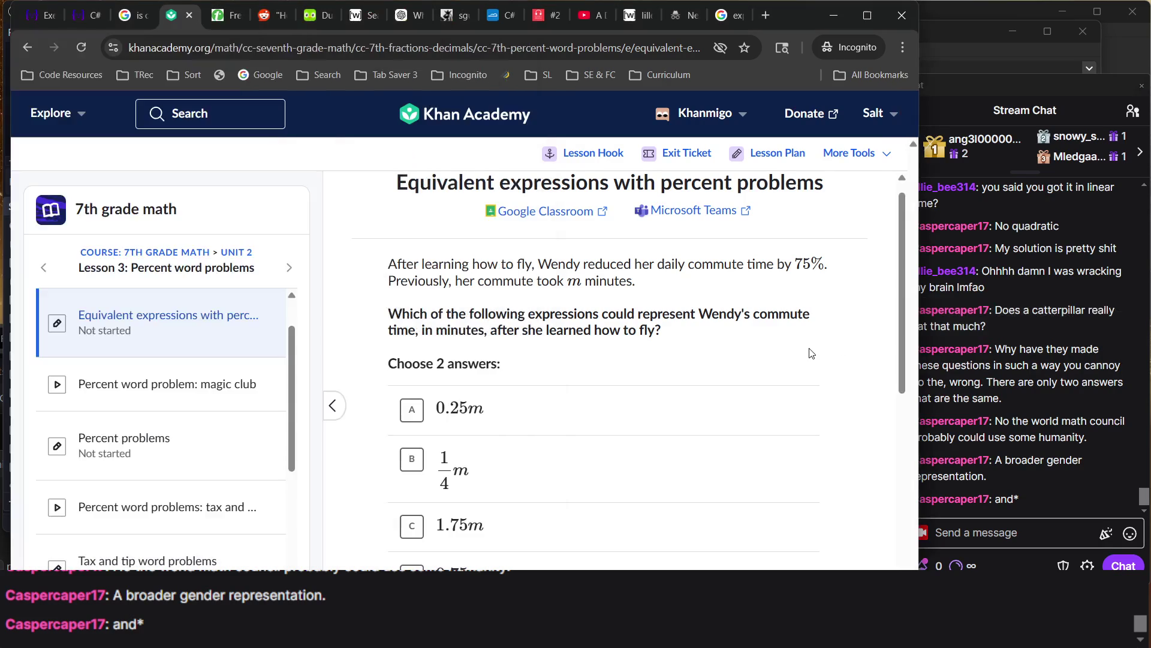
Select 1/4 m and 0.25m for the commute question and check them
scroll(811, 353, "down", 3)
scroll(601, 284, "up", 4)
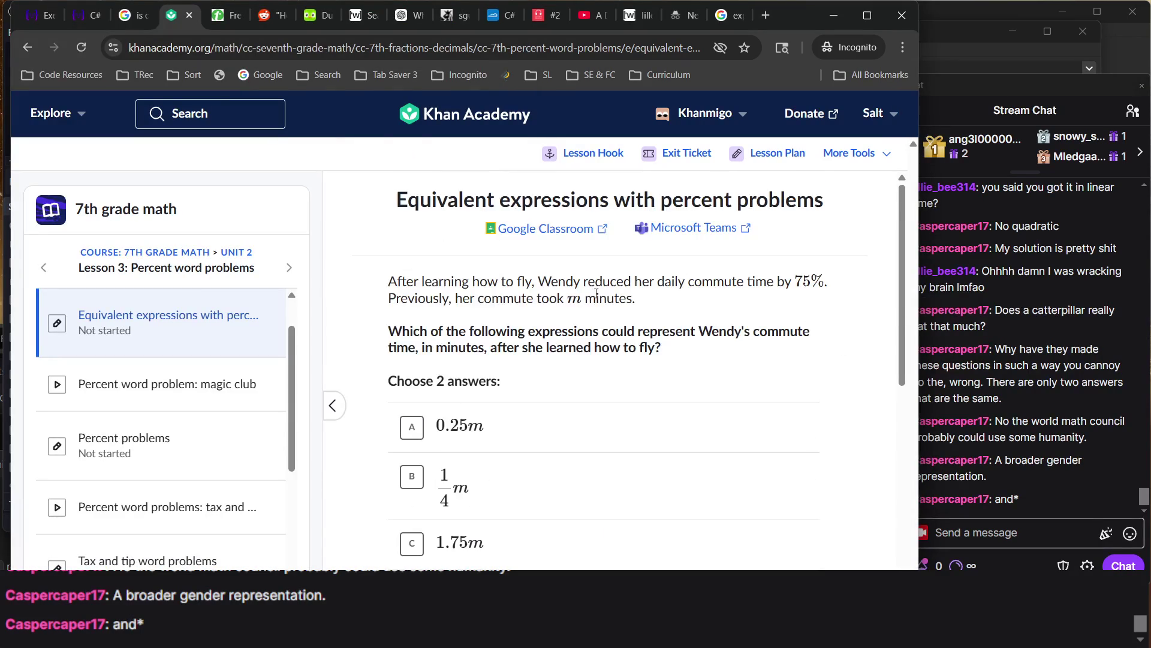
left_click_drag(595, 293, 709, 333)
left_click(709, 333)
scroll(563, 359, "down", 1)
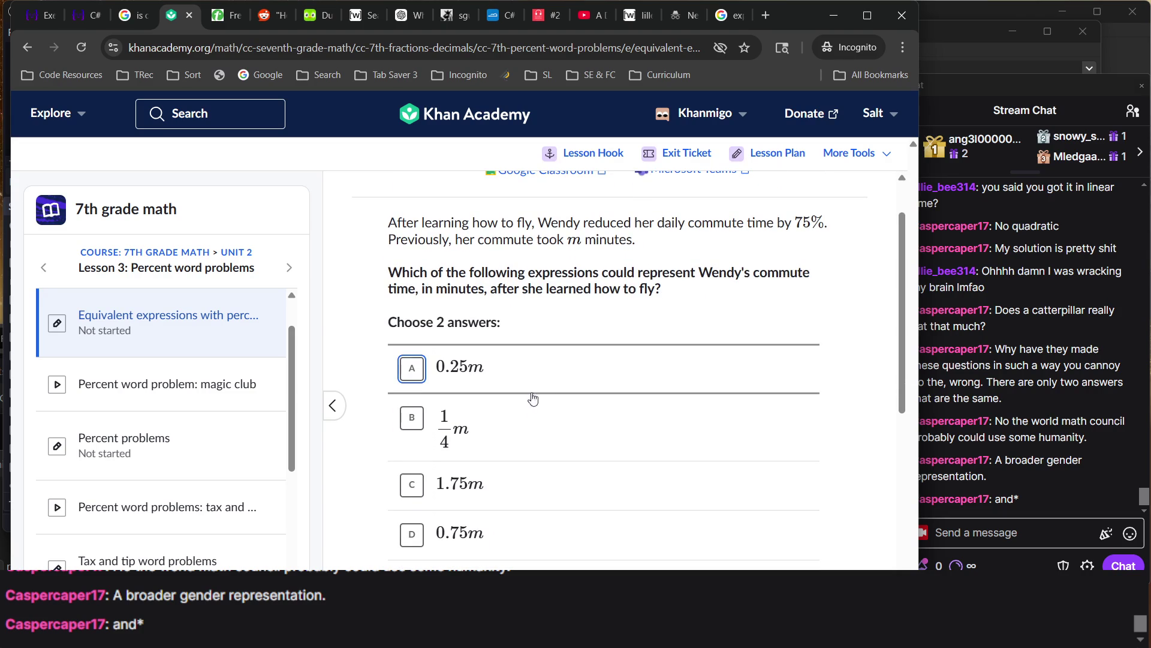
left_click(516, 414)
scroll(516, 412, "down", 2)
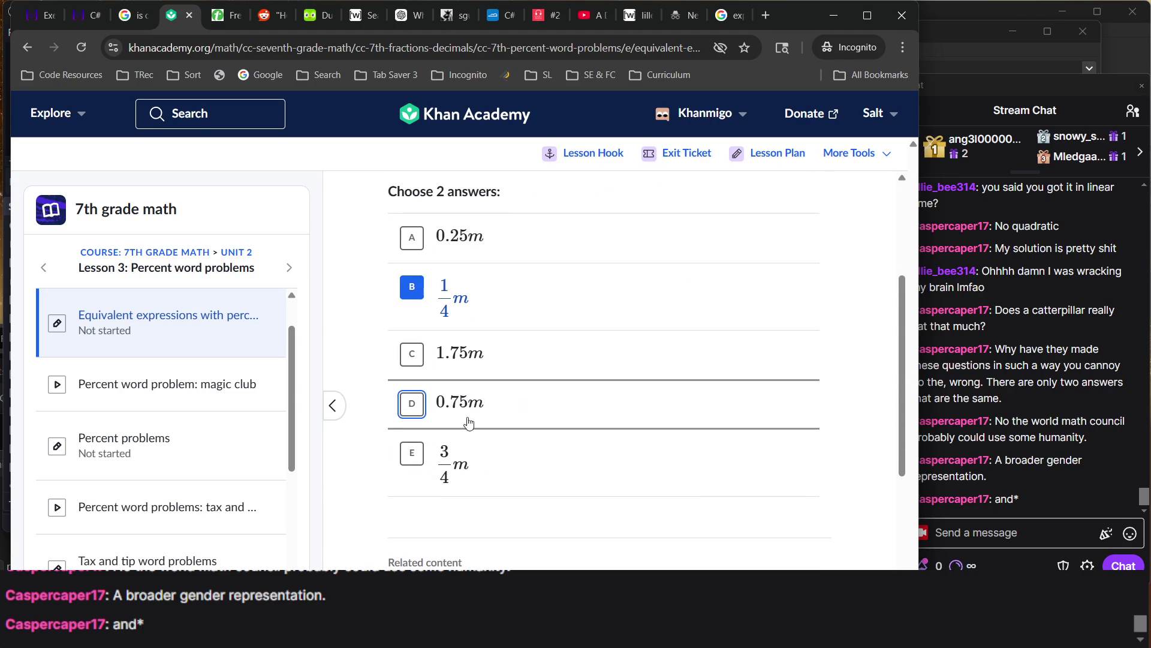
left_click(491, 237)
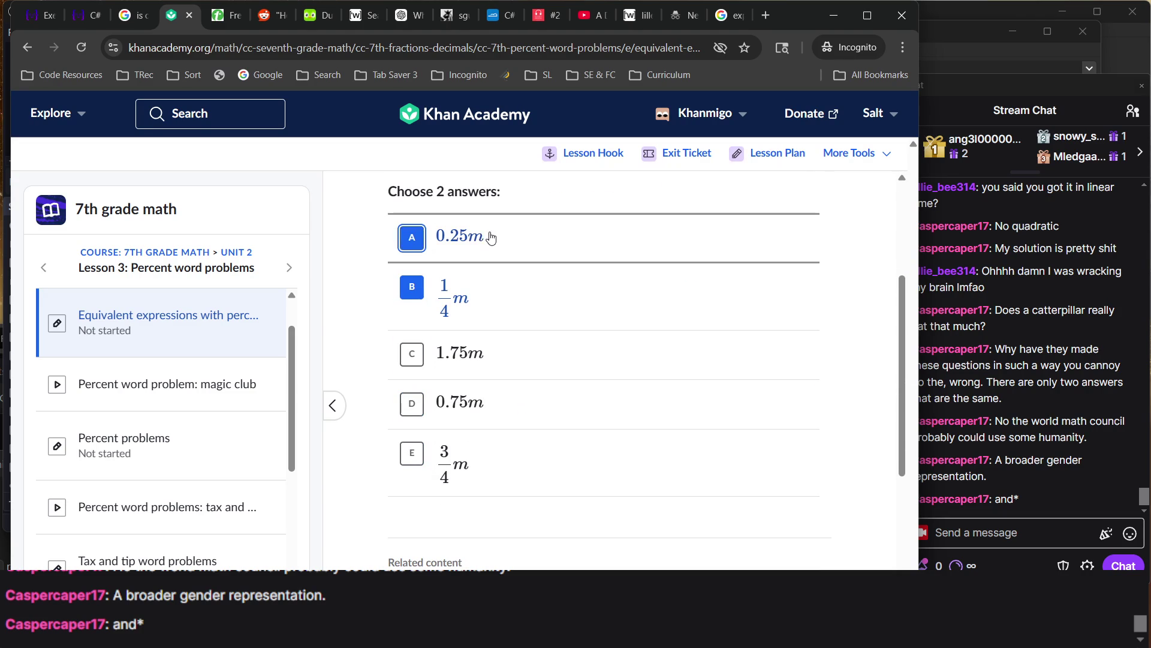
key("Return")
key("Return")
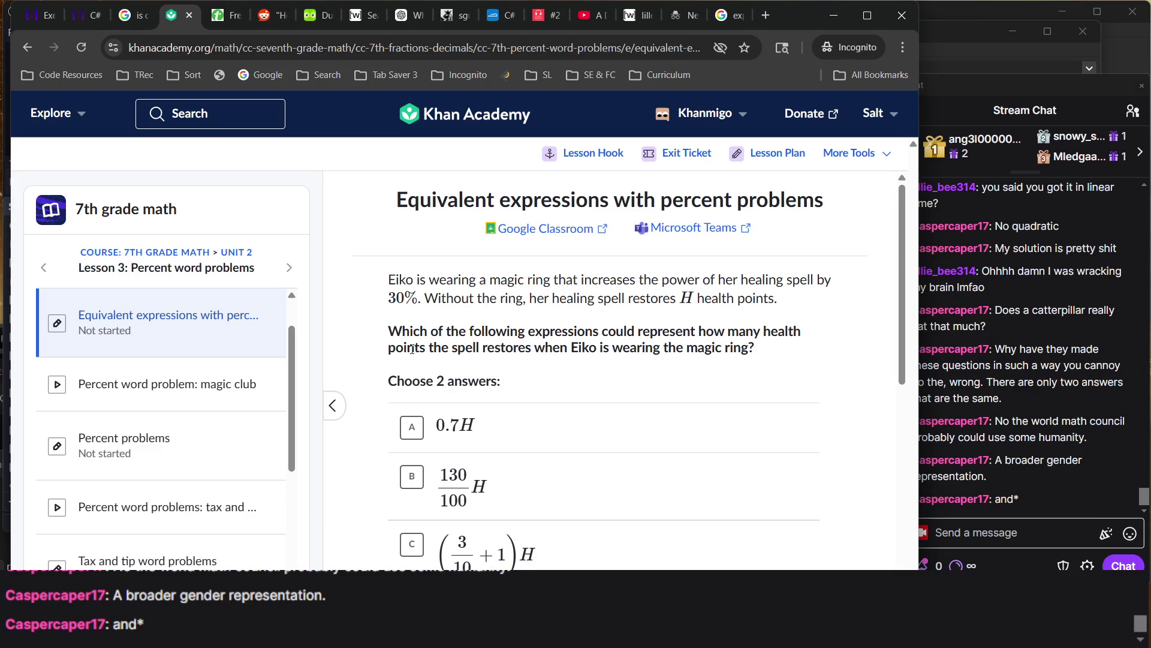
Try 0.7H as an answer, then deselect it
scroll(488, 411, "down", 1)
left_click(489, 387)
scroll(489, 393, "down", 2)
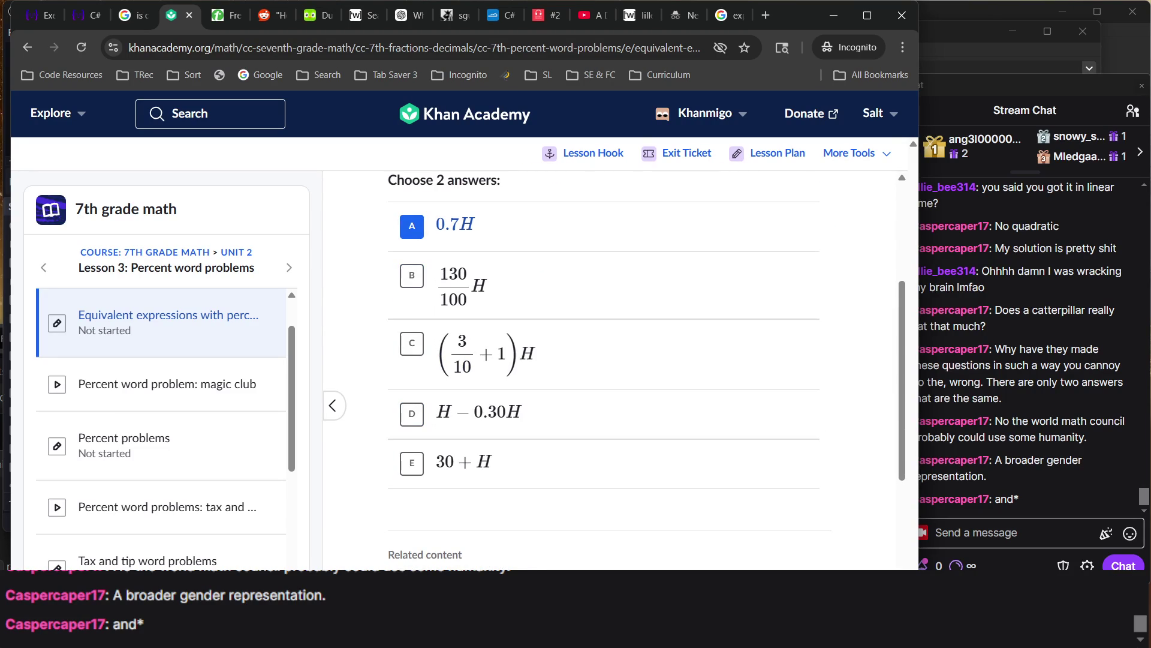
scroll(642, 546, "up", 2)
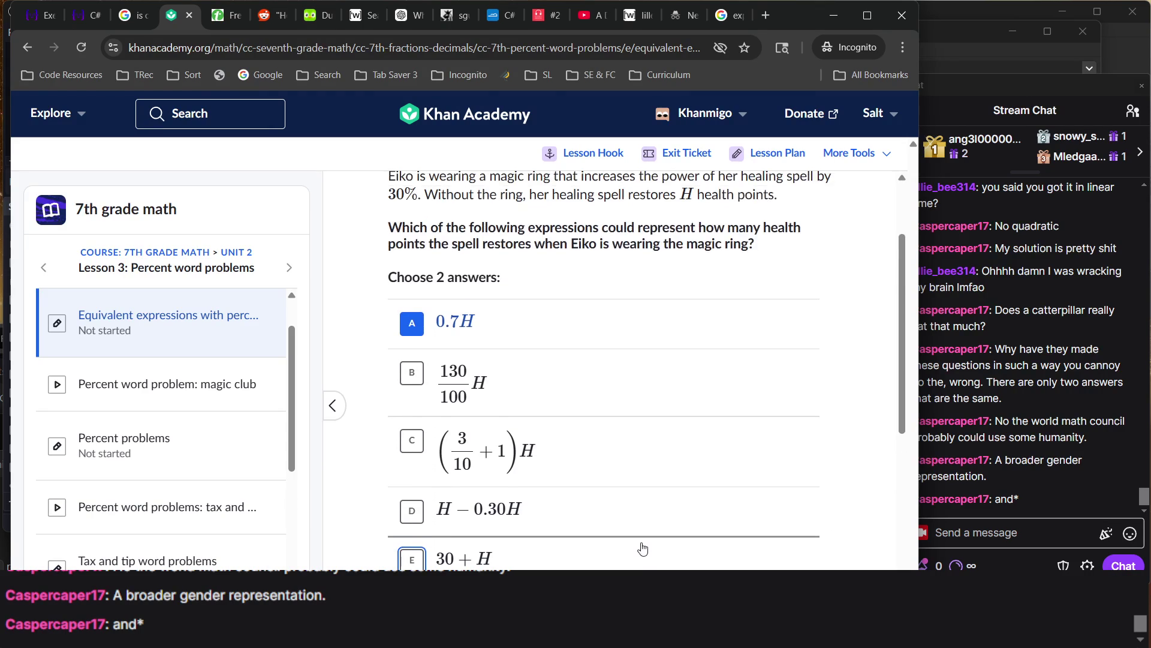
scroll(642, 549, "up", 1)
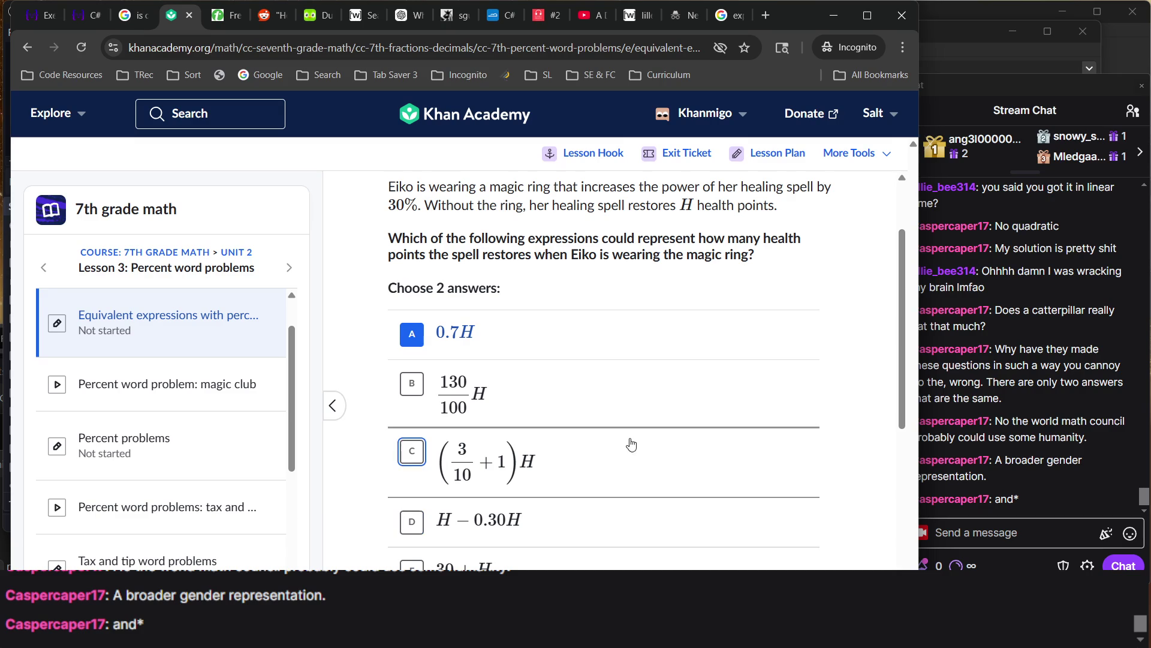
left_click(576, 352)
Select 130/100 H and (3/10 + 1)H and check, completing the exercise 4/4
scroll(458, 482, "down", 2)
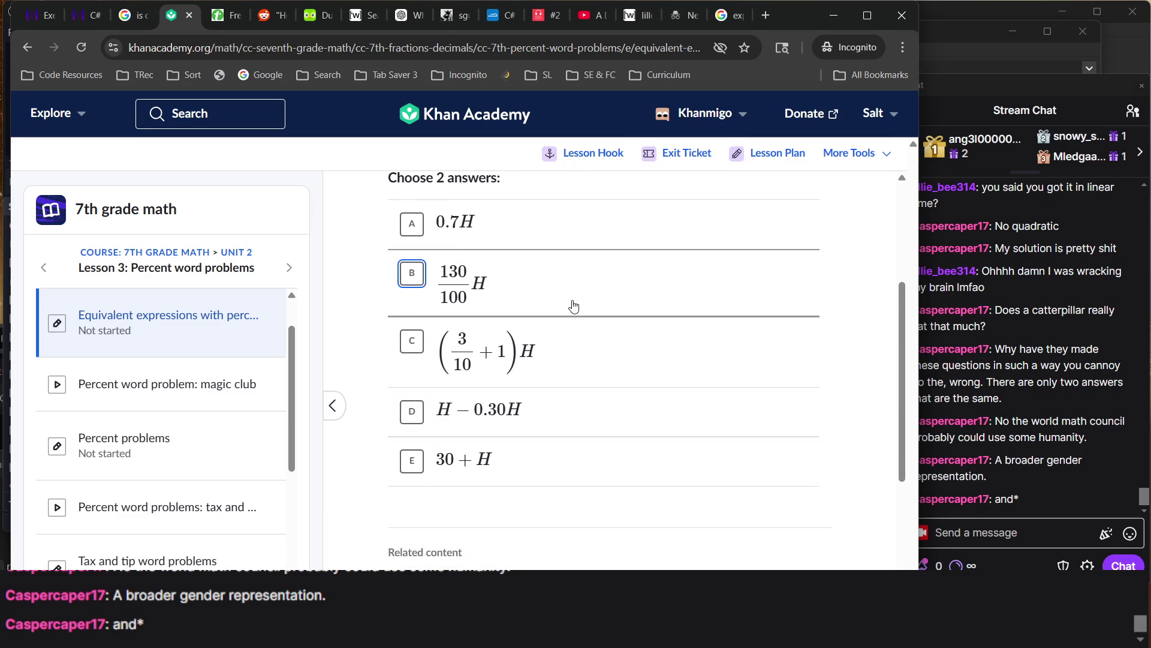
scroll(572, 304, "up", 2)
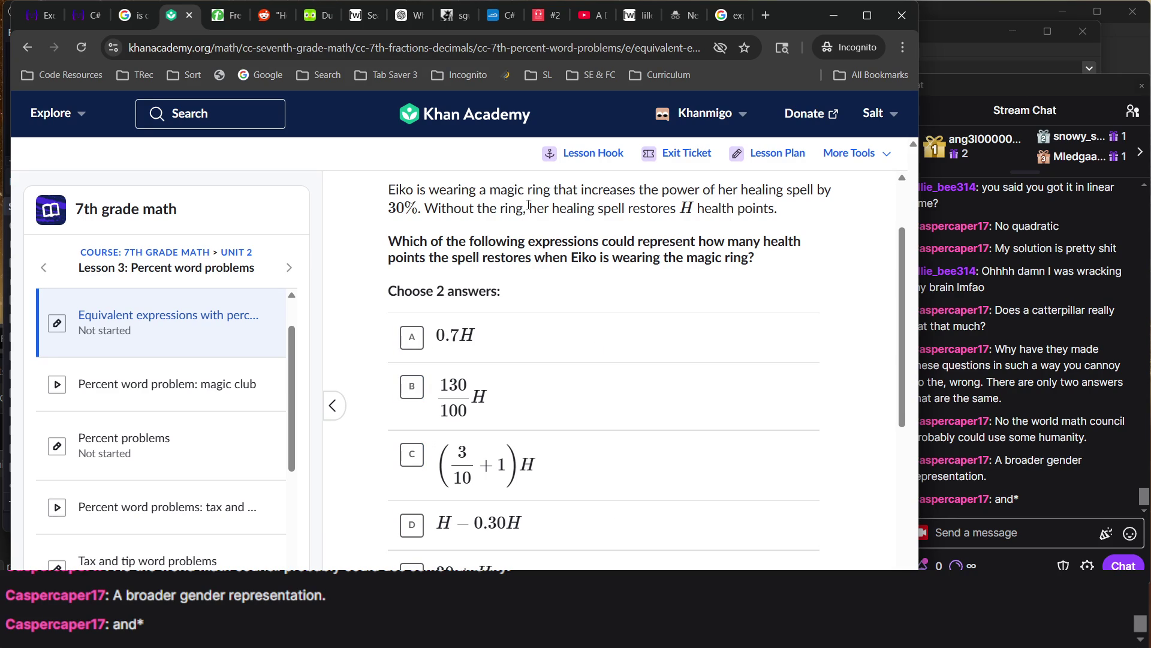
triple_click(492, 196)
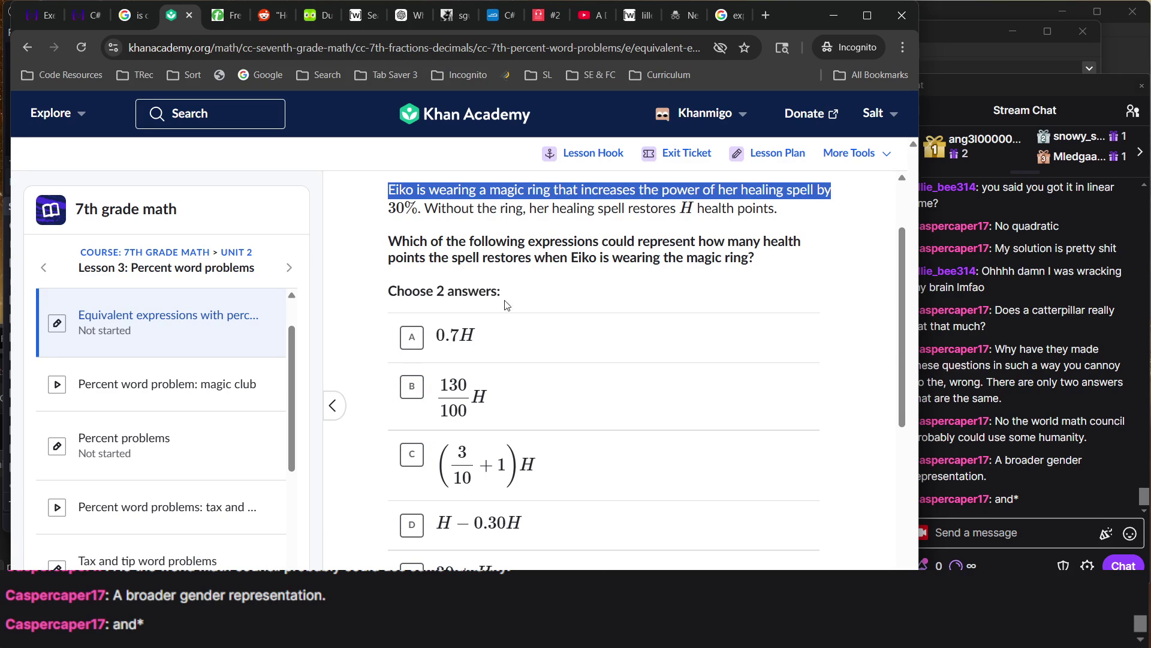
left_click(621, 427)
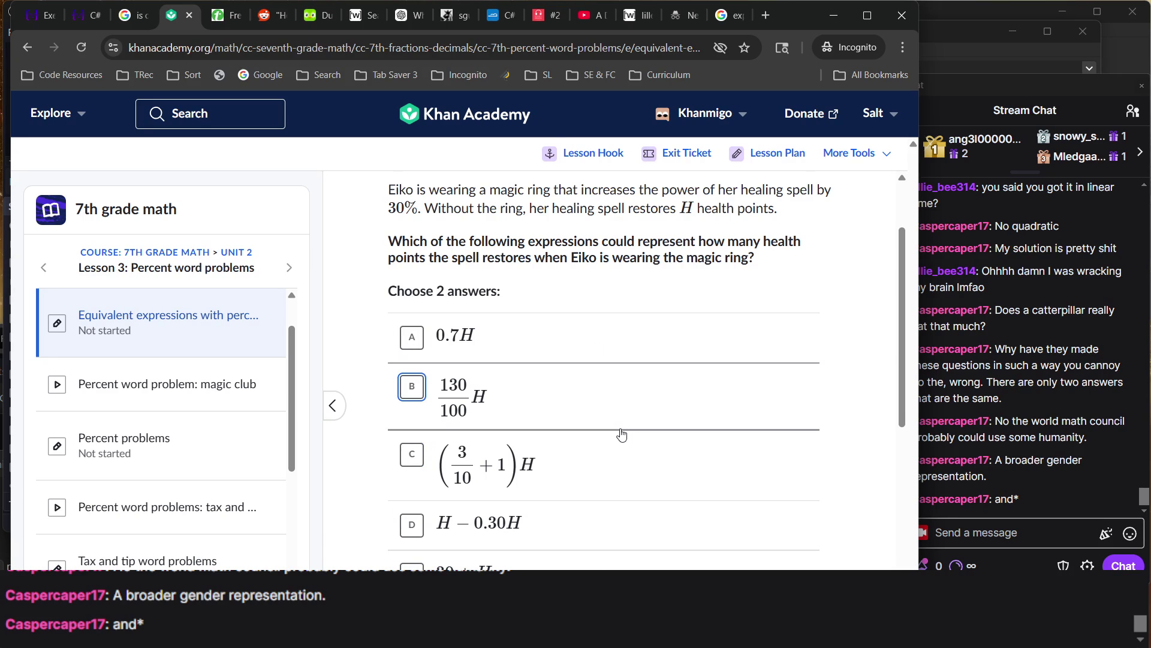
left_click(605, 463)
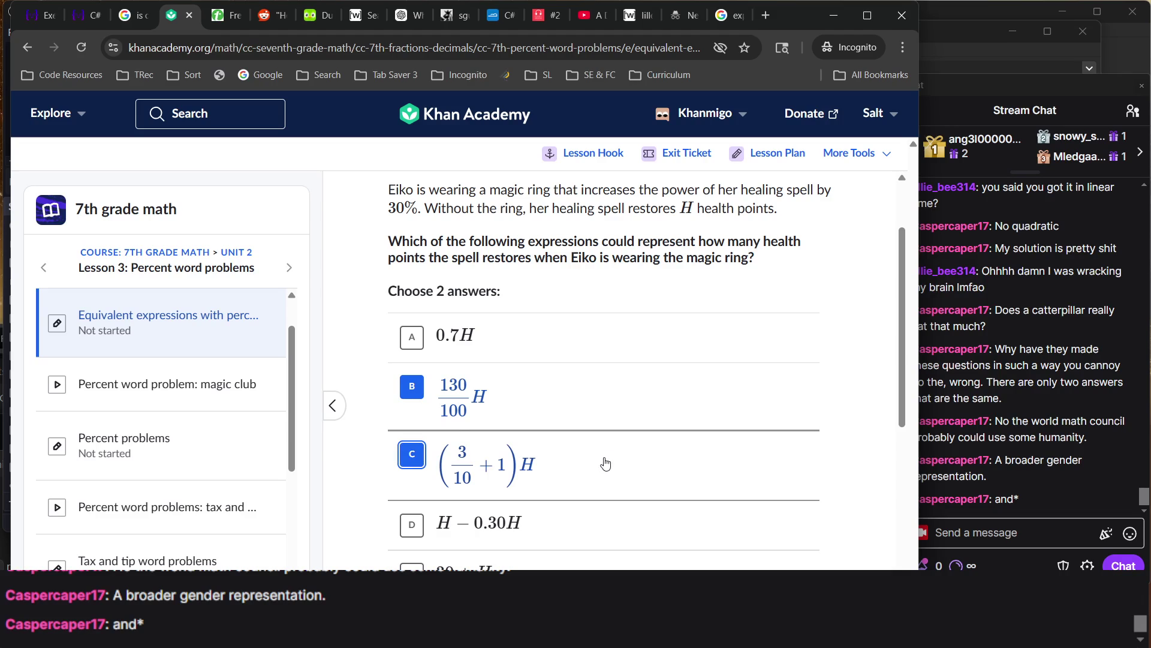
scroll(606, 463, "down", 2)
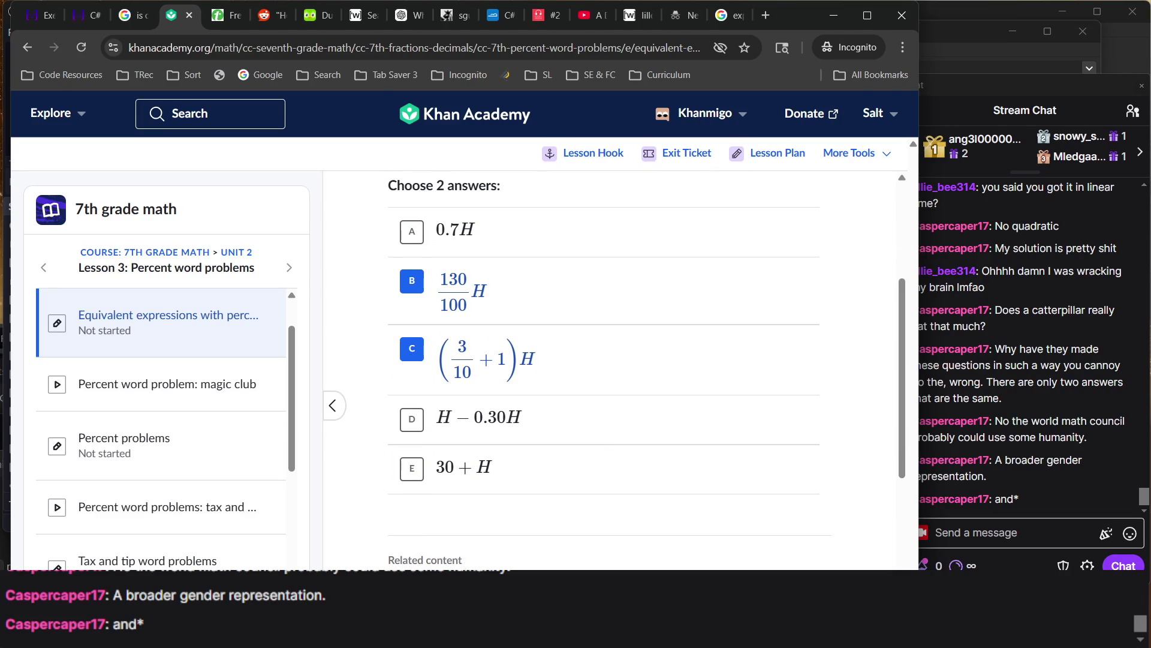
key("Return")
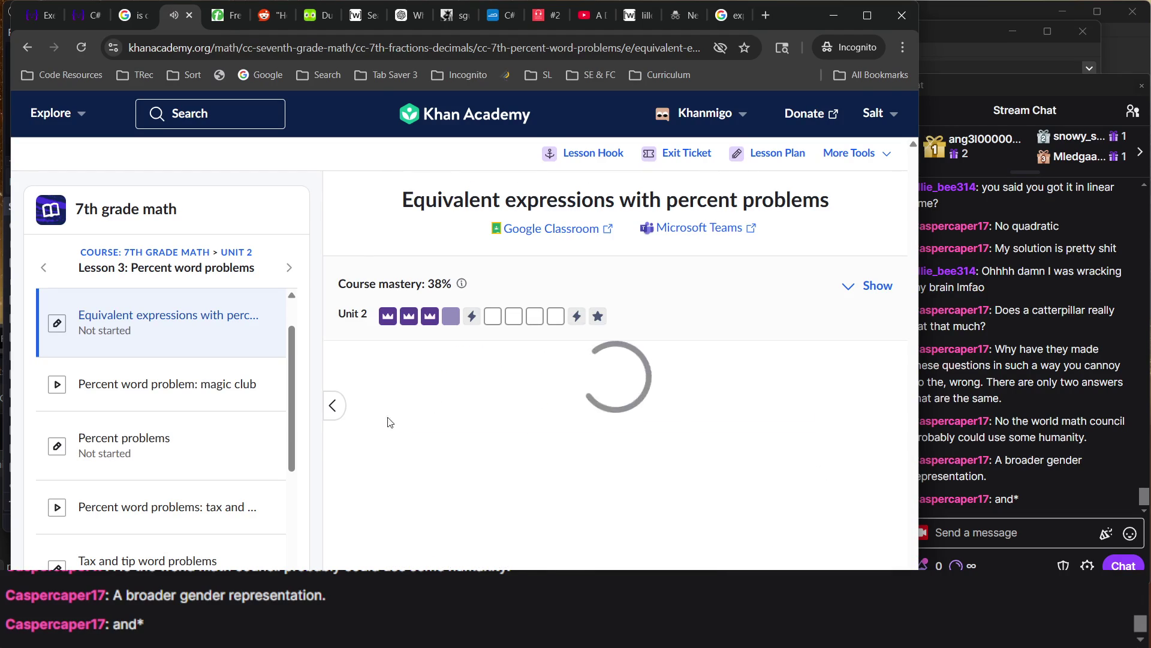
Start the Percent problems exercise from the unit progress bar, reaching the swimming-pool question
left_click(512, 316)
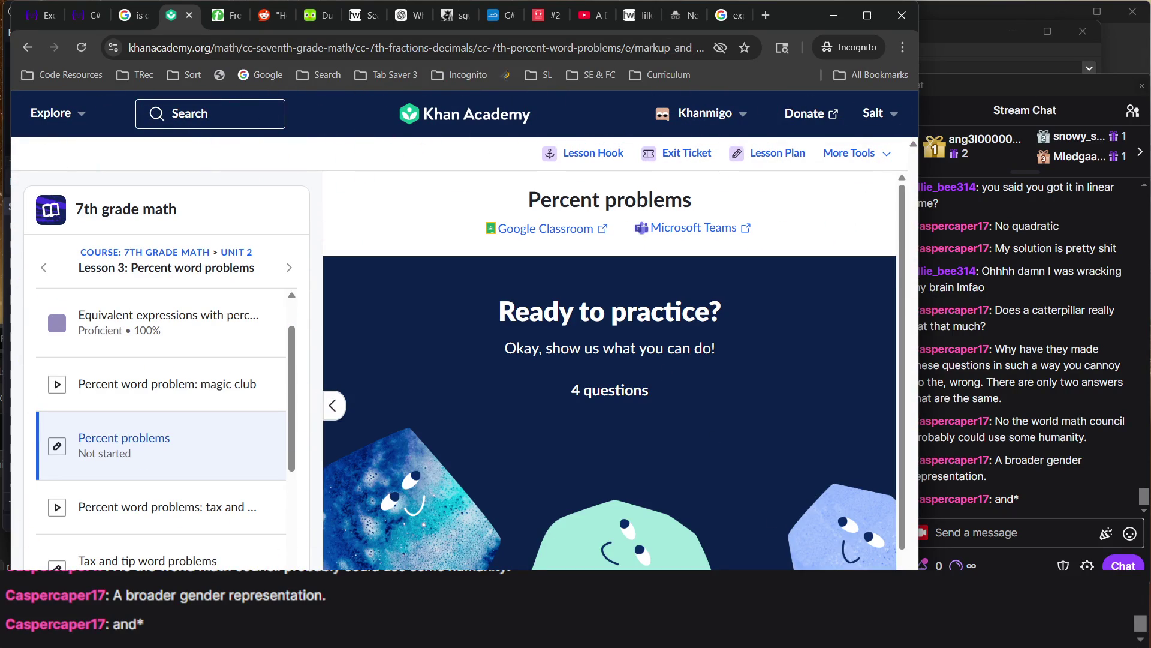
scroll(715, 447, "down", 2)
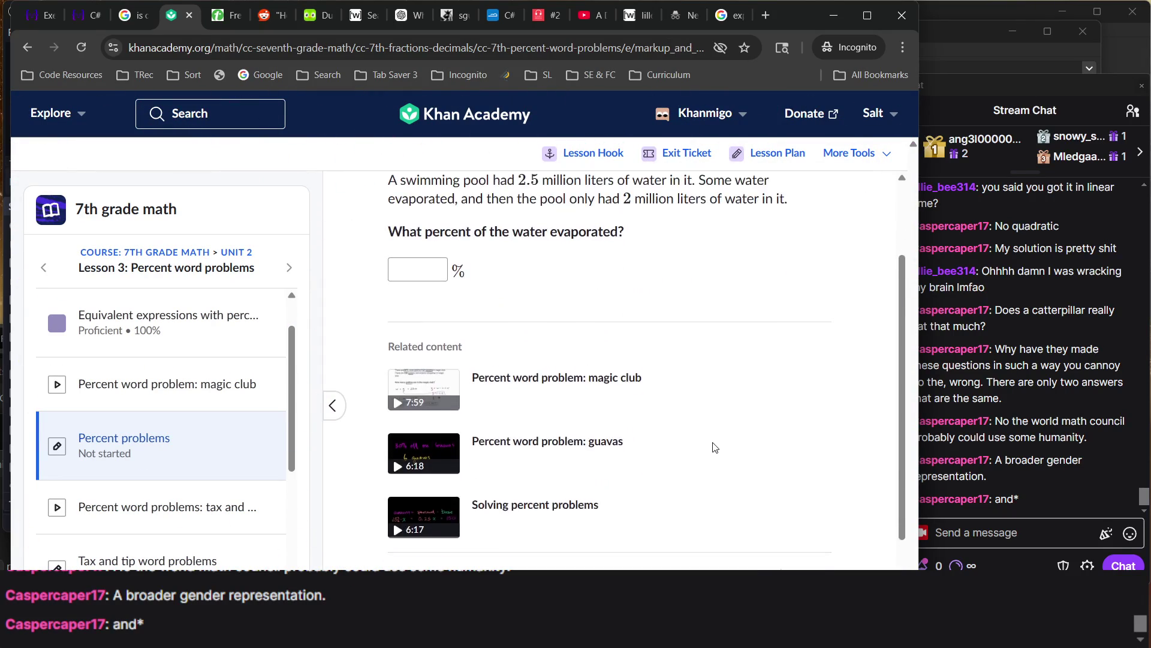
scroll(715, 446, "up", 2)
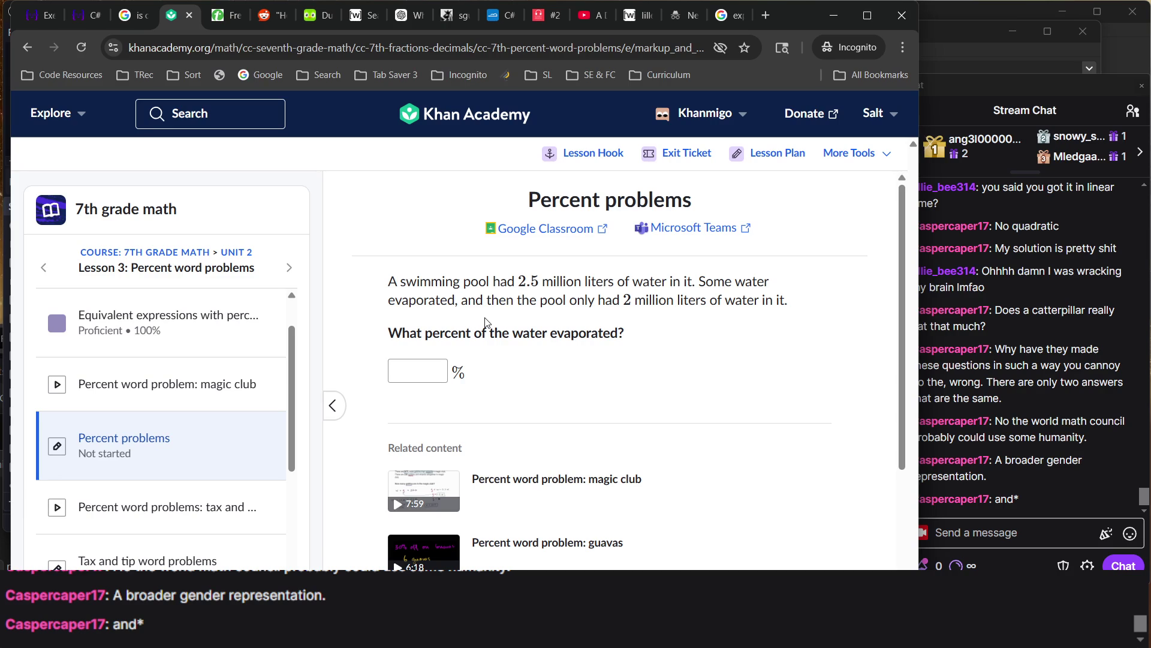
Enter 25 as the evaporated-water percent, check it, and dismiss the Not quite yet feedback
left_click(439, 360)
type("1")
key("BackSpace")
type("2")
key("BackSpace")
type("25")
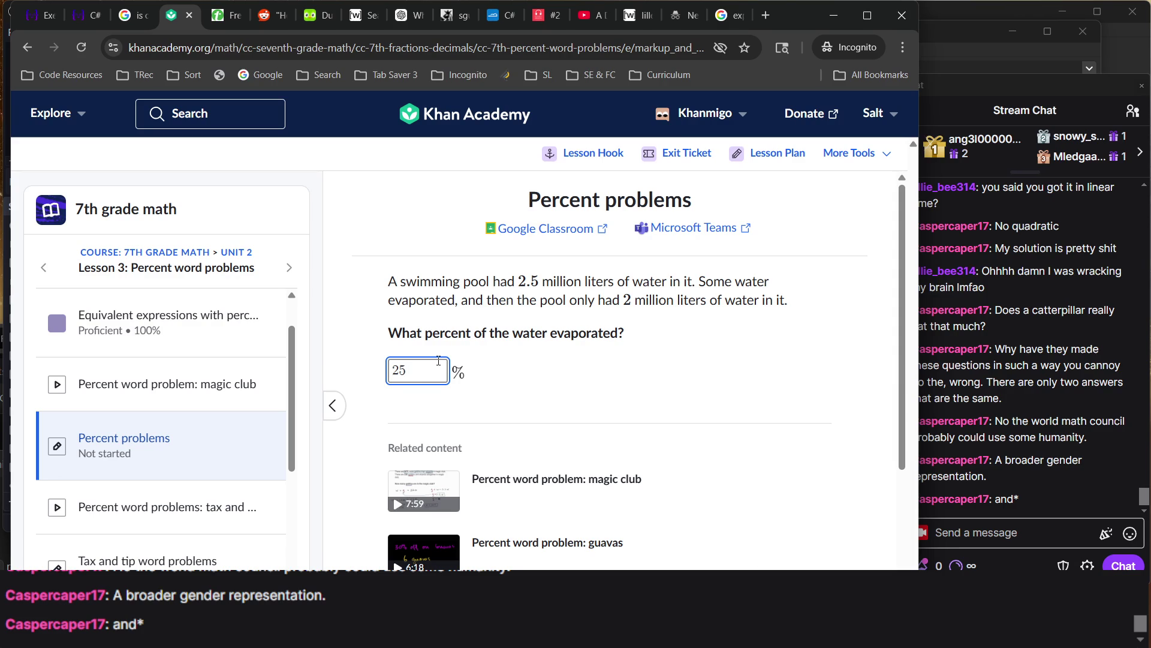
key("Return")
left_click(529, 372)
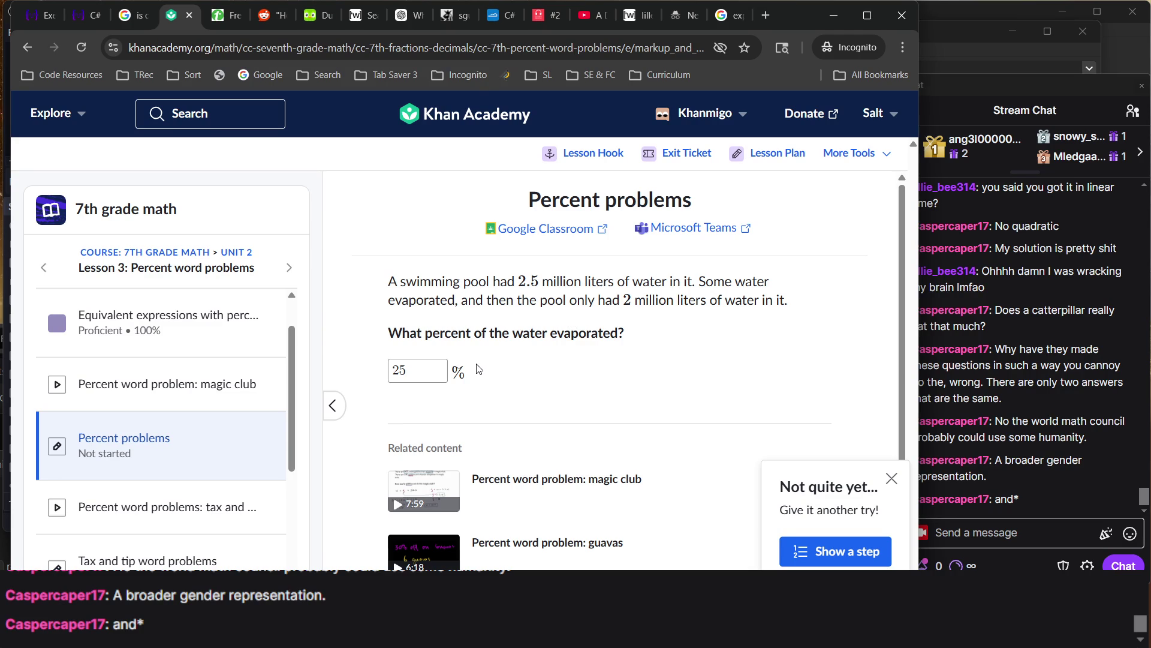
left_click(442, 370)
left_click(495, 390)
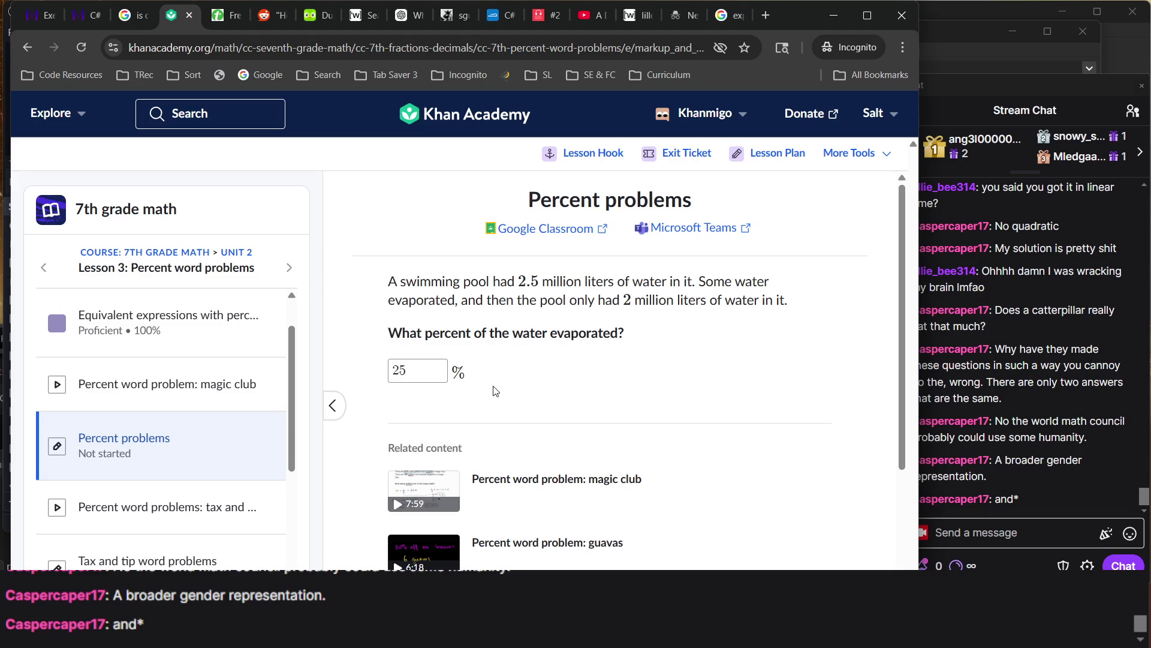
Re-read the pool question, highlighting the 25 answer, 2 million and 2.5 values
scroll(496, 391, "down", 3)
scroll(495, 390, "up", 3)
double_click(433, 374)
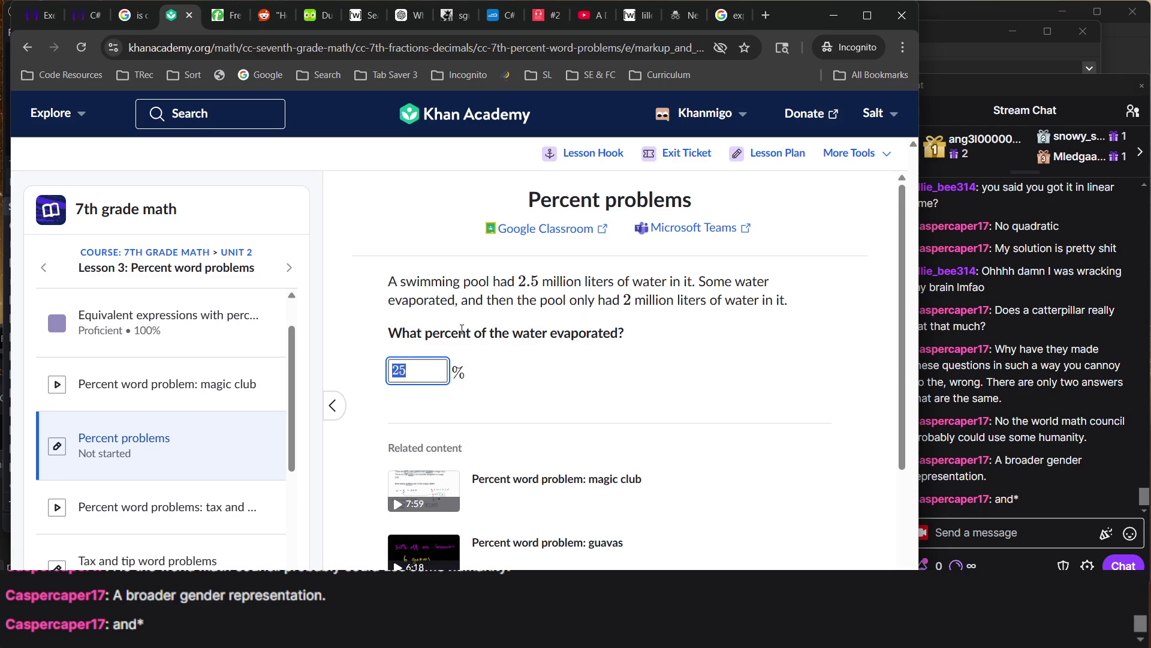
double_click(462, 330)
left_click(461, 329)
left_click(462, 329)
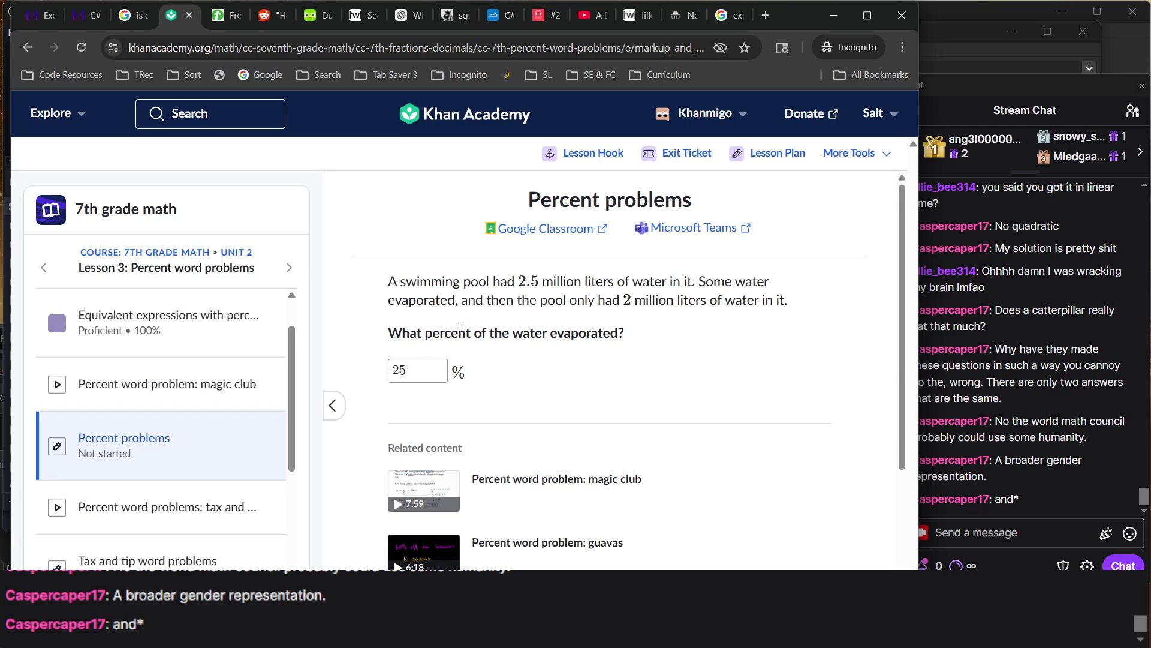
scroll(462, 329, "down", 2)
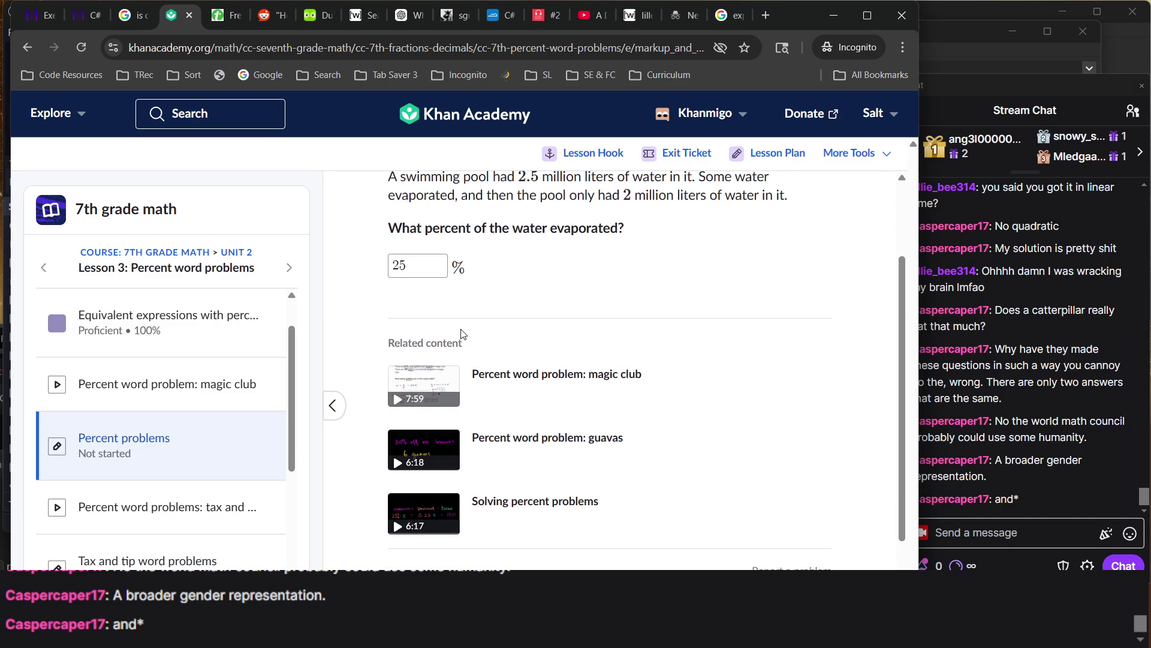
scroll(462, 333, "up", 2)
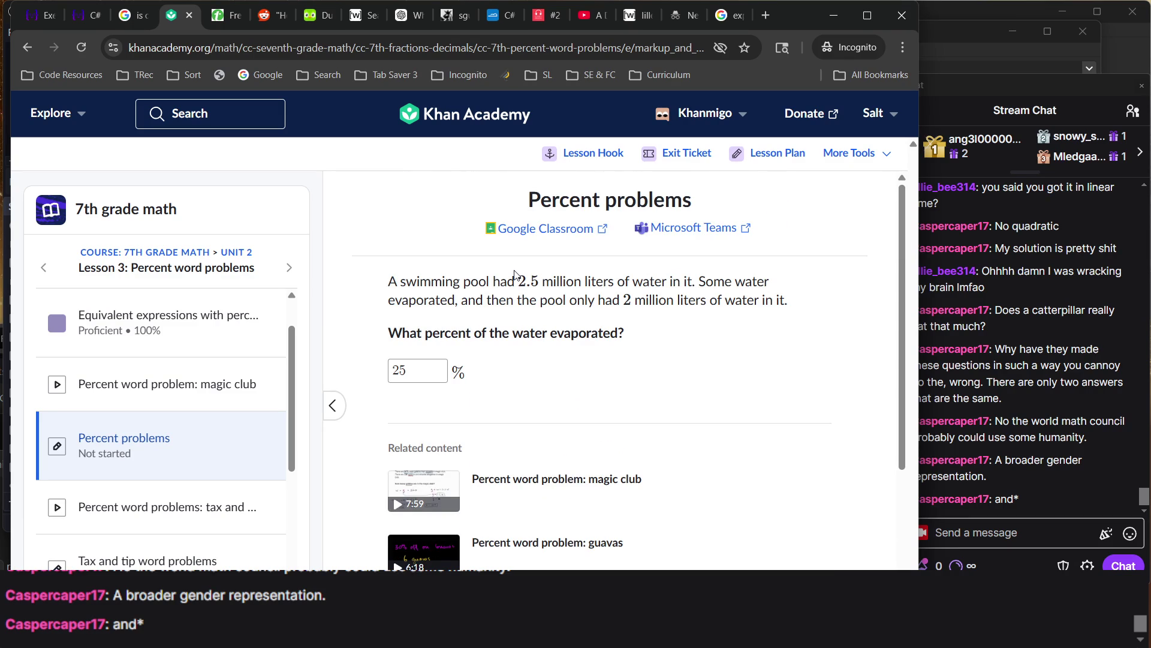
triple_click(639, 316)
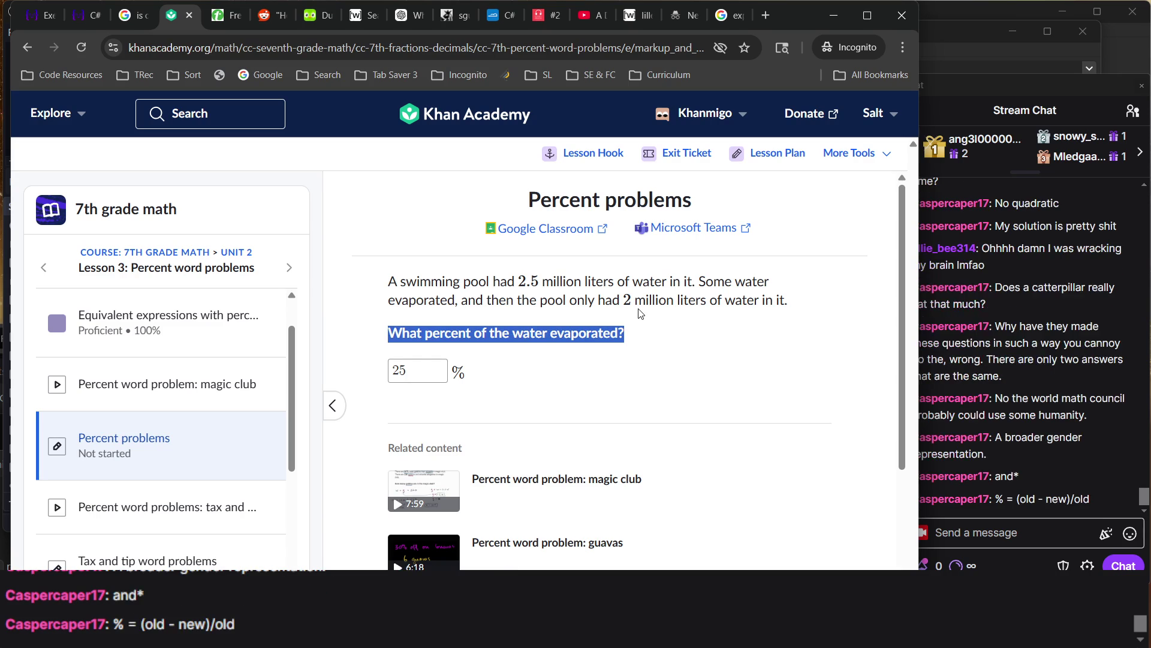
double_click(627, 300)
double_click(528, 282)
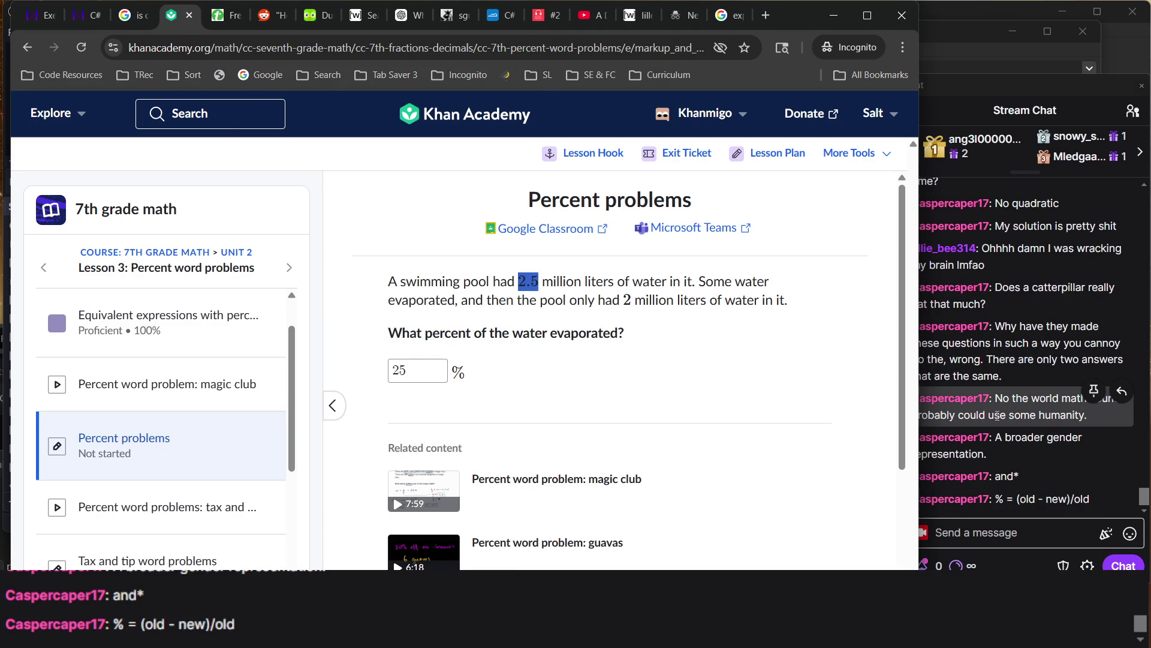
key("alt+Tab")
left_click(718, 441)
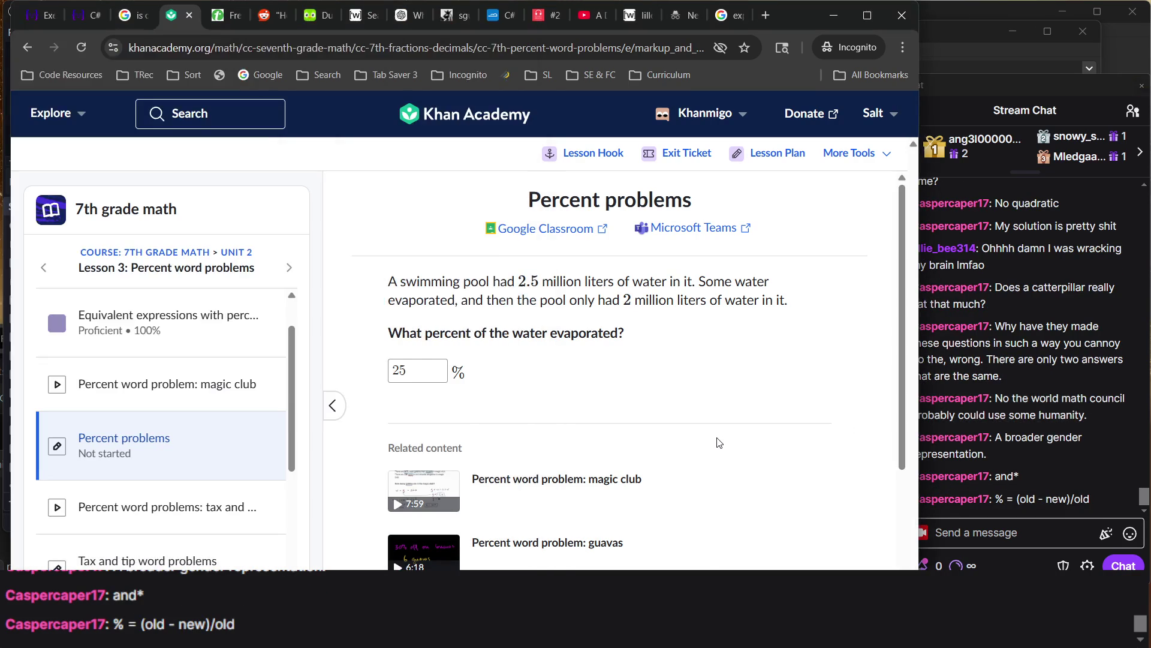